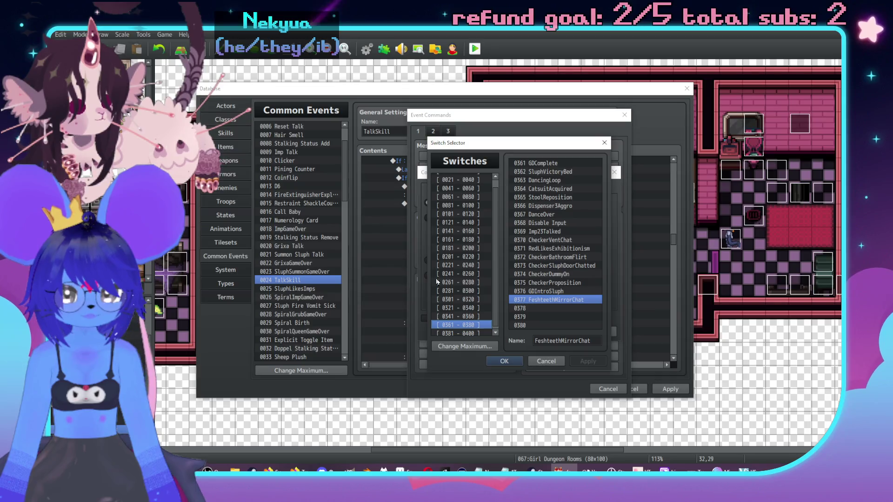
Insert an If/Else conditional branch on switch 0353 CheckerDislikesSluph.
click(465, 318)
double_click(584, 266)
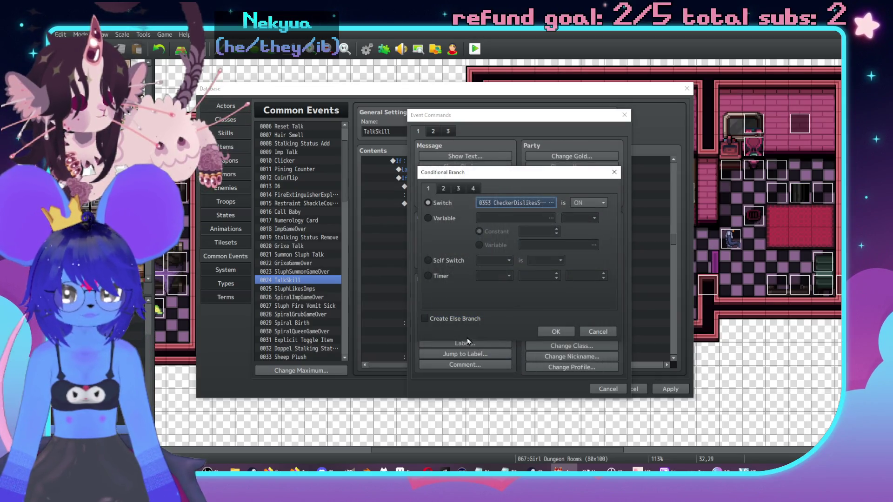
click(462, 318)
click(556, 332)
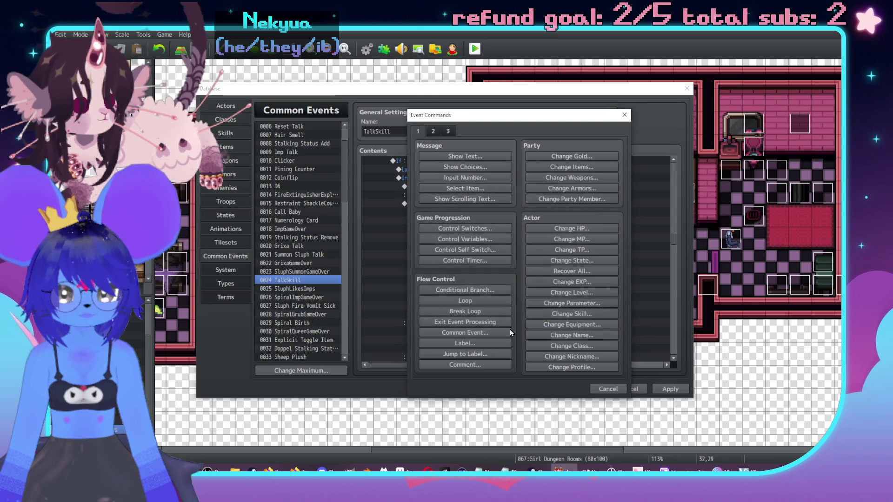
Cut the Imp Talk call and laugh lines and paste them into both branches.
click(476, 245)
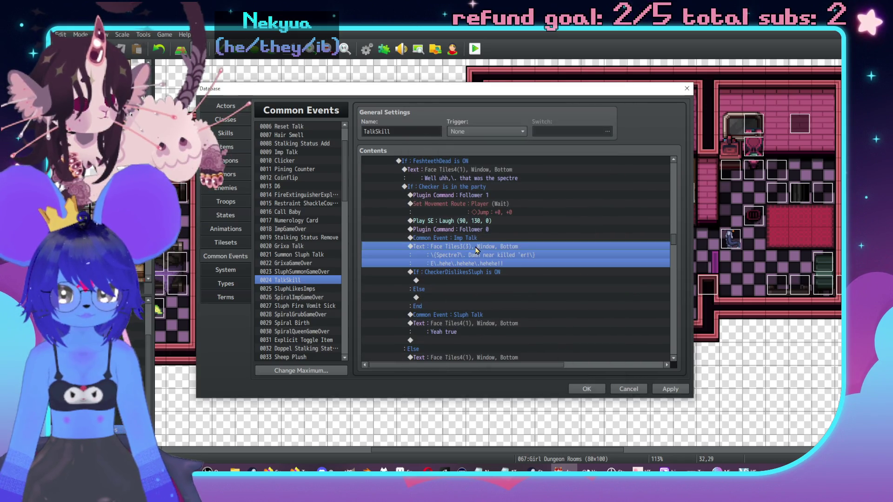
shift+click(470, 238)
key(ctrl+x)
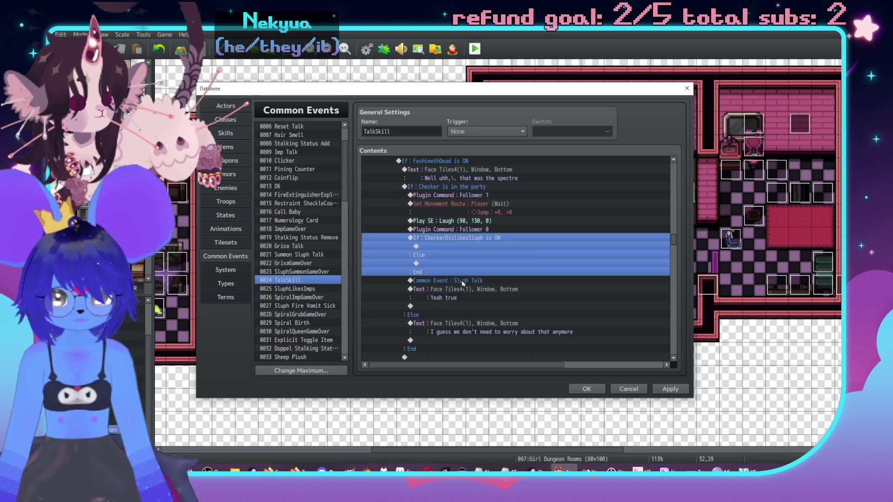
click(446, 263)
key(ctrl+v)
click(451, 247)
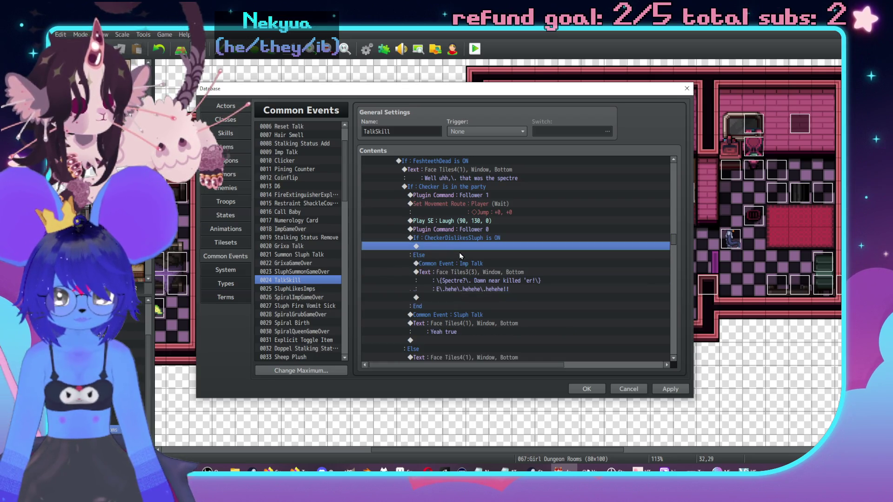
key(ctrl+v)
Delete the pasted Imp Talk lines from both the If and Else branches.
click(483, 255)
shift+click(482, 250)
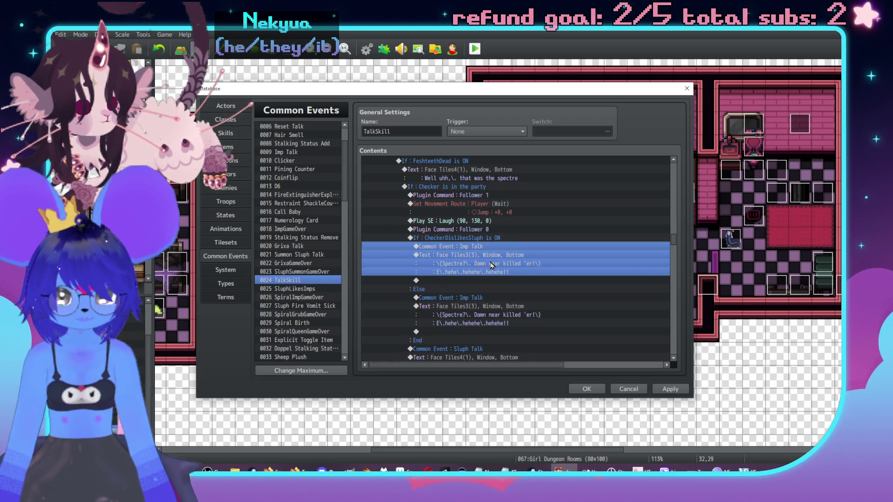
key(Delete)
click(484, 274)
shift+click(477, 265)
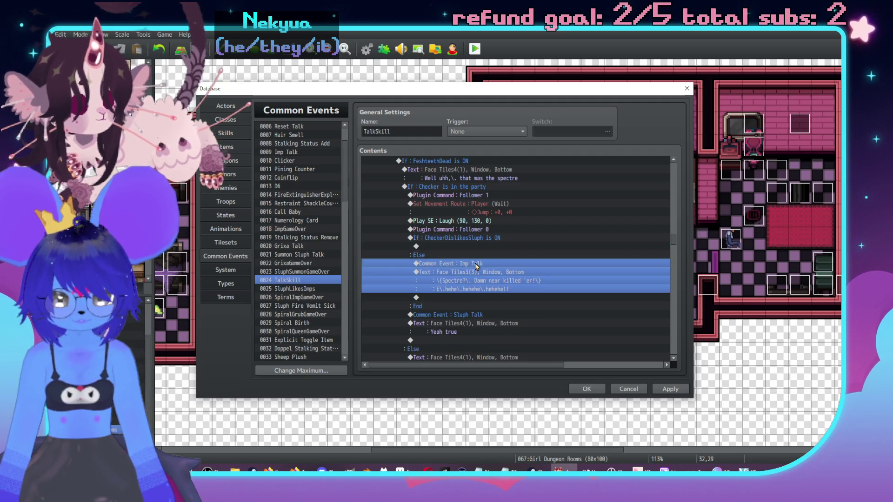
key(Delete)
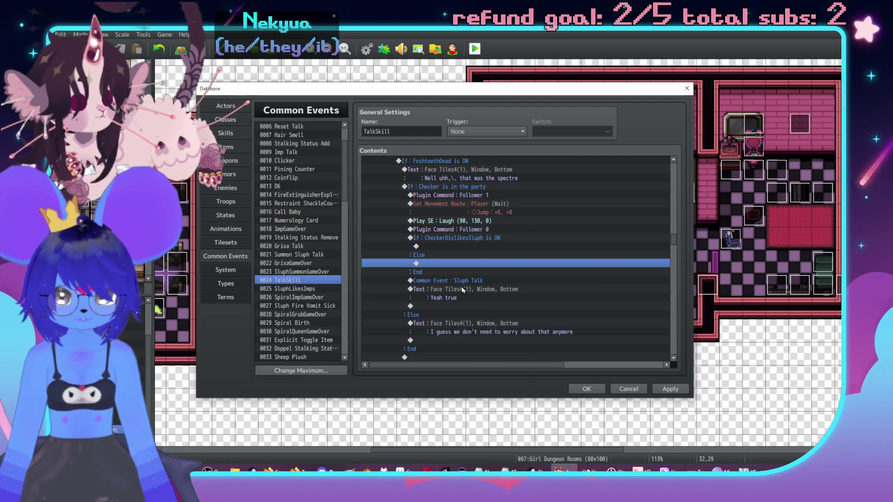
Remove the Sluph Talk and 'Yeah true' lines and paste them under Else.
click(461, 286)
shift+click(460, 282)
key(Delete)
click(441, 264)
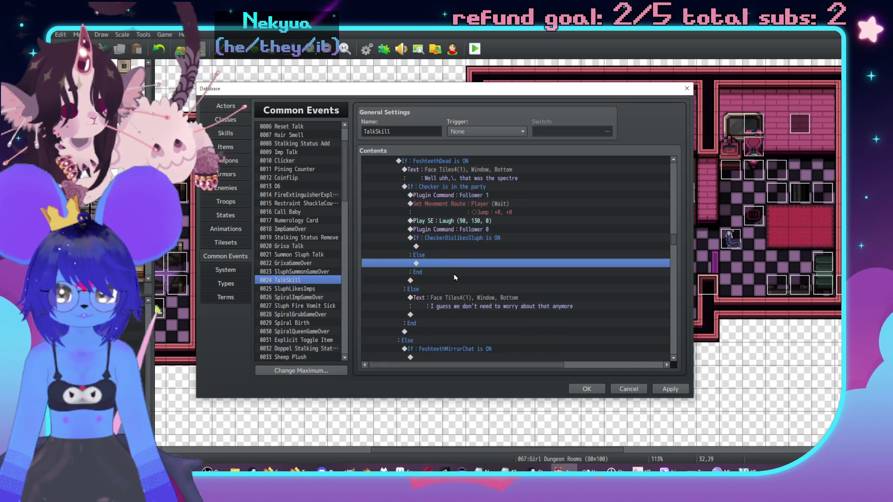
key(ctrl+v)
Start a common event call above the CheckerDislikesSluph check, then cancel it.
click(448, 238)
double_click(448, 246)
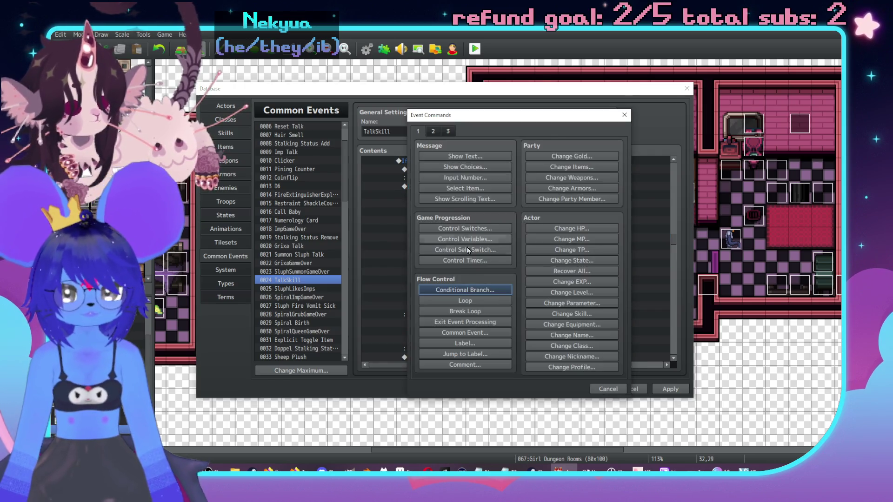
click(465, 333)
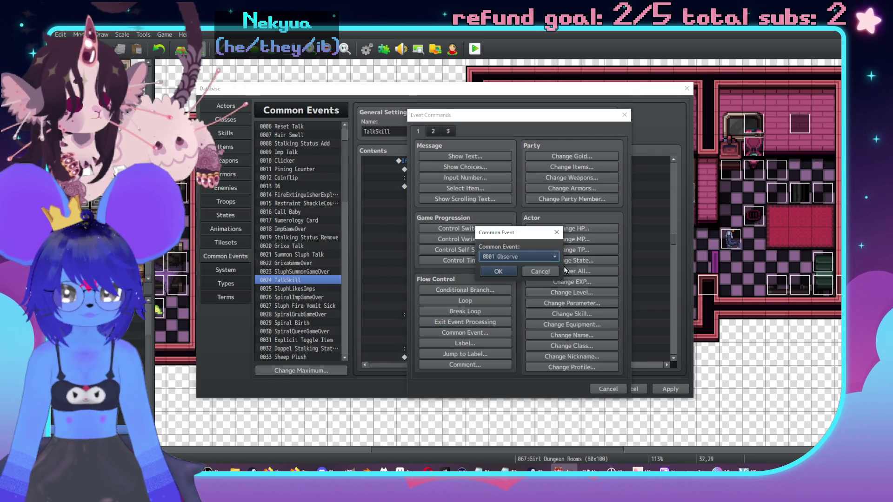
click(540, 272)
click(604, 389)
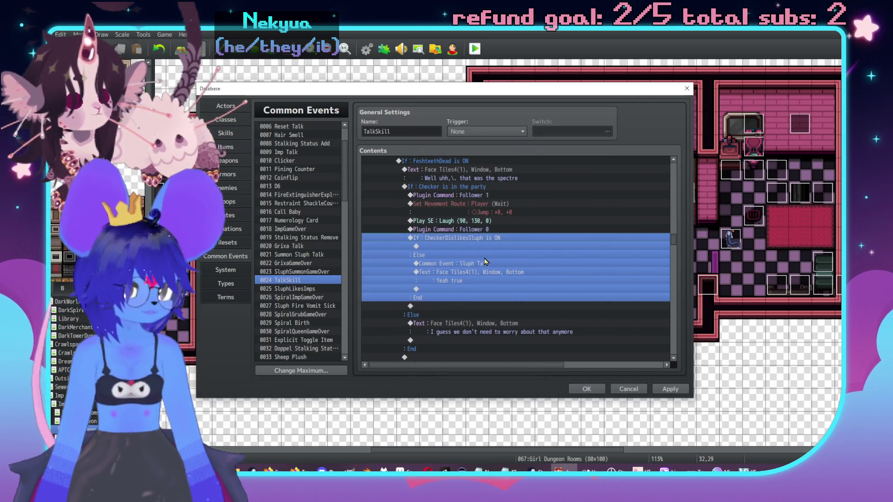
Call Common Event 0009 Imp Talk above the branch and begin a new message.
double_click(416, 288)
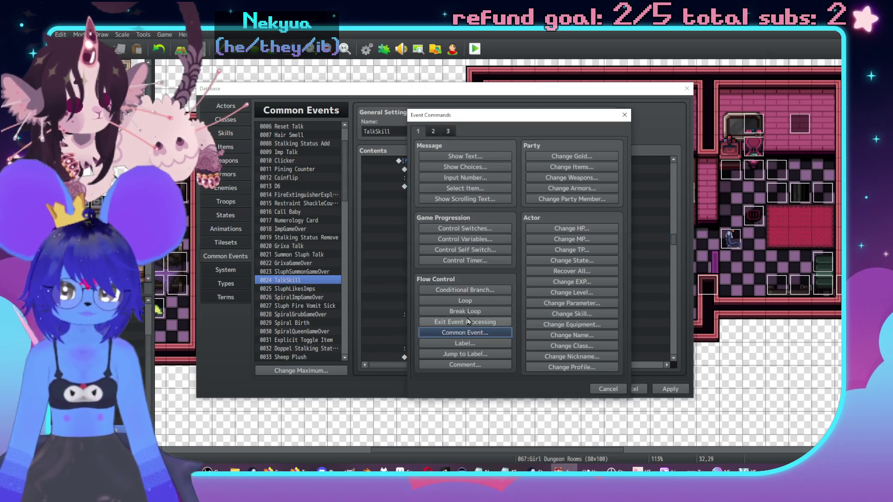
click(462, 331)
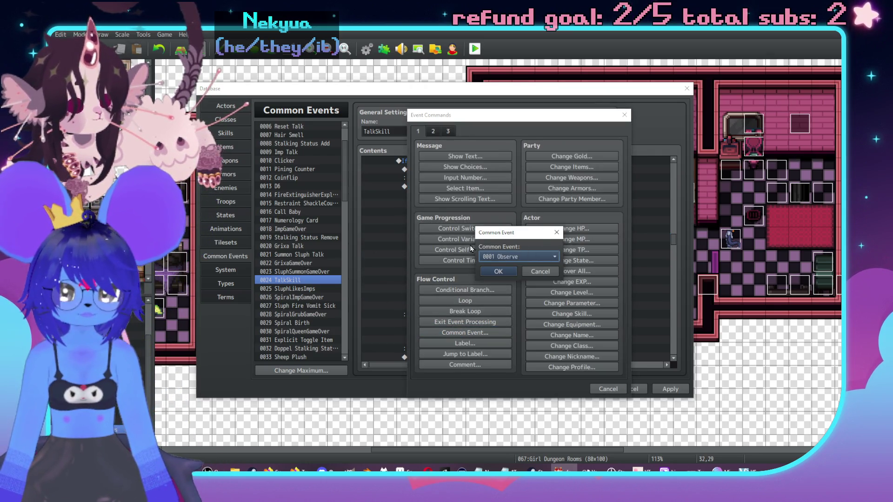
click(512, 257)
click(502, 317)
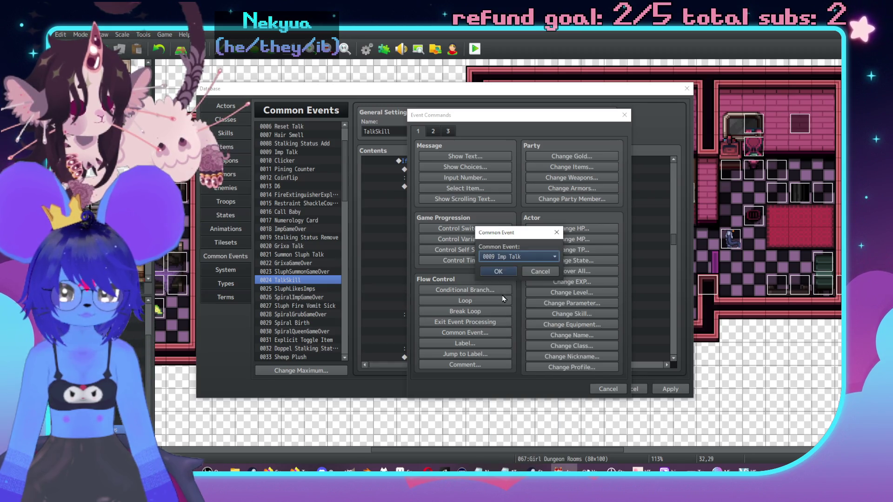
click(499, 270)
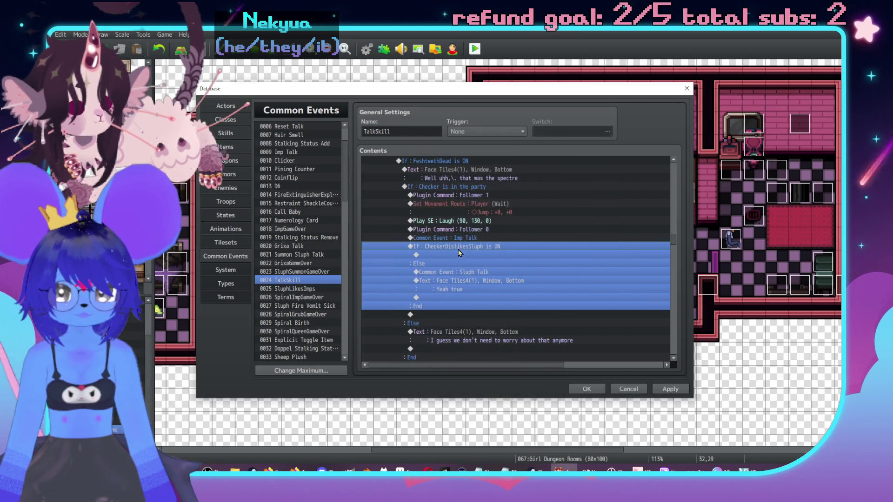
double_click(460, 255)
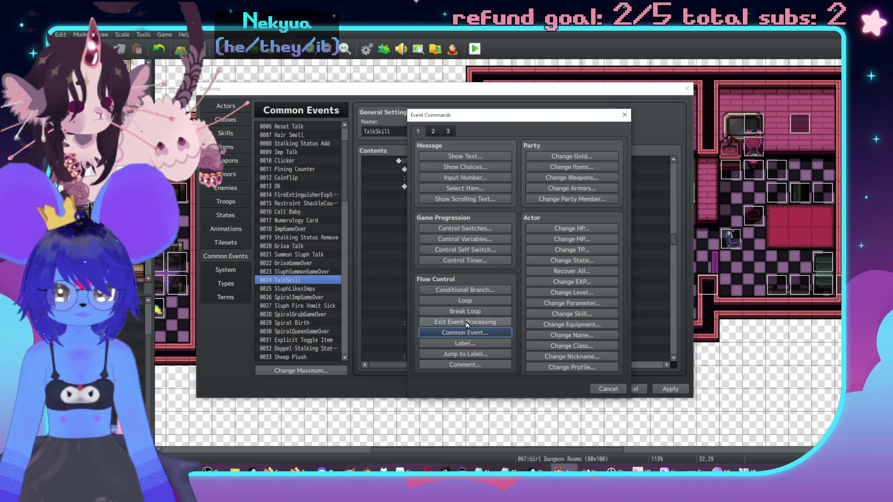
click(466, 155)
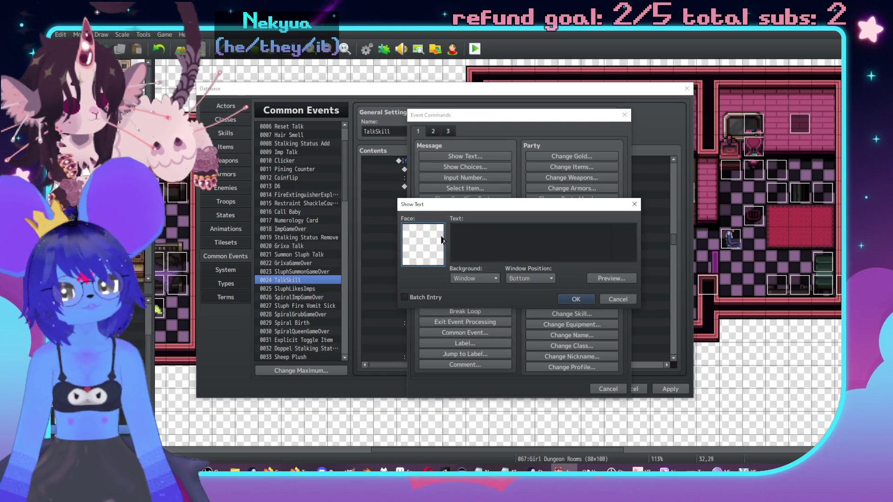
Add a two-line Spectre laugh message ending '\.hehe!!' with the Face Tiles3 red devil face.
double_click(441, 239)
click(414, 205)
click(440, 197)
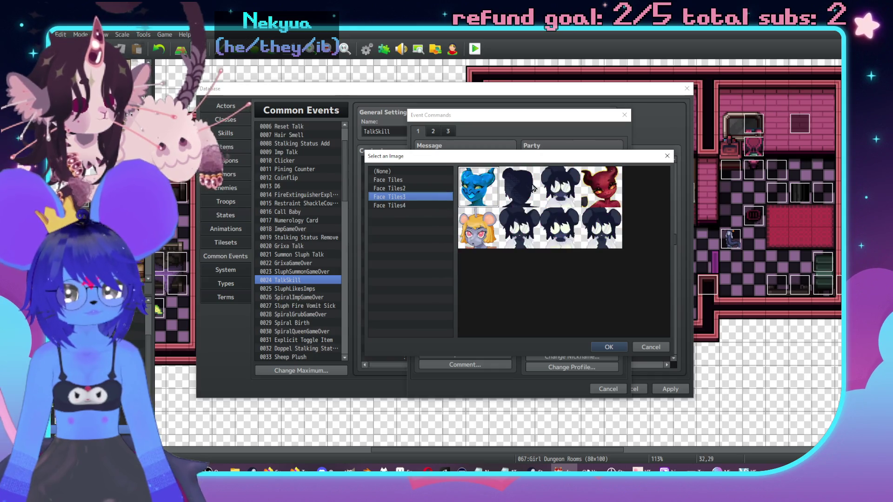
double_click(598, 186)
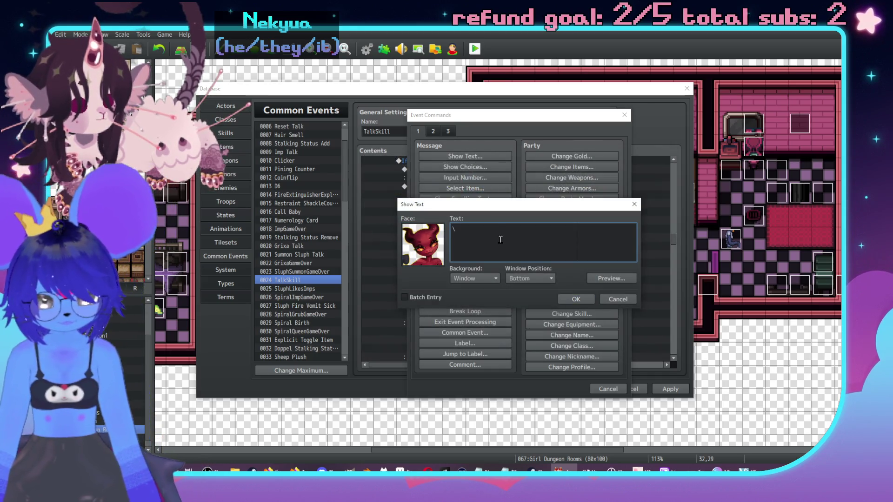
text({"Spect)
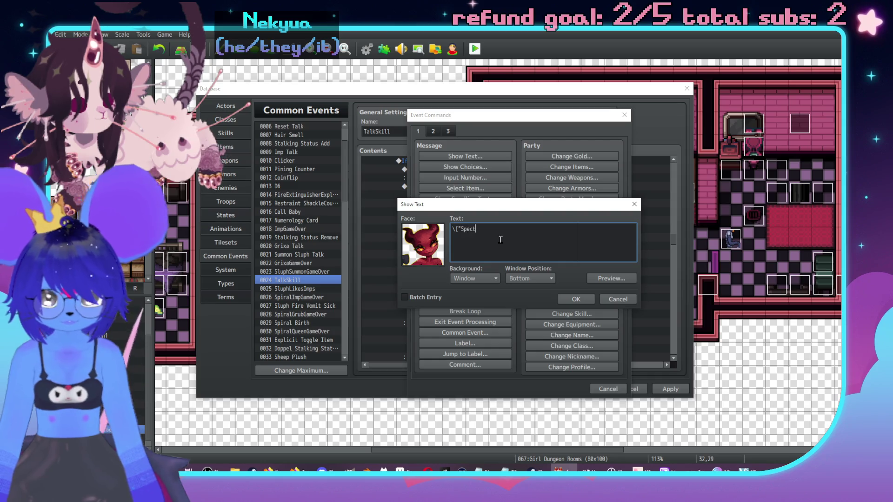
text(re"? Da)
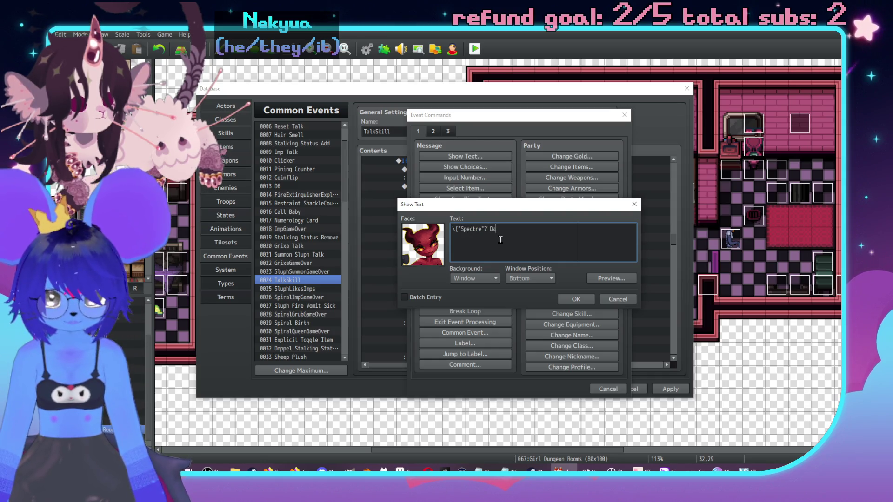
text(D)
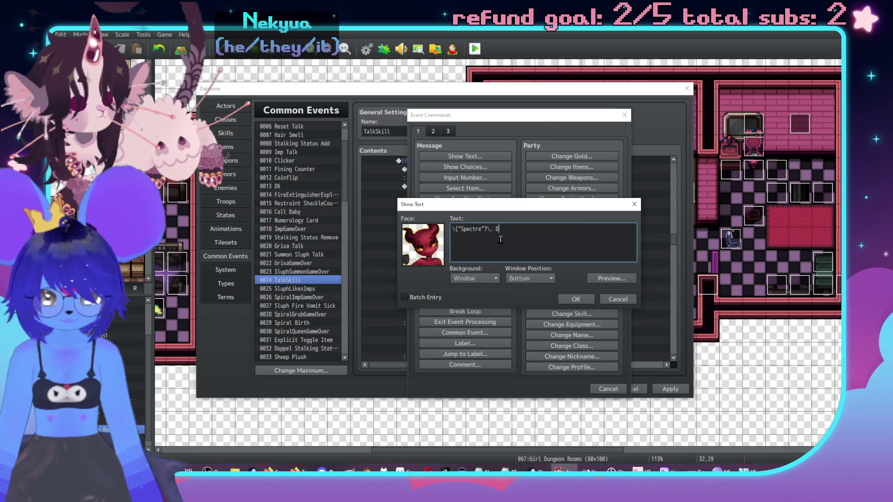
text(amn near killed 'er!\)
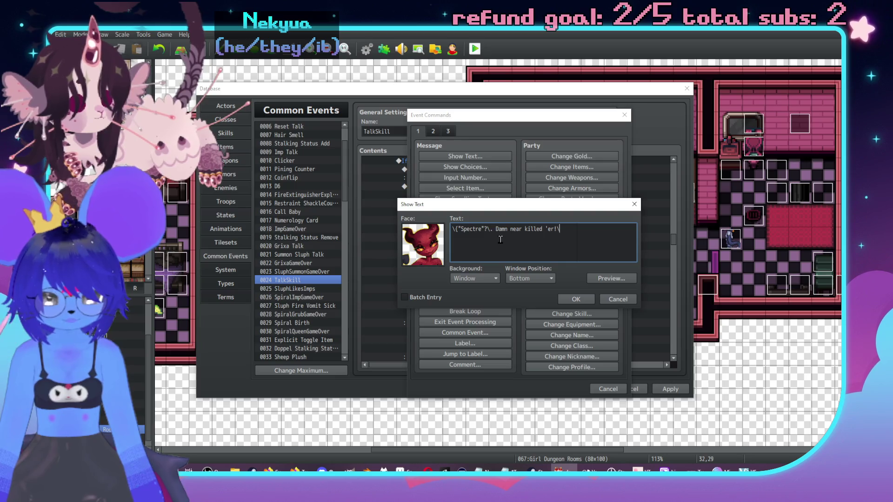
text(.)
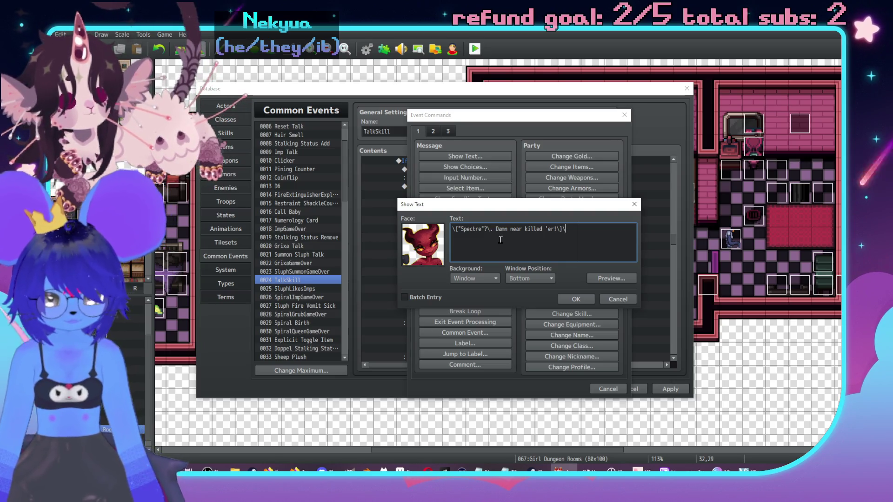
key(Return)
text(\.hehe)
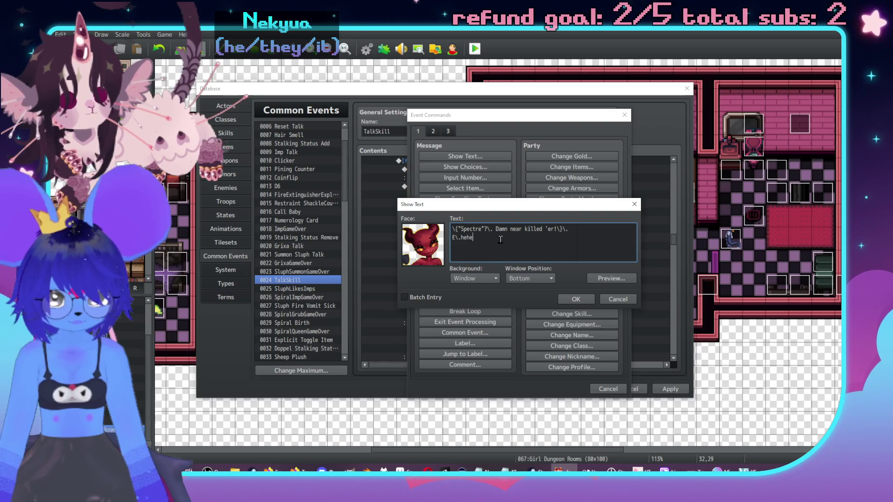
text(!!)
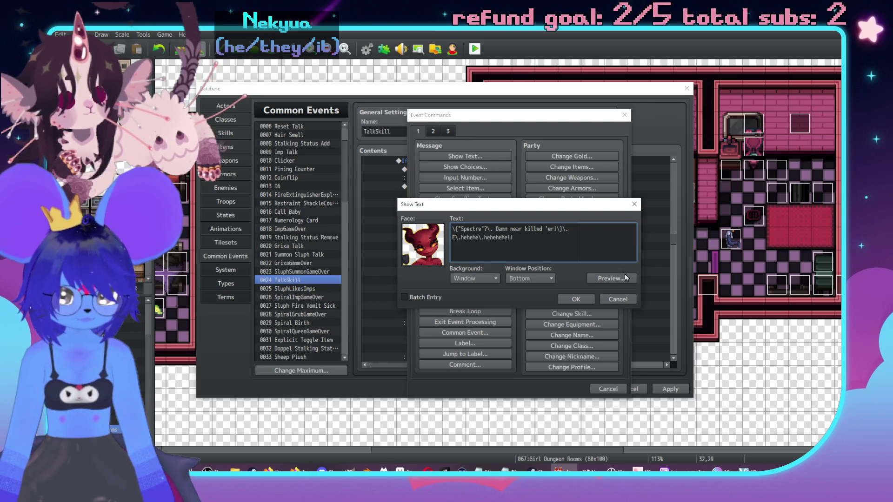
click(575, 303)
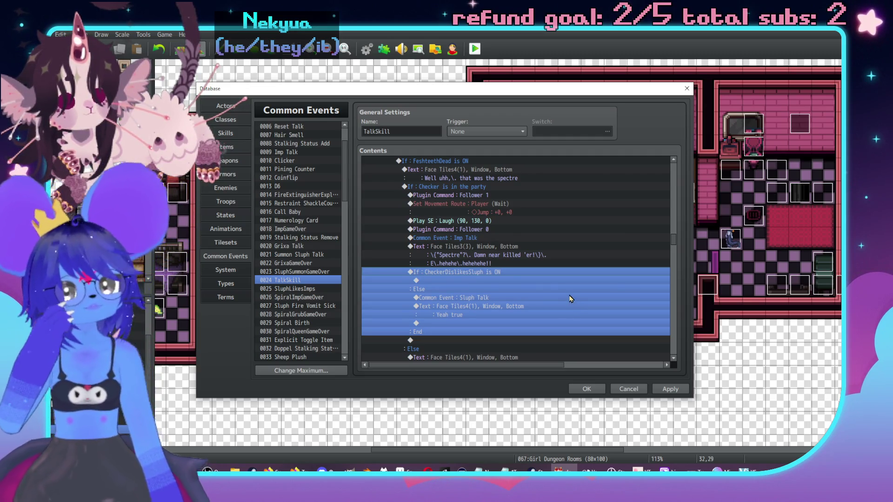
Add a Face Tiles4 message 'Uhh,\. yeah' inside the CheckerDislikesSluph branch.
click(506, 282)
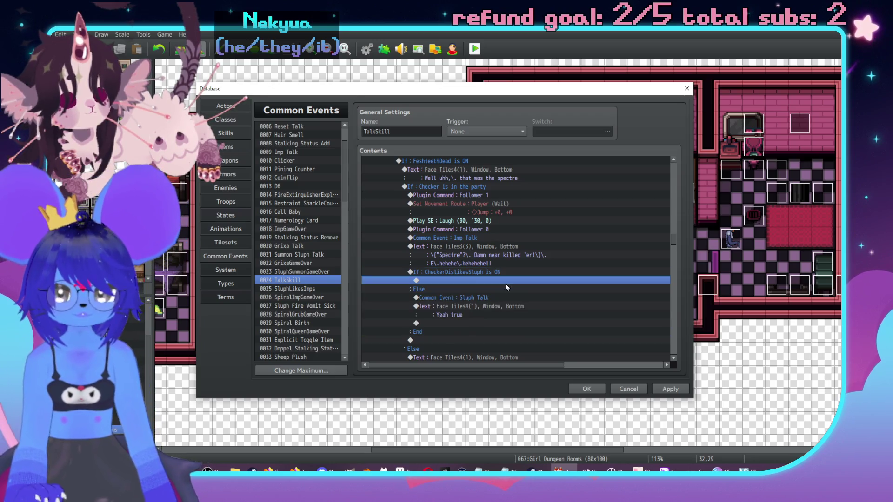
double_click(511, 285)
drag(495, 120, 615, 117)
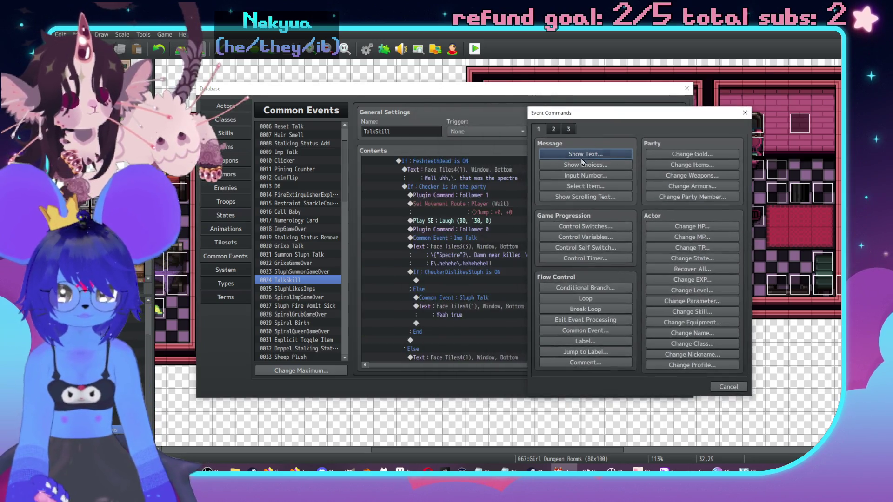
click(585, 153)
double_click(536, 227)
click(520, 206)
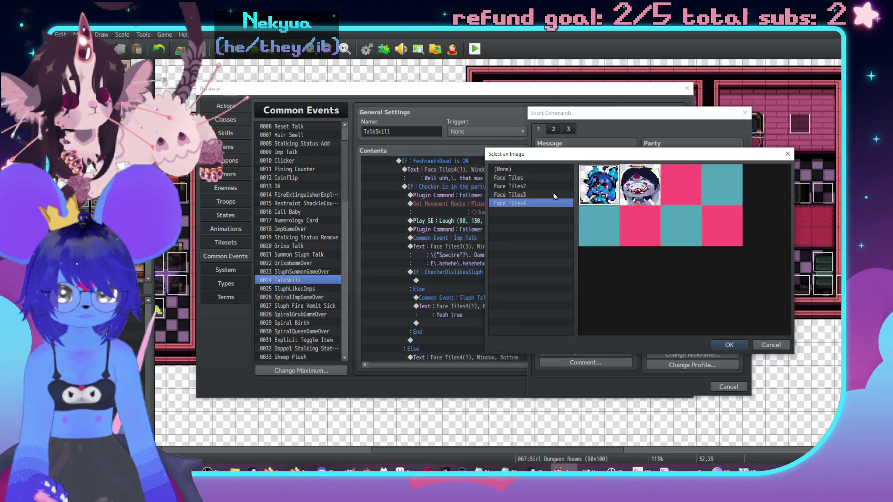
double_click(651, 183)
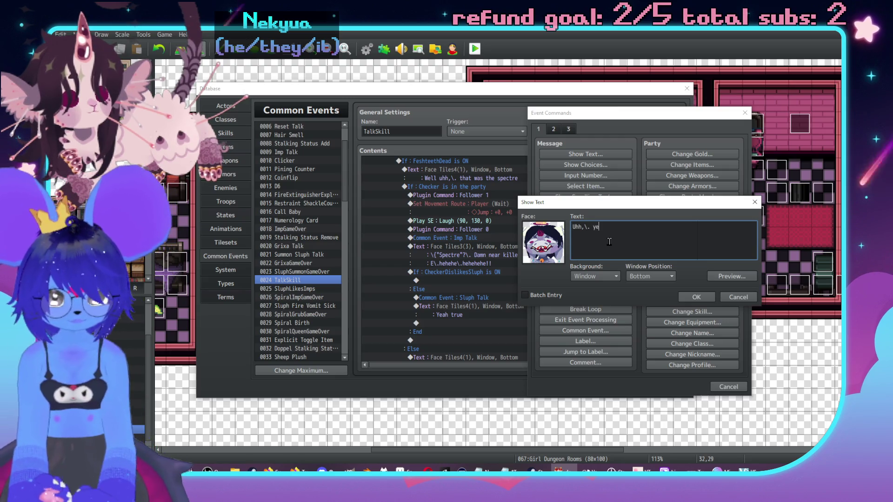
text(yeah)
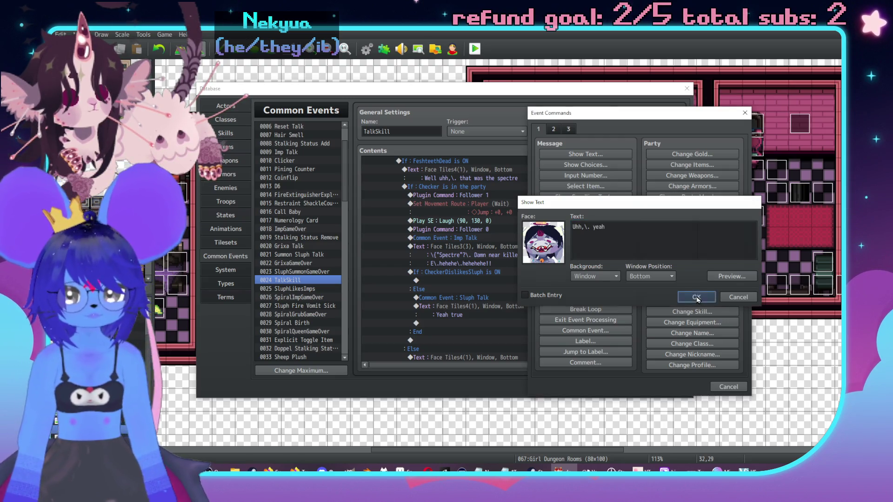
click(697, 298)
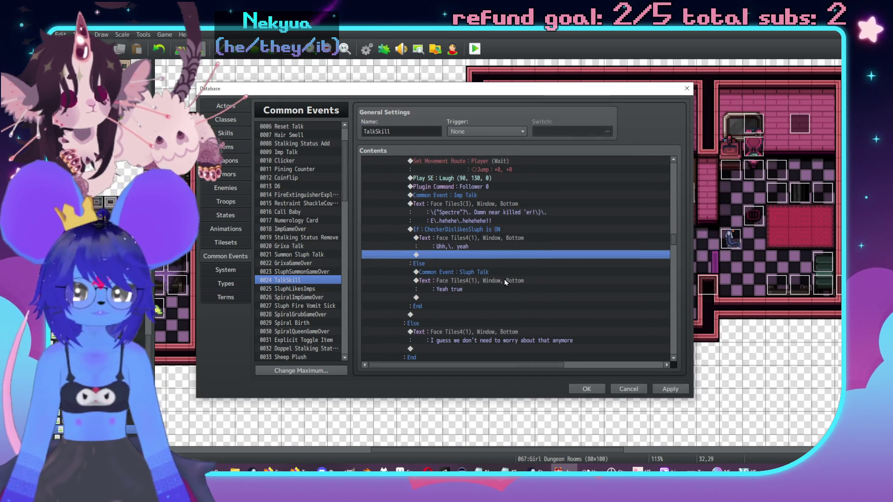
click(501, 279)
scroll(548, 222, down, 4)
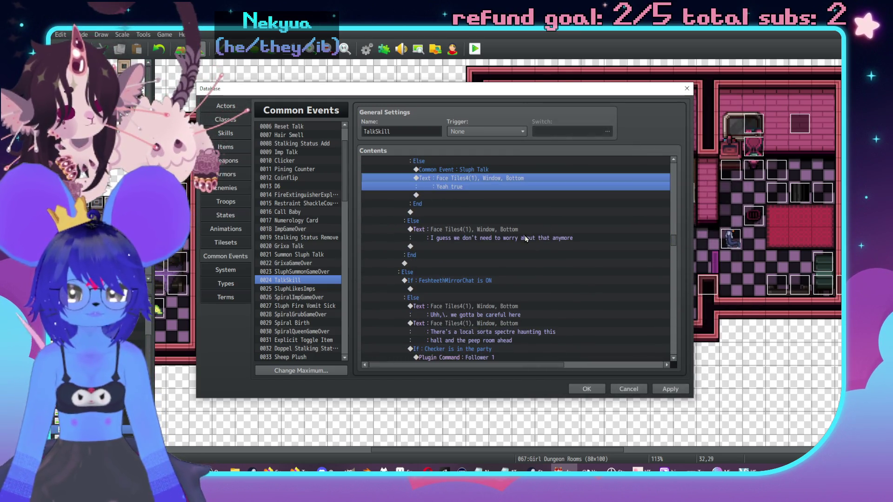
click(526, 238)
scroll(512, 219, down, 2)
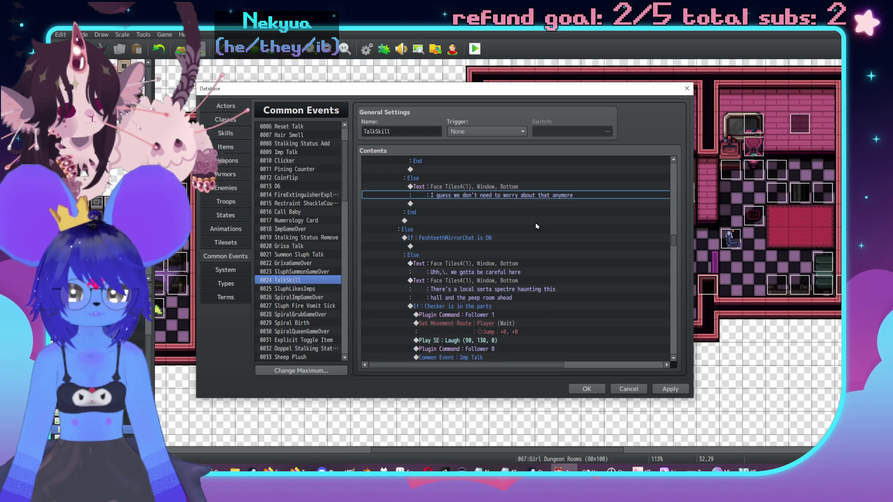
click(473, 247)
click(480, 238)
click(483, 247)
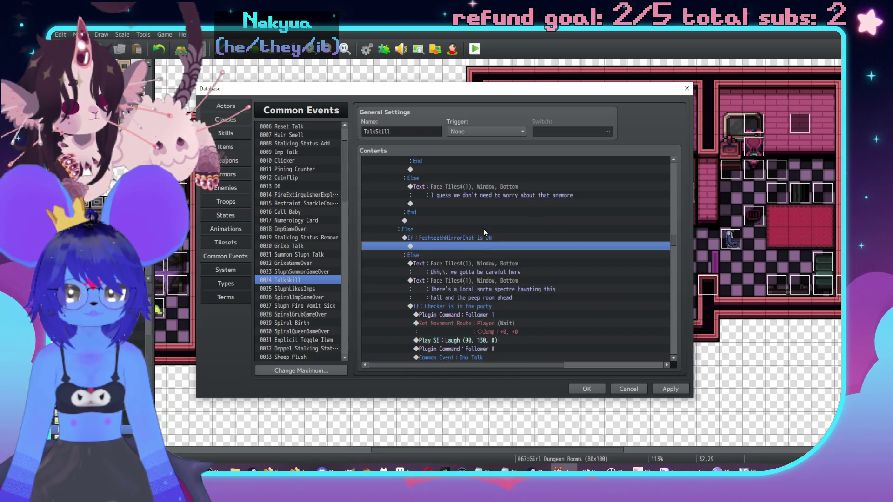
scroll(486, 242, down, 2)
scroll(492, 234, up, 1)
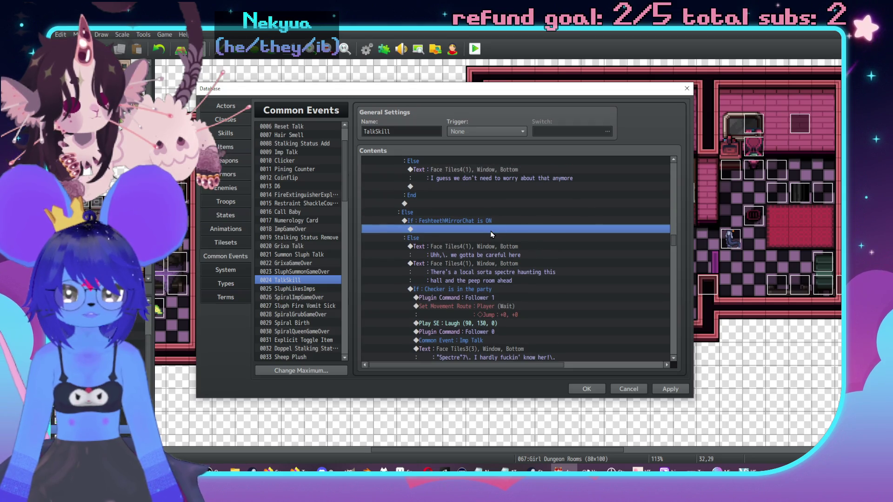
scroll(493, 233, down, 5)
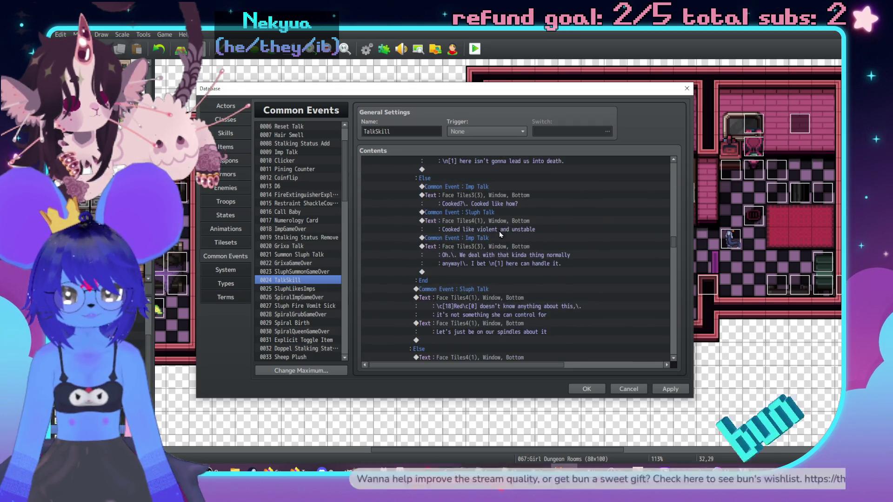
scroll(499, 231, down, 3)
click(531, 244)
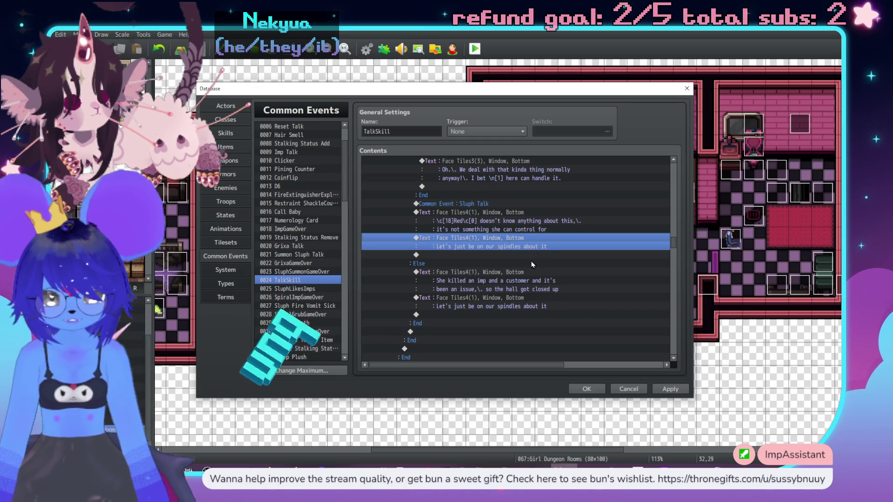
scroll(533, 264, up, 10)
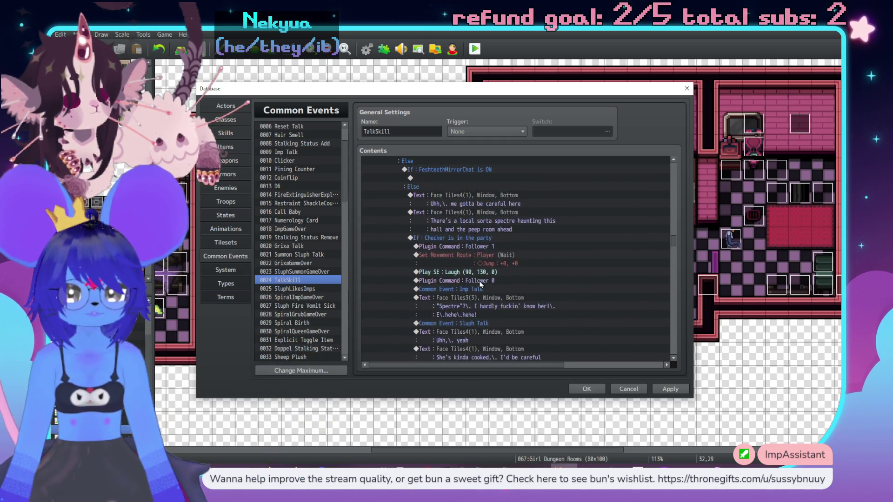
Edit the copied spindles line so it says they stay on their spindles either way.
scroll(481, 285, up, 2)
click(470, 263)
double_click(552, 275)
text(Let's just be on our spindles about it eit)
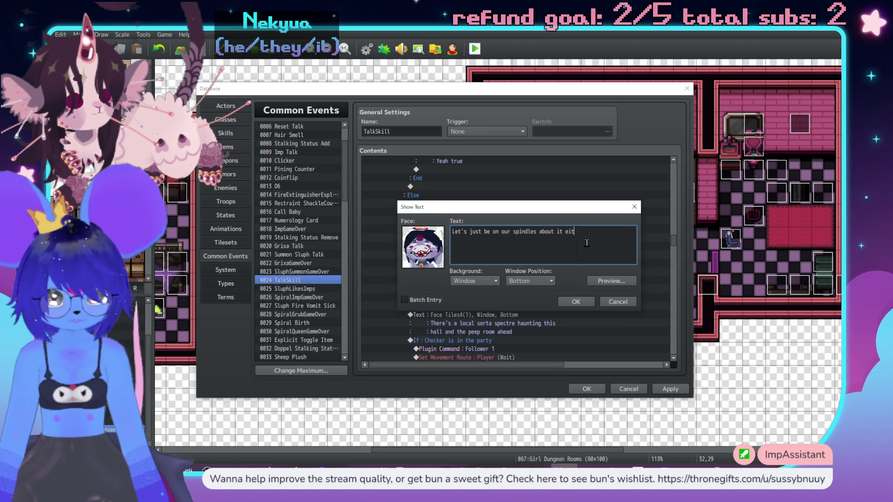
text(her way)
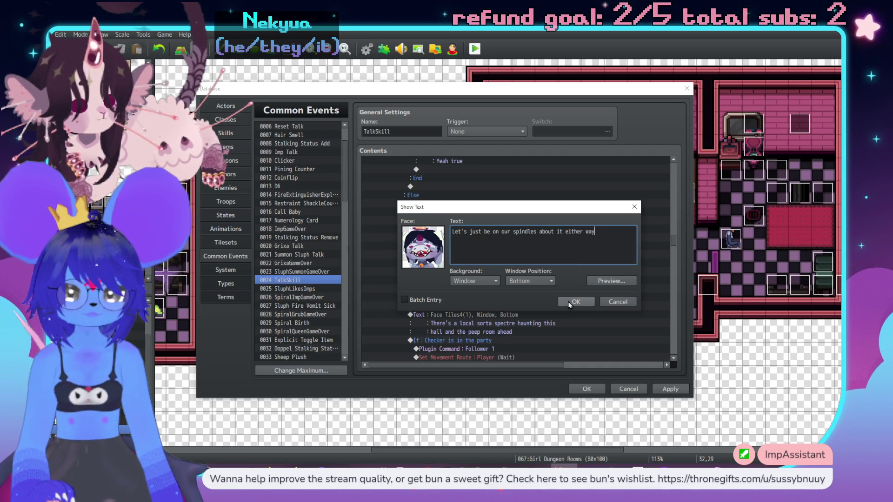
click(575, 302)
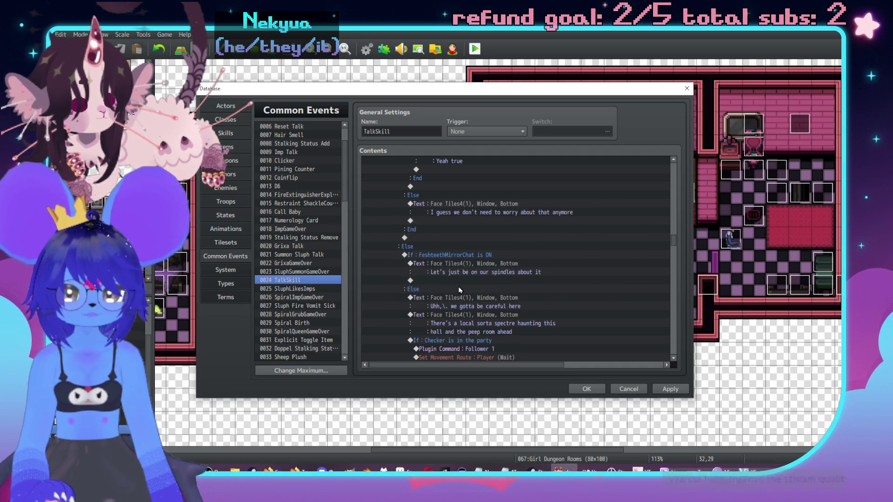
Insert a Face Tiles4 Sluph message 'There's a thing lurkin' around here' before it.
click(453, 268)
double_click(454, 268)
drag(479, 114, 630, 105)
click(615, 147)
double_click(572, 221)
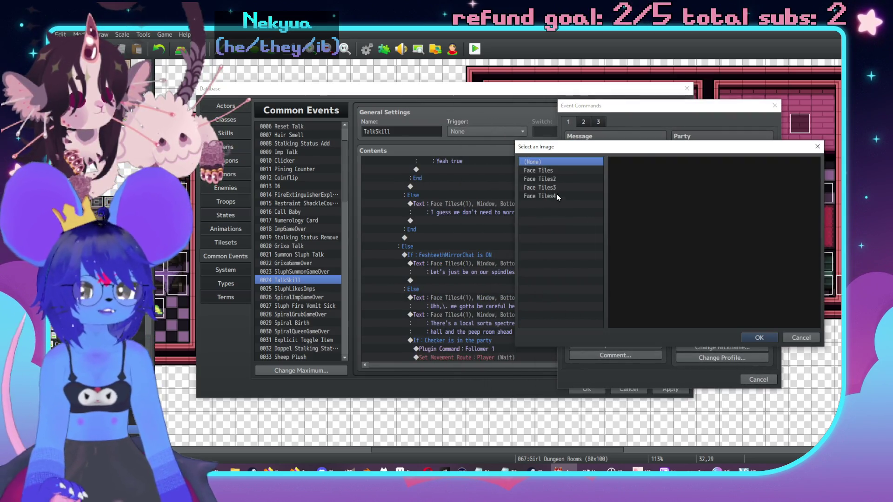
click(539, 196)
double_click(621, 175)
click(628, 236)
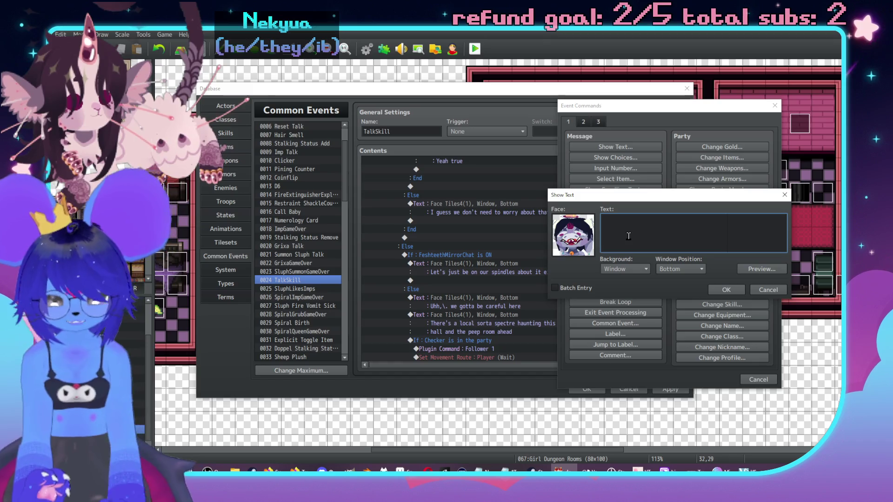
text(There'sa thing lurki)
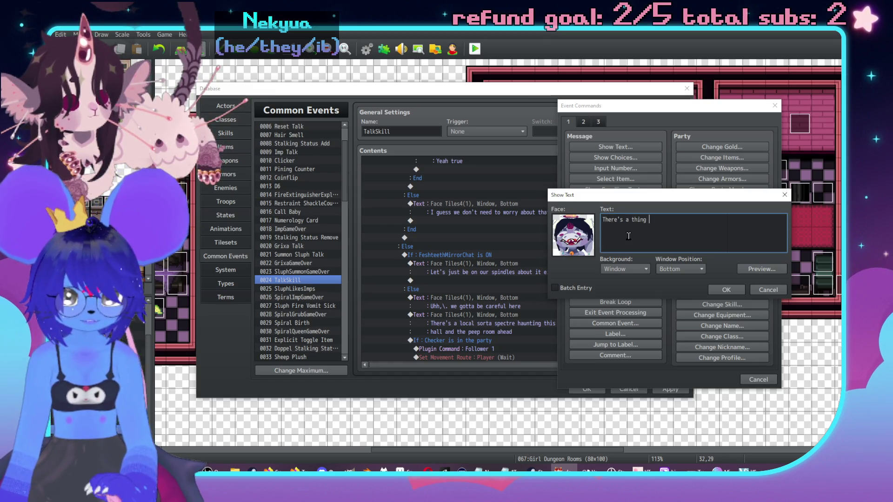
text(n' around here)
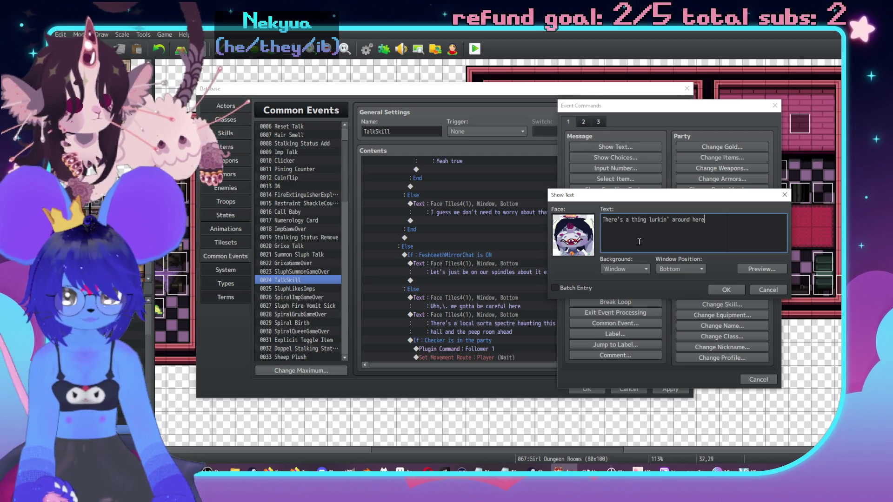
click(726, 290)
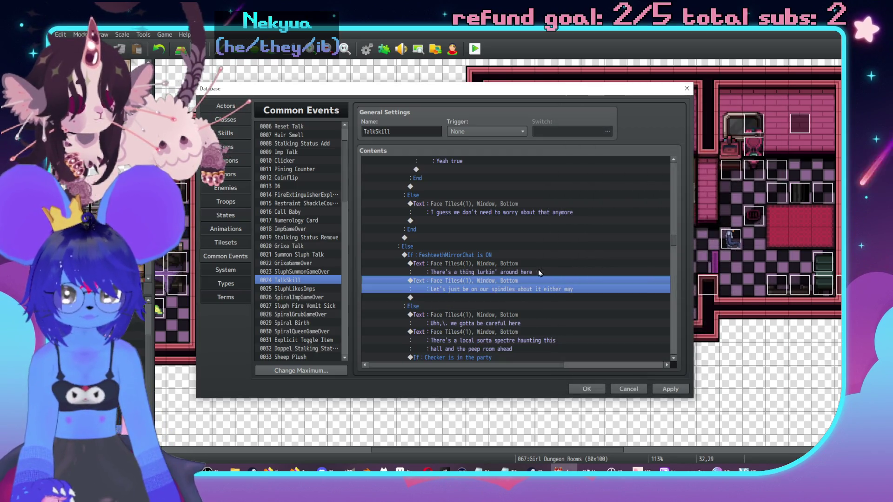
scroll(540, 273, down, 2)
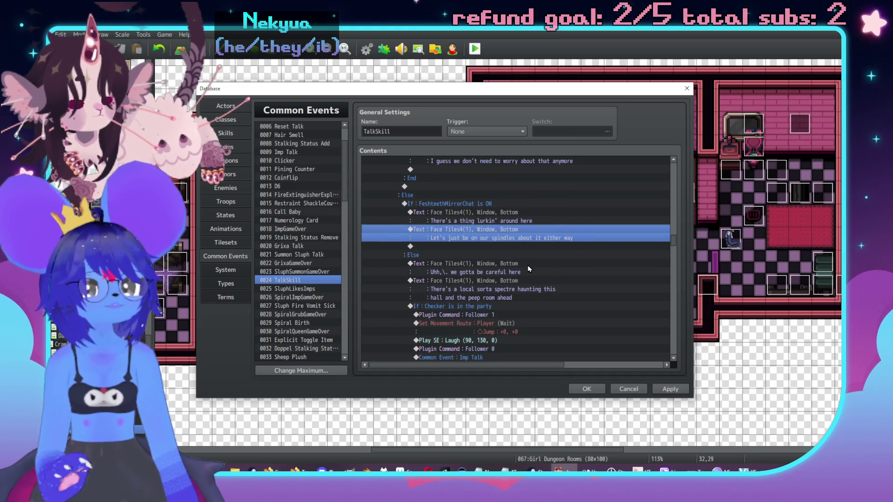
scroll(539, 251, down, 1)
scroll(545, 247, down, 8)
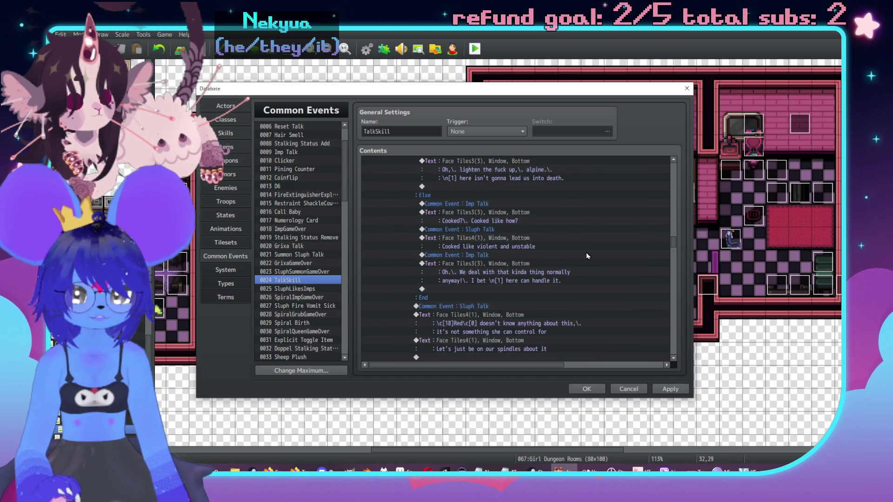
scroll(493, 253, up, 1)
scroll(494, 256, up, 1)
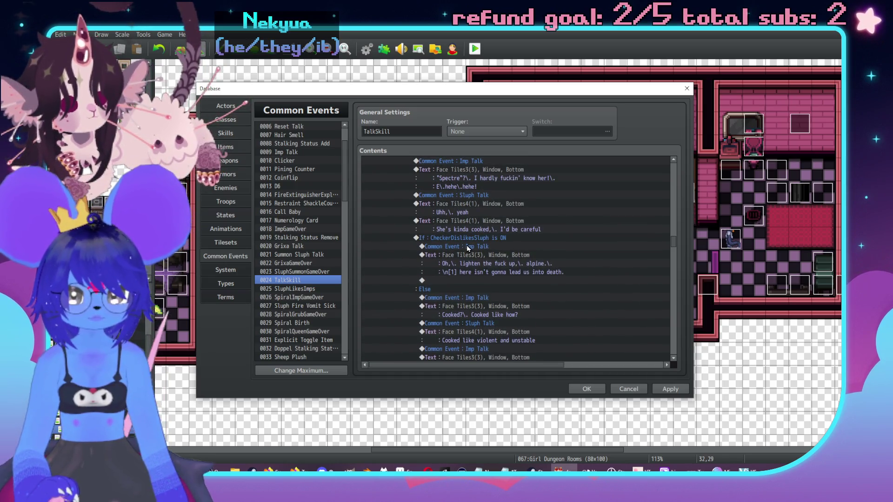
click(533, 240)
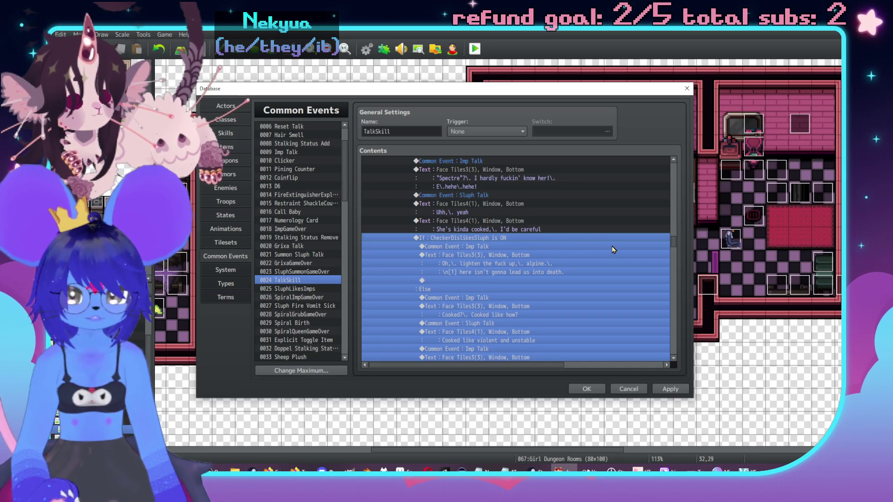
scroll(583, 224, down, 4)
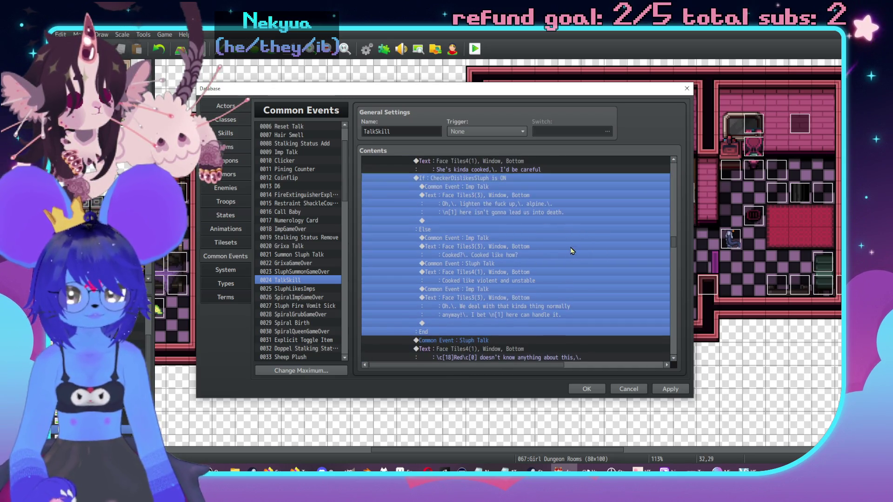
scroll(561, 252, up, 2)
double_click(561, 207)
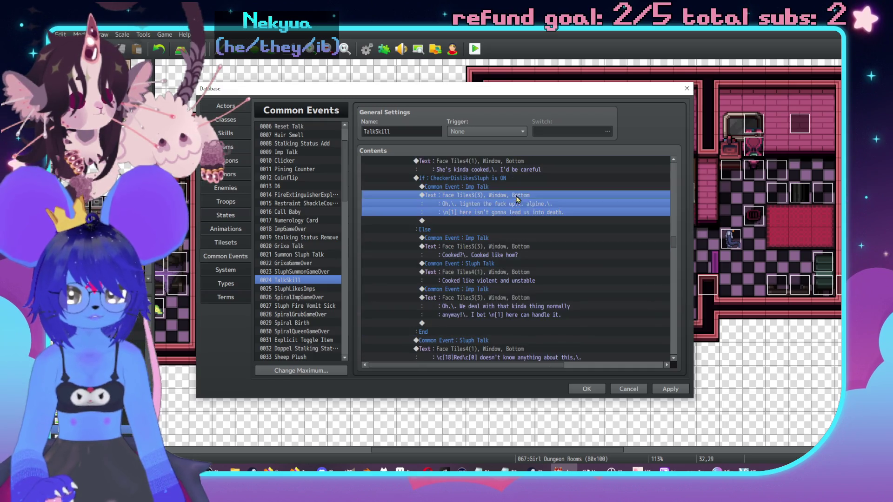
click(576, 302)
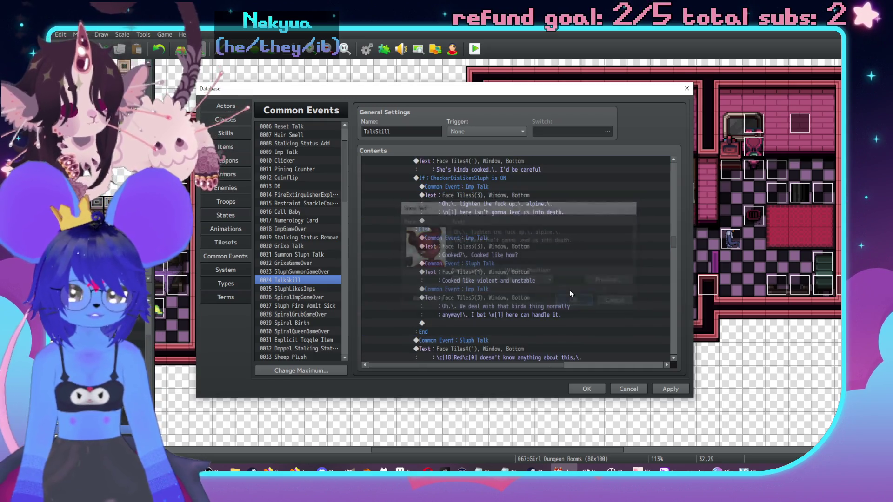
drag(486, 187, 484, 212)
scroll(481, 225, down, 2)
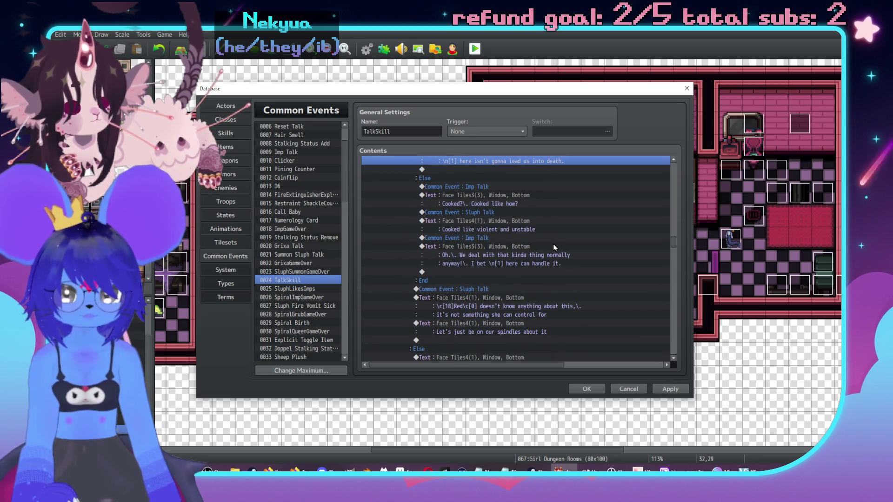
scroll(549, 249, down, 2)
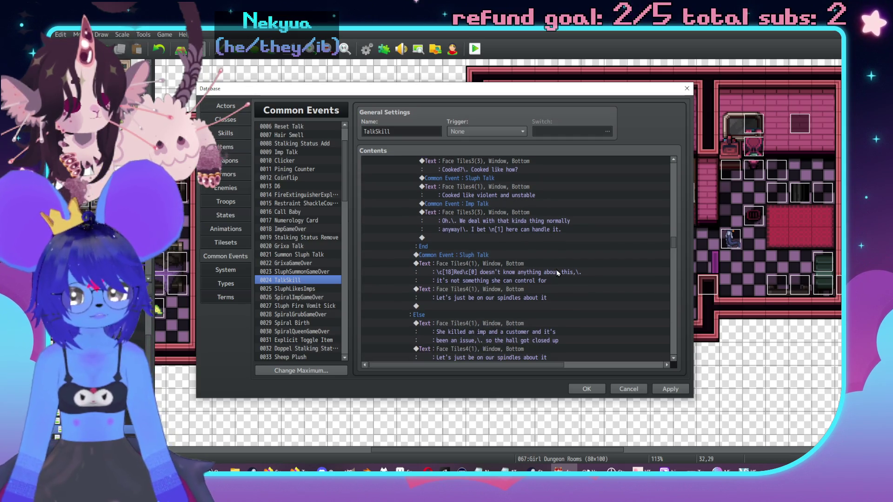
scroll(560, 273, down, 1)
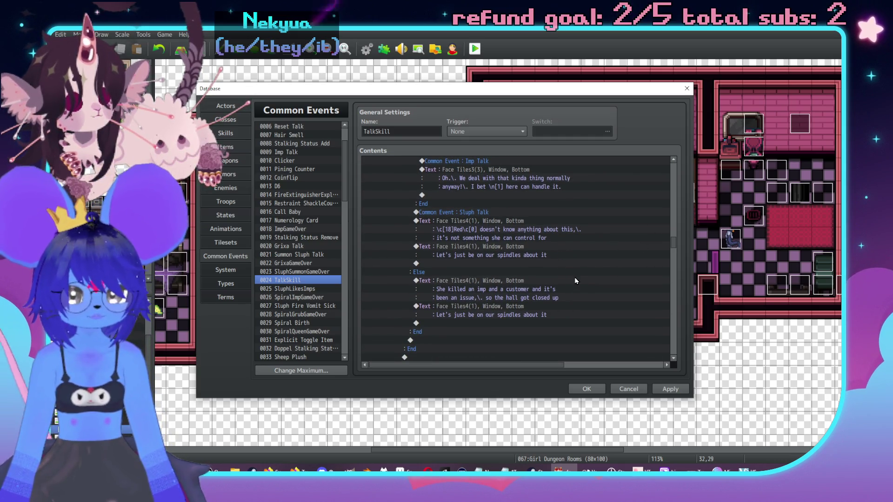
scroll(566, 303, down, 2)
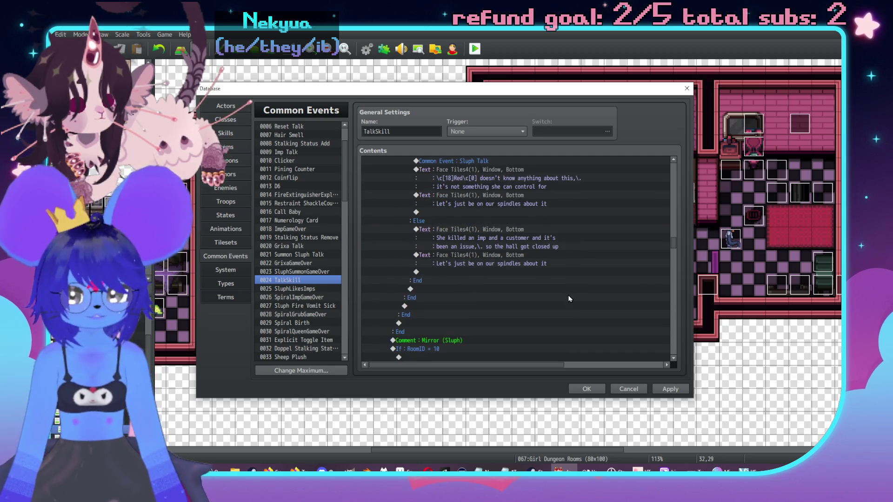
scroll(539, 296, up, 2)
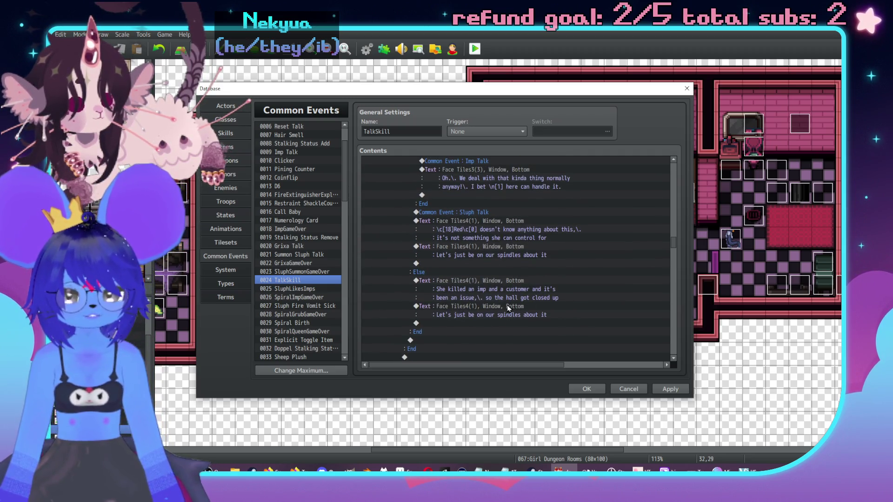
Find the empty line after the hall-closed spindles text in the Else branch.
double_click(492, 323)
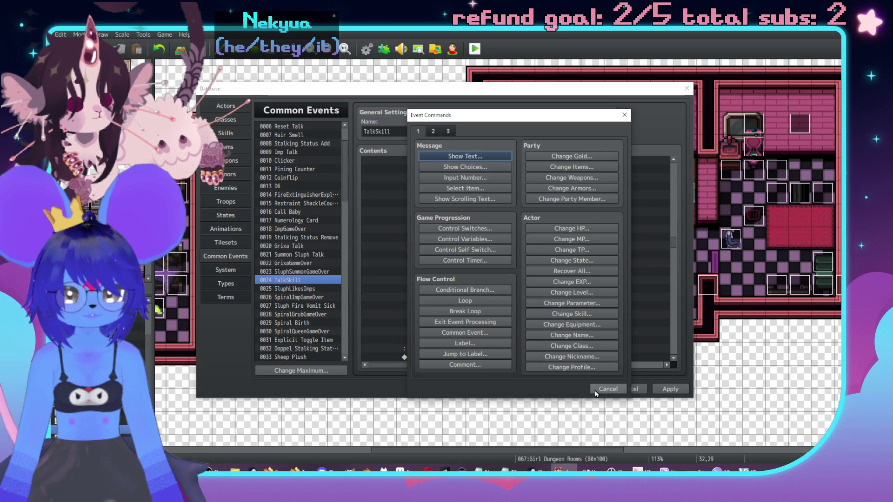
click(596, 390)
double_click(538, 312)
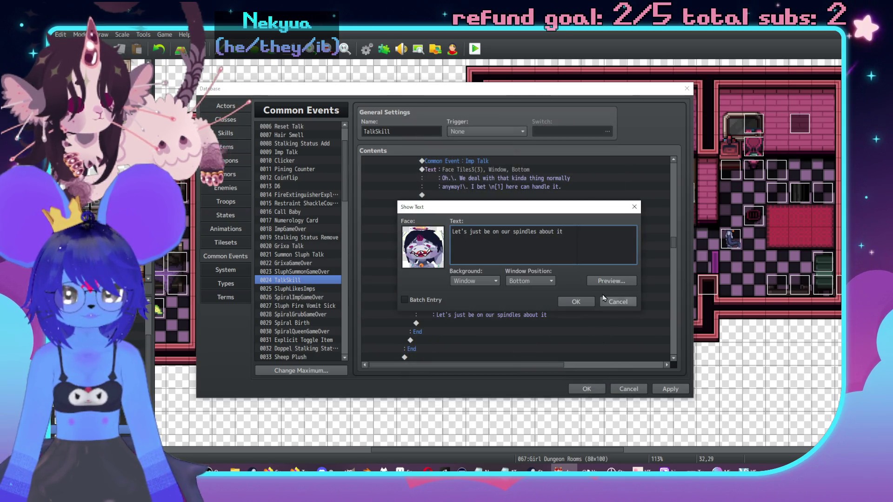
click(576, 302)
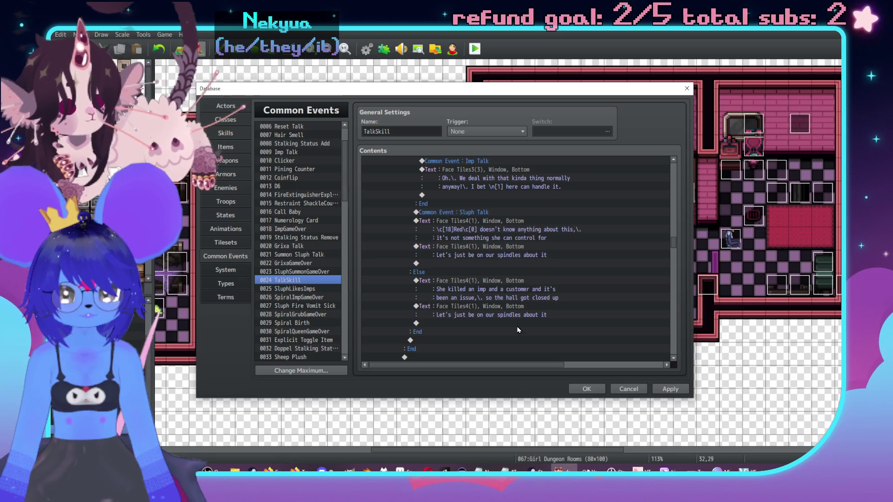
double_click(517, 321)
click(598, 391)
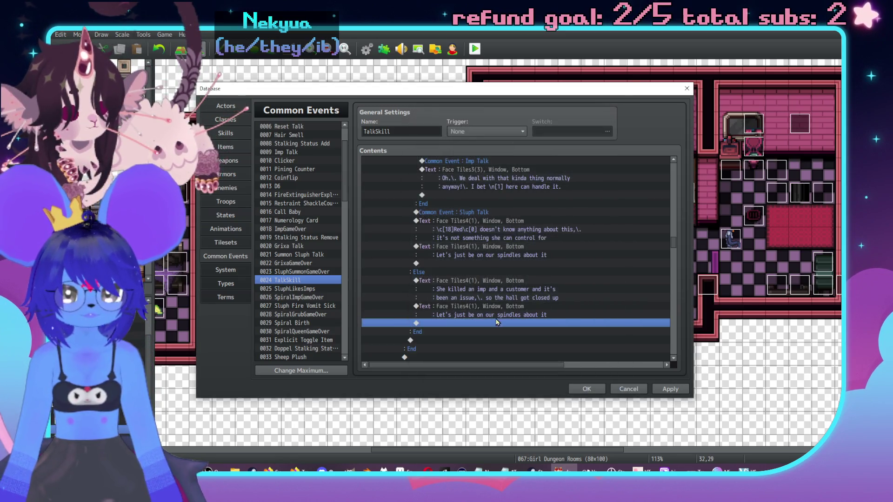
double_click(504, 324)
click(462, 228)
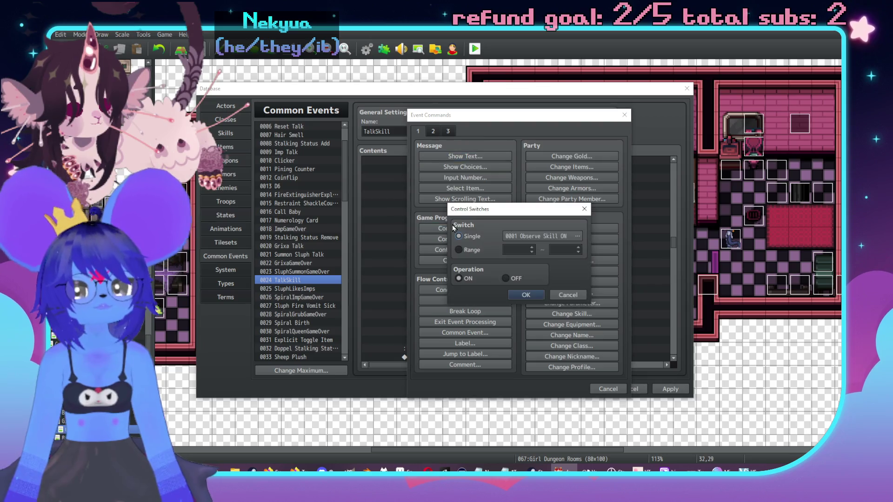
click(568, 295)
Add a conditional branch testing Variable 0018 SluphRespect ≤ constant 0.
click(464, 239)
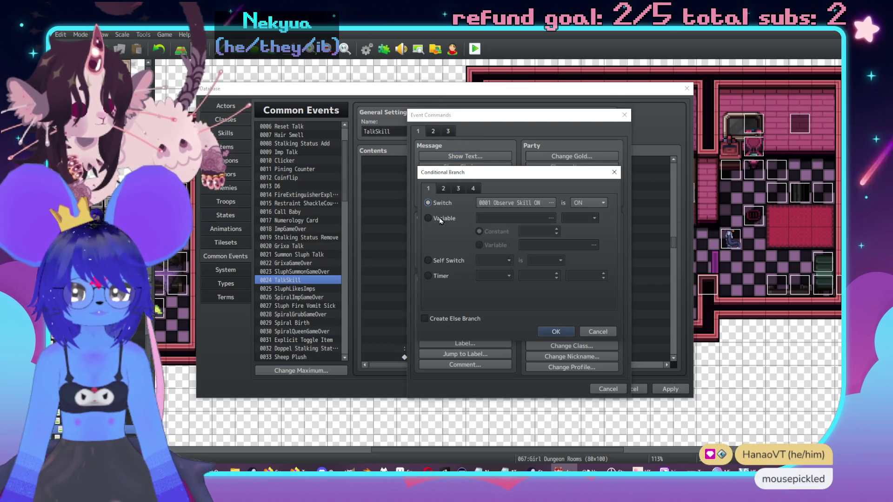
click(516, 214)
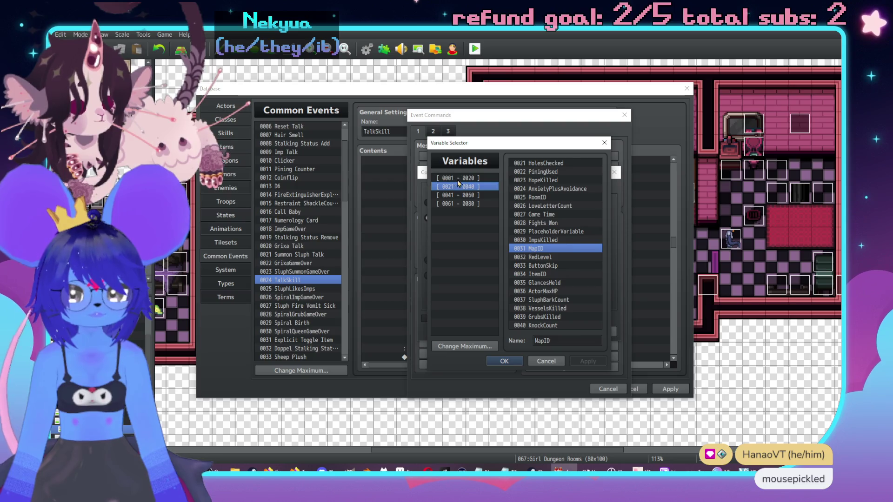
scroll(556, 240, up, 3)
double_click(552, 309)
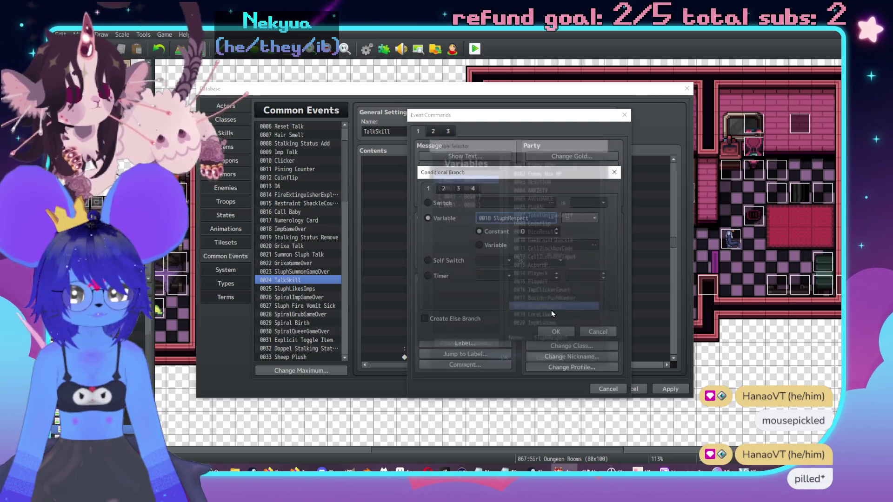
click(566, 219)
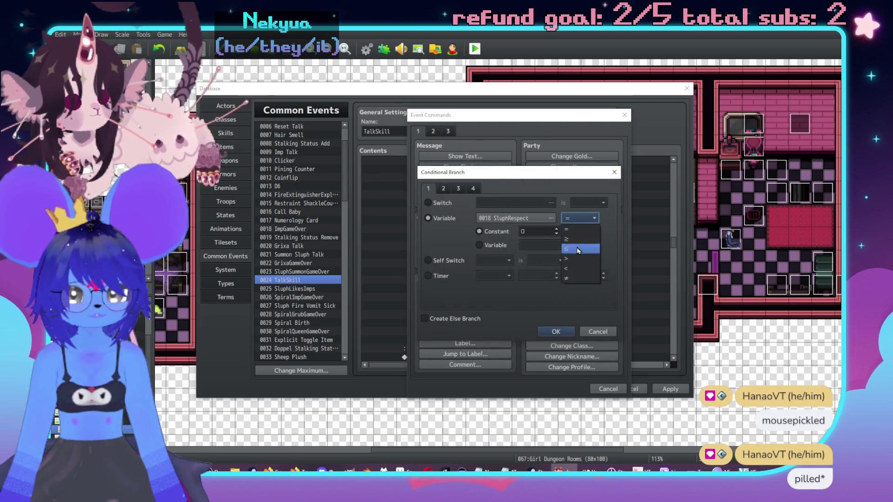
click(575, 249)
click(541, 231)
click(565, 331)
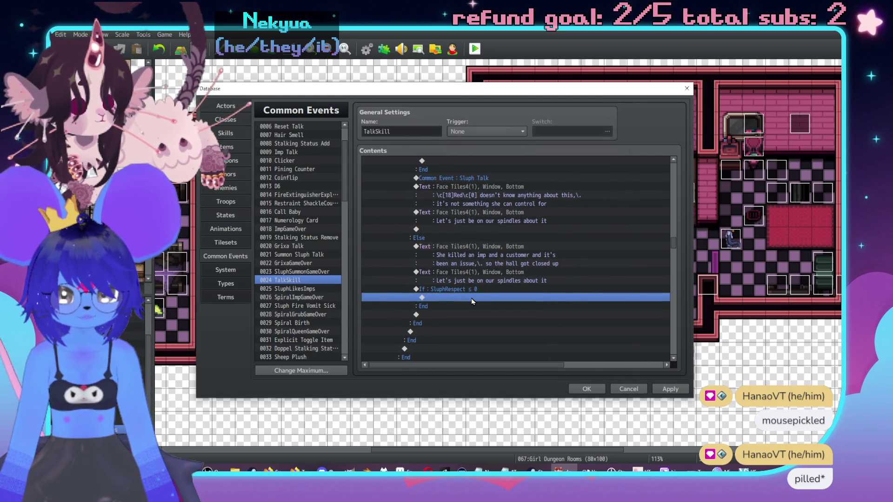
double_click(473, 296)
click(465, 156)
Add grey-face line 'Unless you're looking to give it up already,\. \c[18]Red\c[0]?' and playtest it.
double_click(426, 249)
click(414, 197)
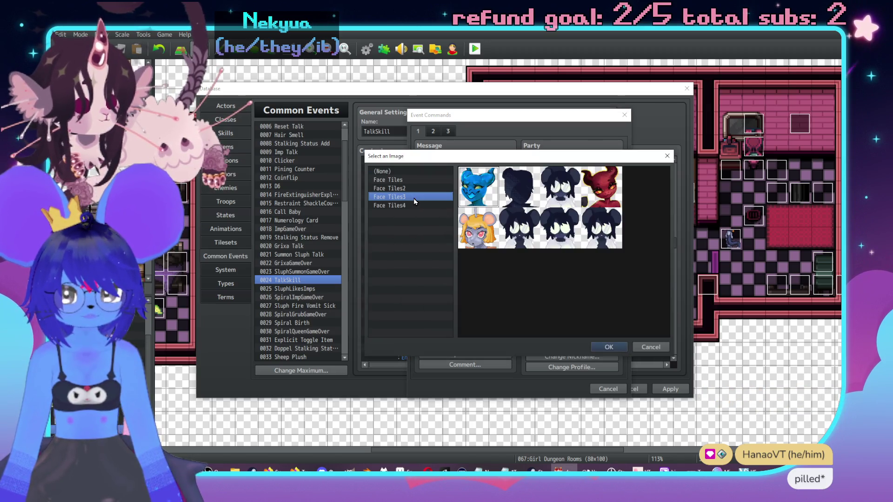
click(423, 206)
double_click(526, 193)
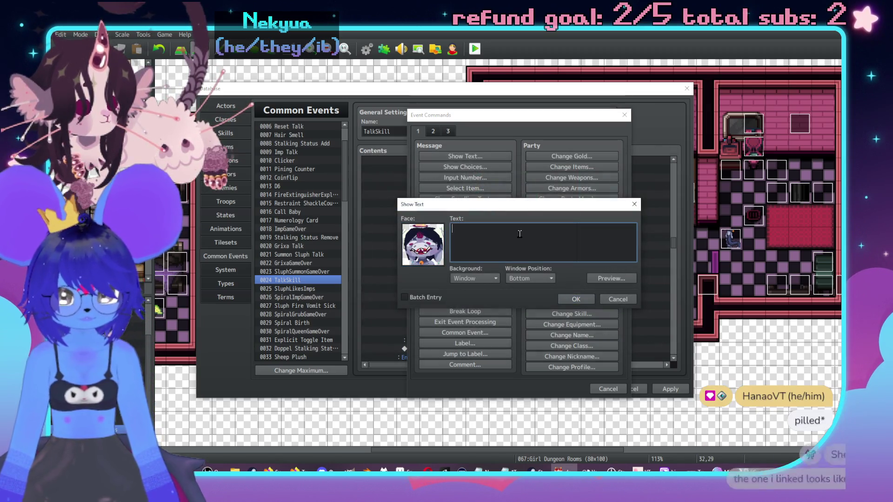
text(Unless you're lookin)
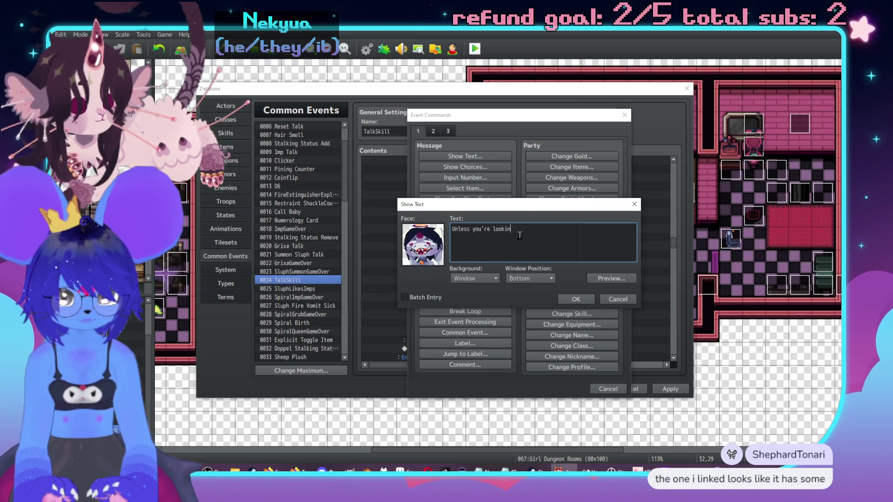
key(BackSpace)
key(BackSpace)
key(BackSpace)
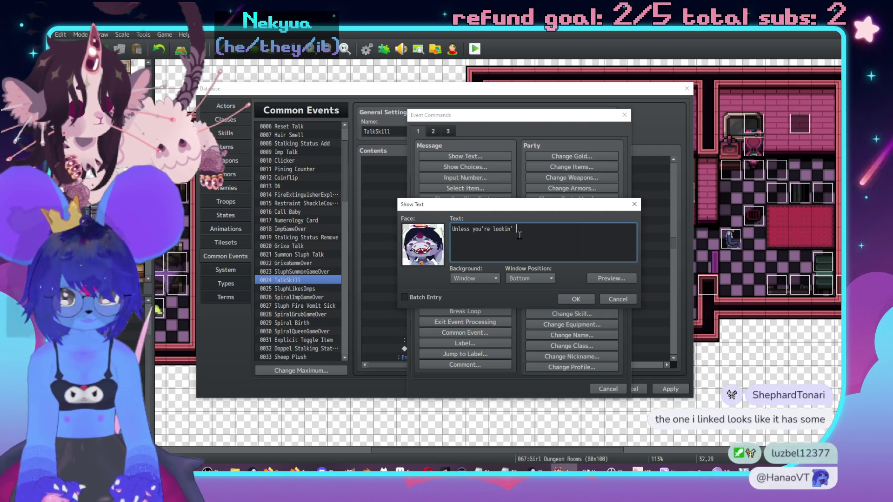
text(give it up)
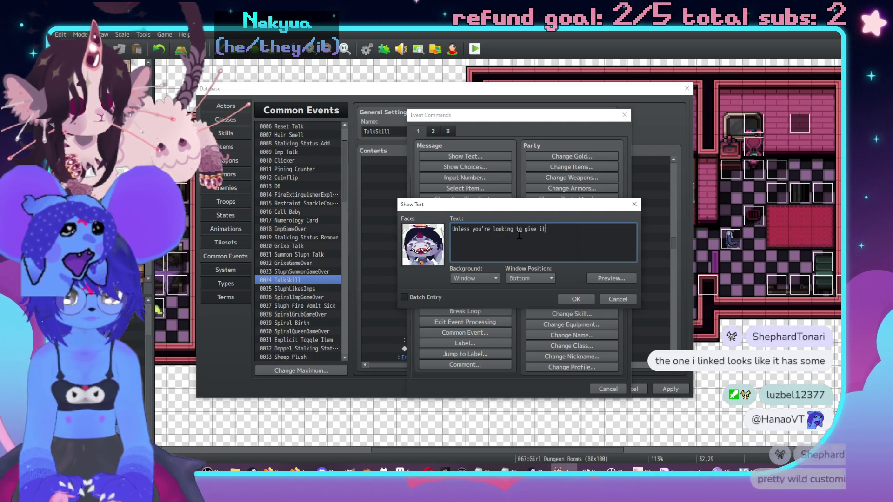
text( already,\.)
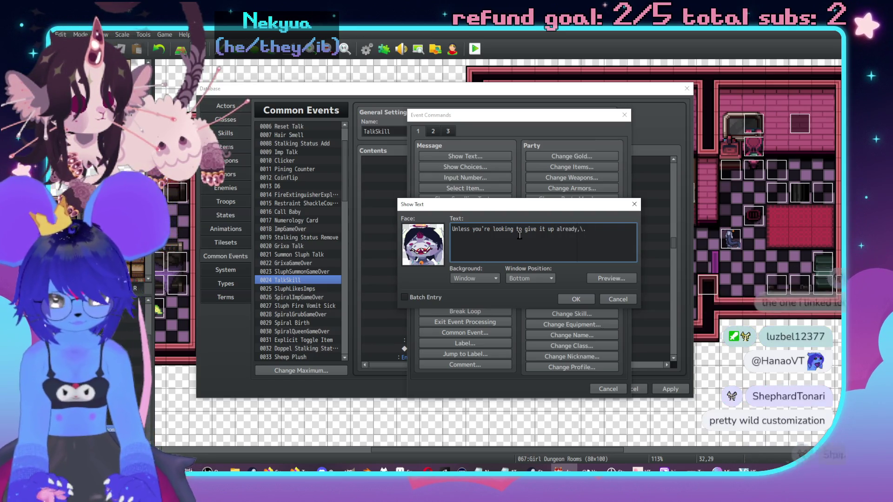
text( \c[18]Red\c[)
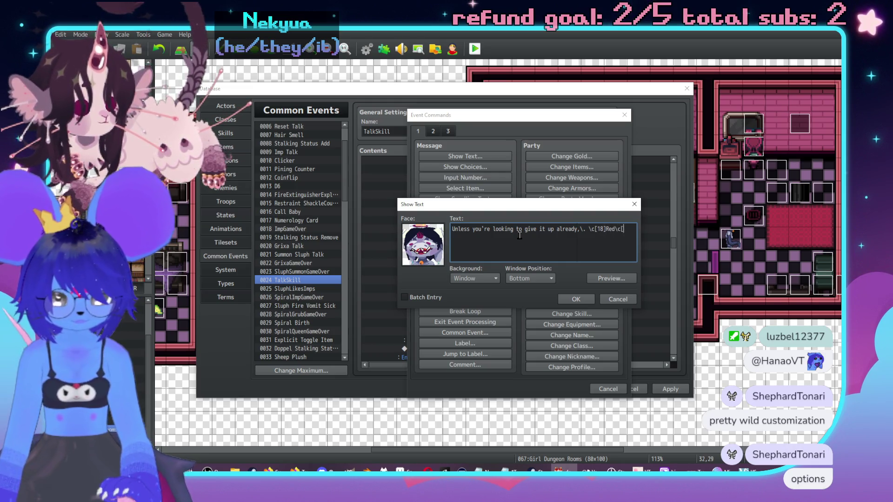
text(0]?)
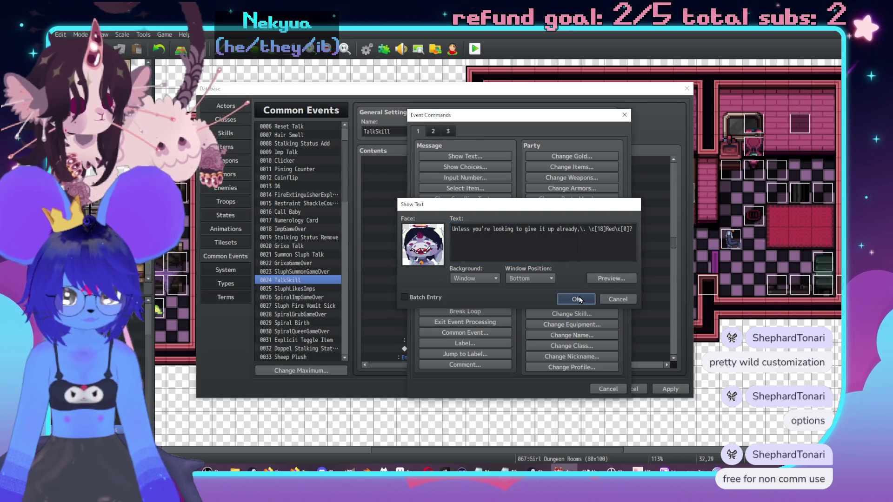
click(577, 299)
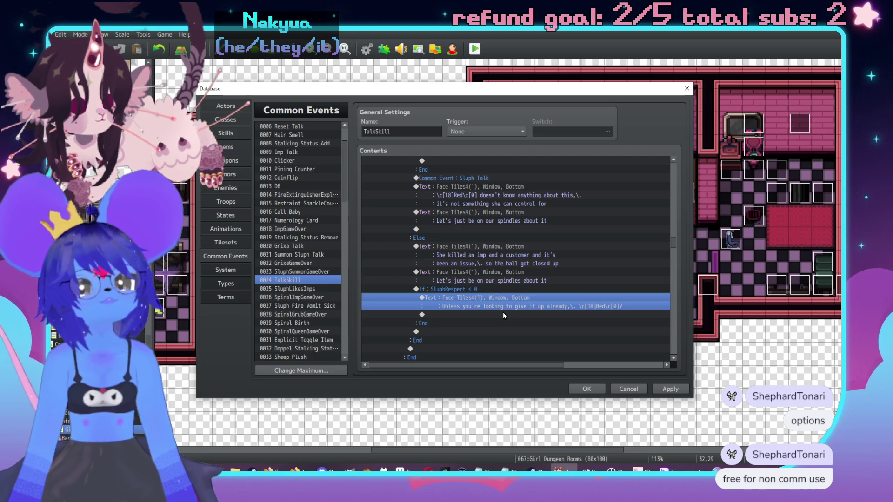
key(ctrl+r)
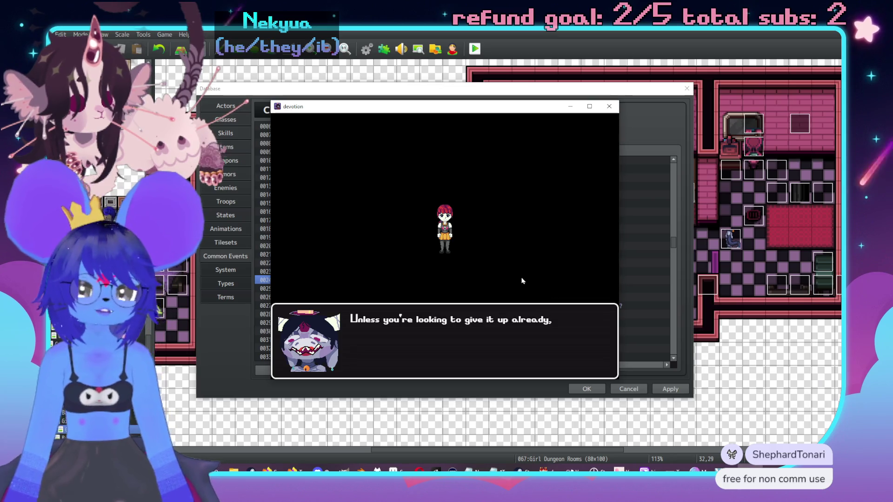
click(609, 106)
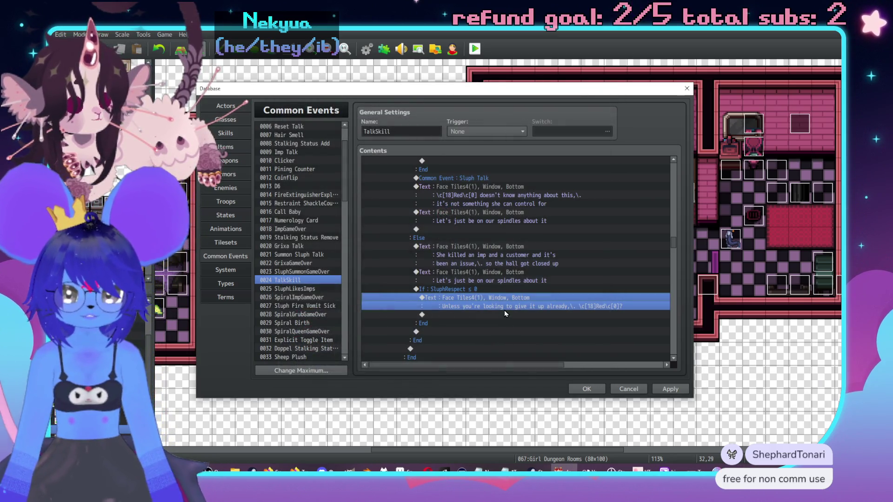
Add a three-line grey-face message about not wanting Red killed by phantoms, thoughtforms or monsters.
double_click(504, 316)
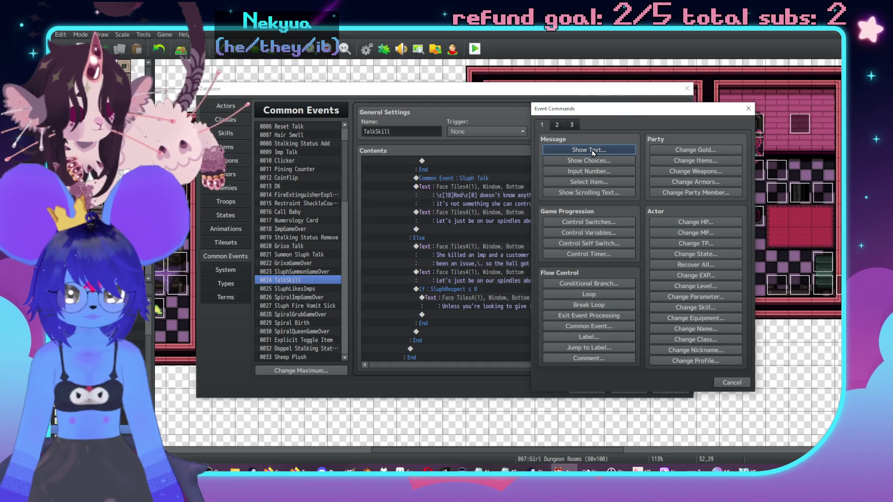
click(589, 150)
click(547, 238)
click(536, 198)
double_click(644, 181)
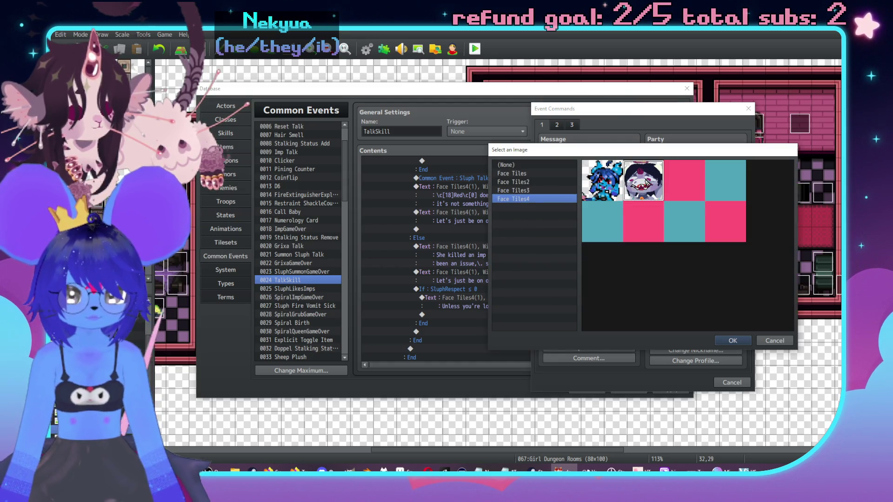
text(H)
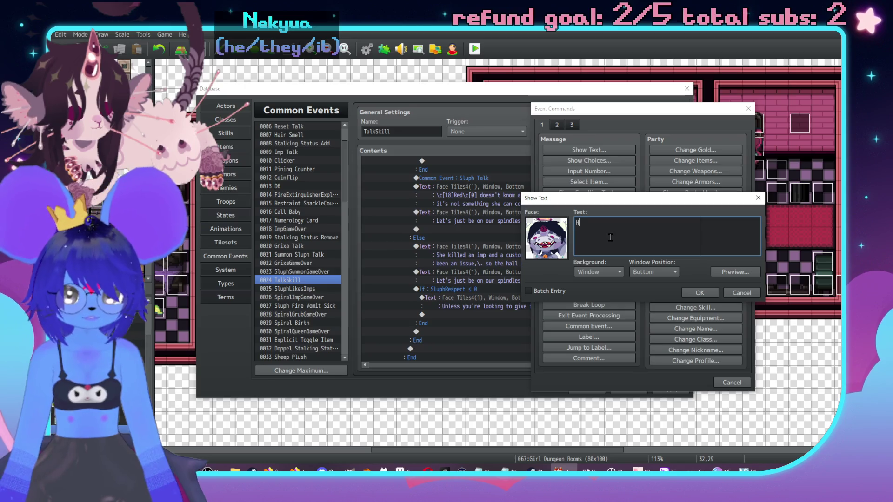
text(onestly I )
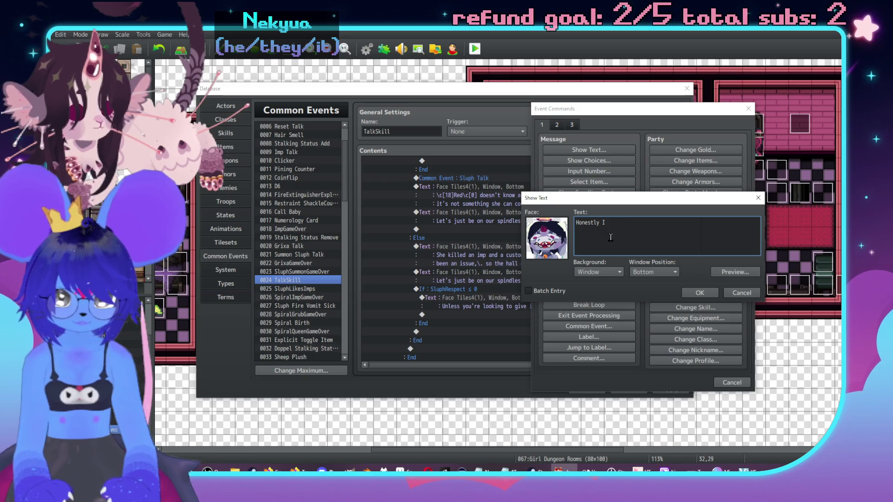
text(don't like the)
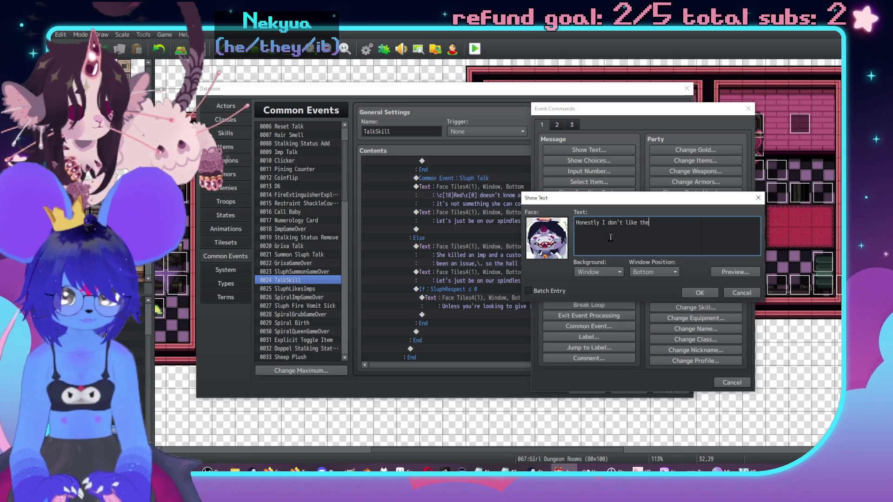
text( idea of us gett)
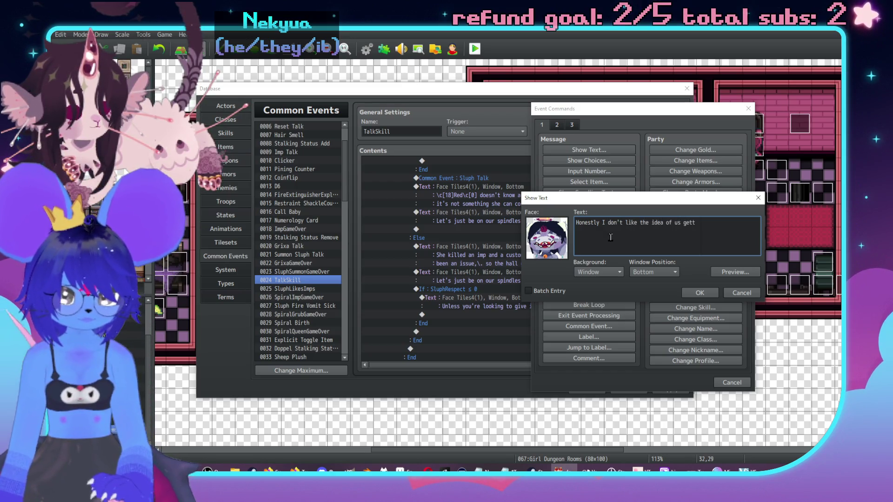
key(BackSpace)
key(BackSpace)
key(BackSpace)
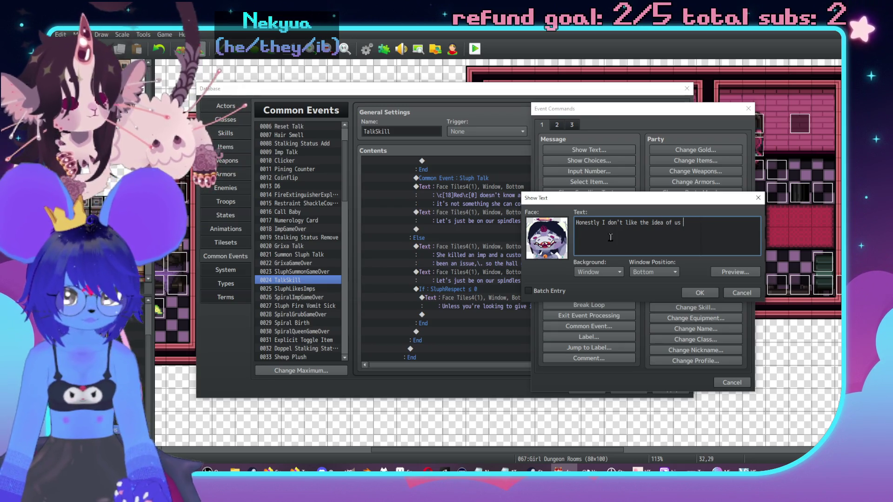
text(you getting)
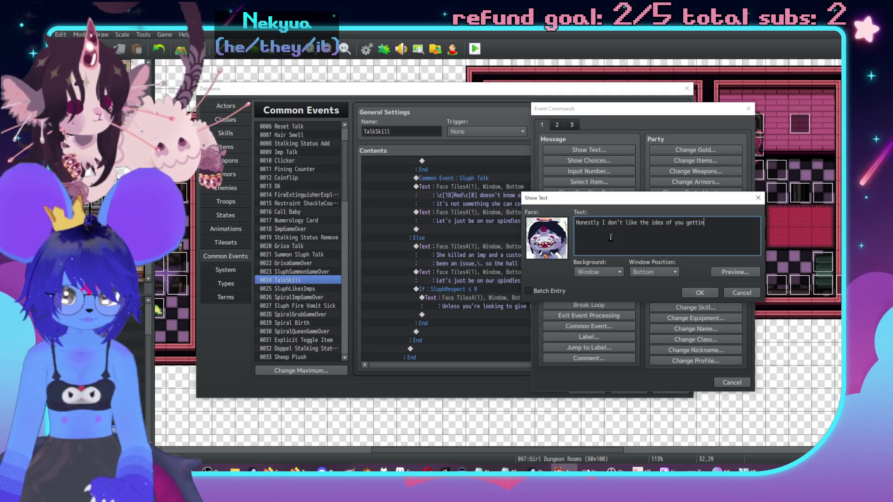
key(Return)
text(killed by one o)
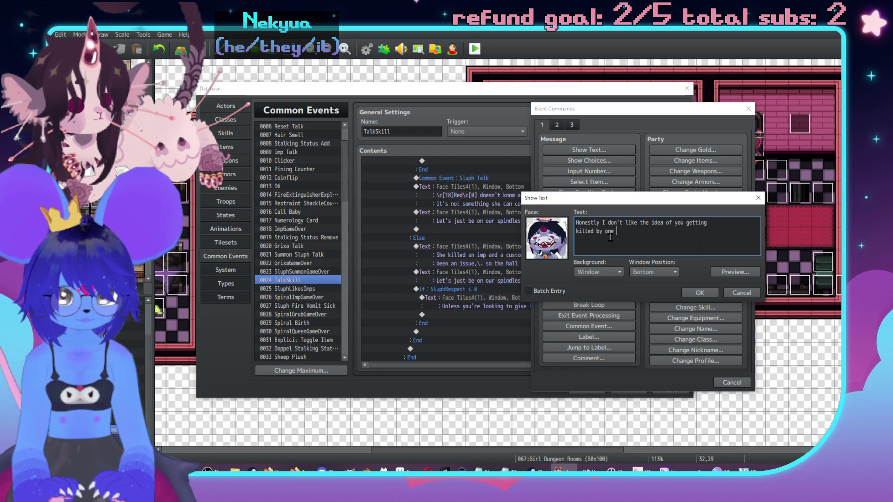
text(f these fucked u)
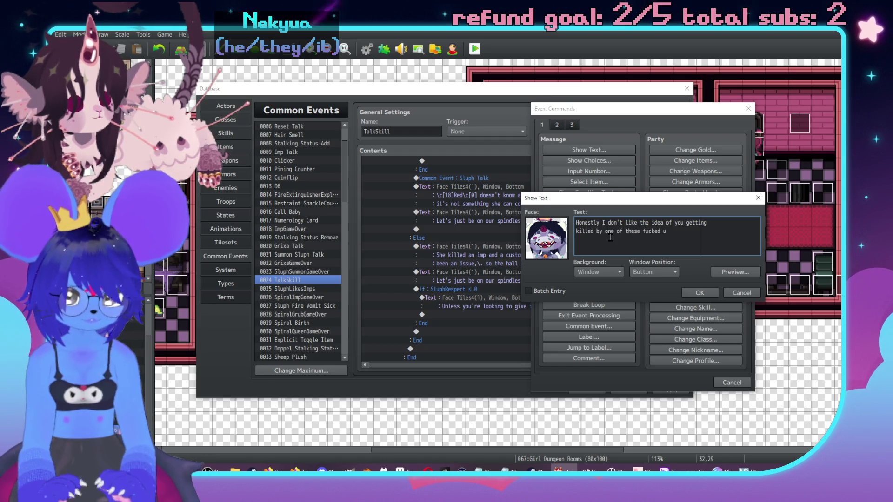
text(p phantoms or)
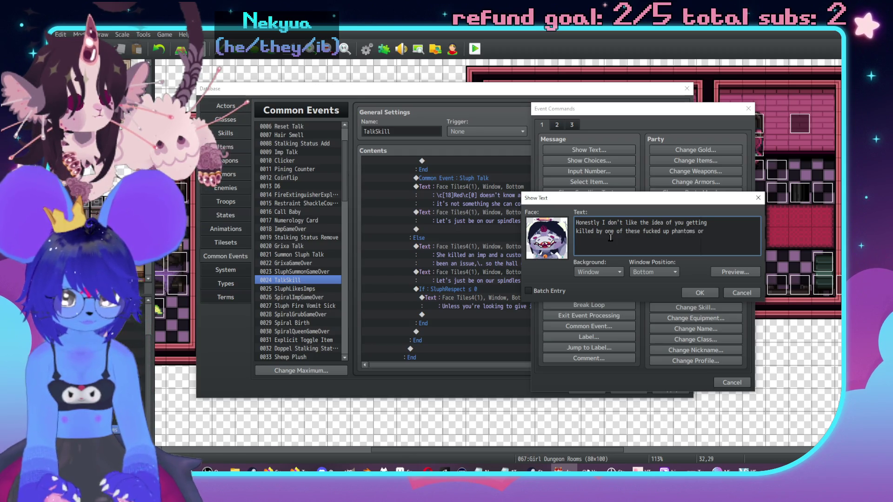
key(Return)
text(thoughtforms or)
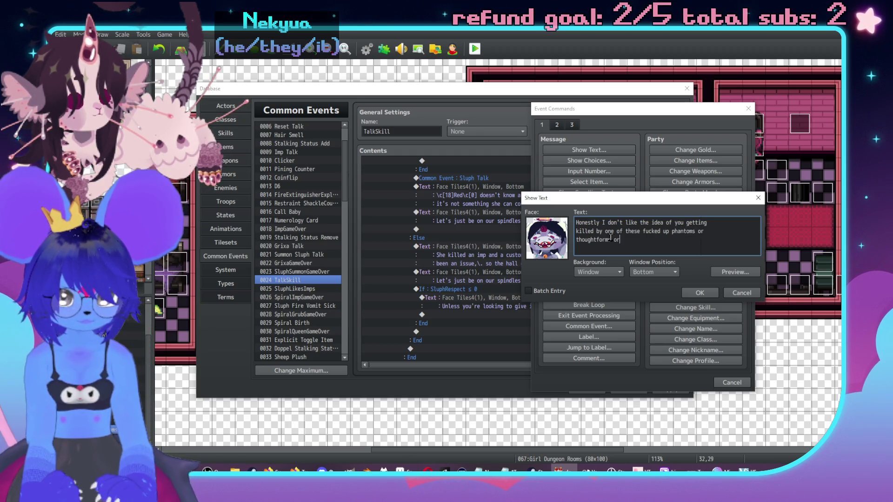
text( monster)
click(611, 239)
text(s)
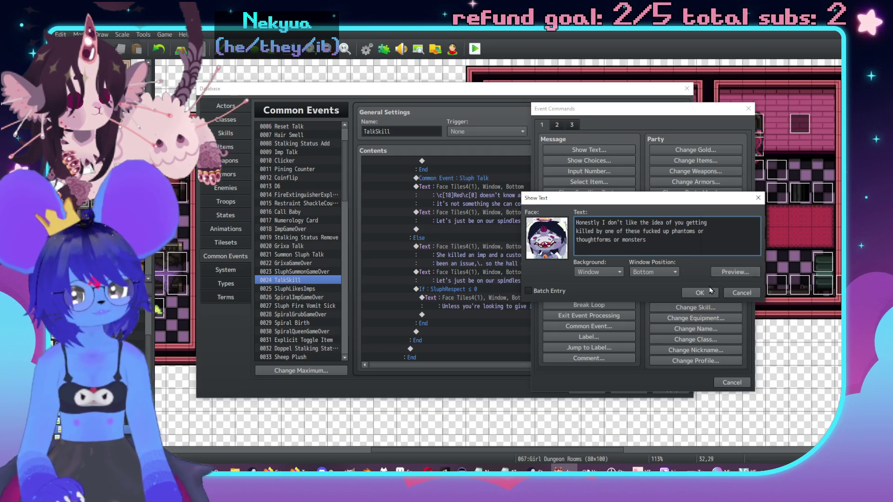
click(699, 293)
double_click(483, 349)
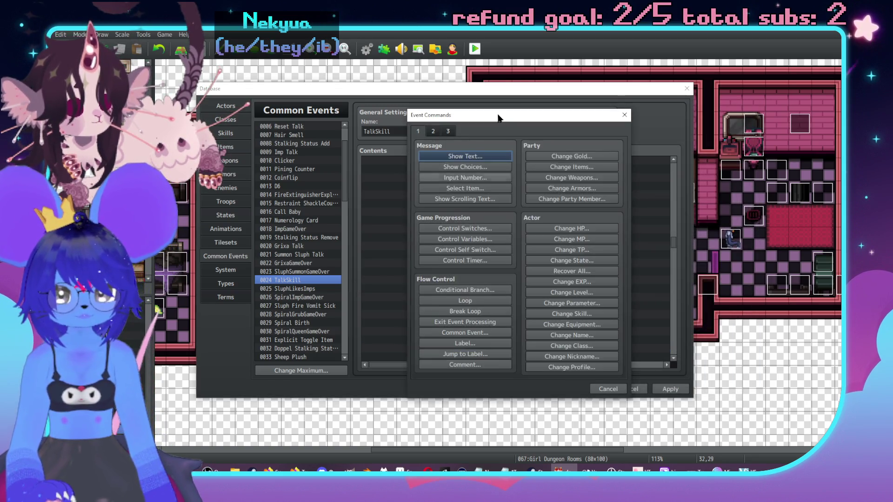
Start a grey-face message: 'step in and litigate and / make a case for my pact with you outweighing'.
click(612, 164)
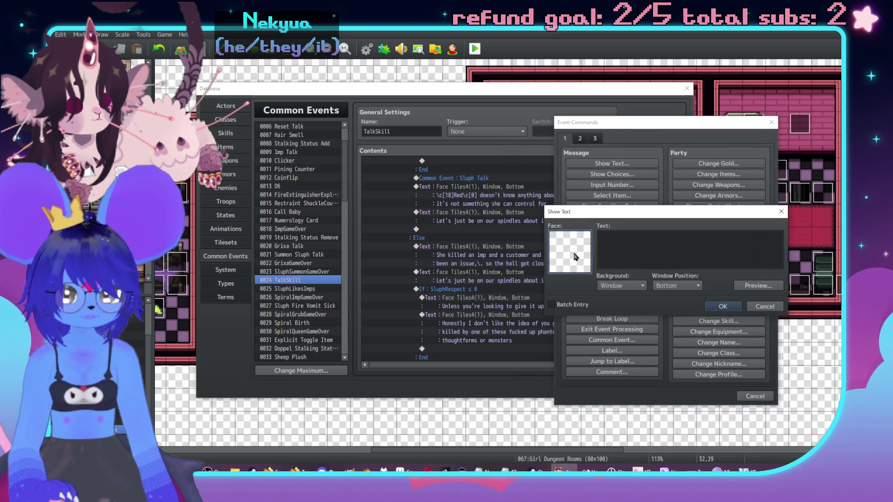
double_click(571, 242)
click(536, 212)
double_click(674, 186)
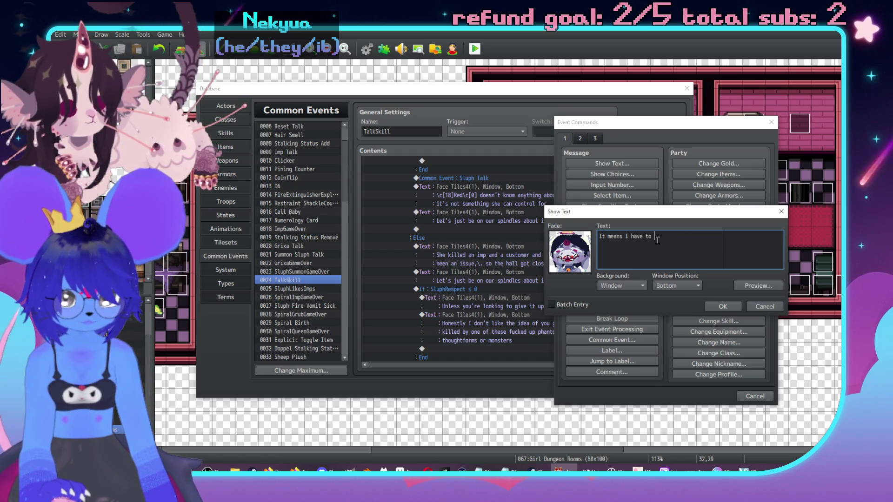
text(step in and)
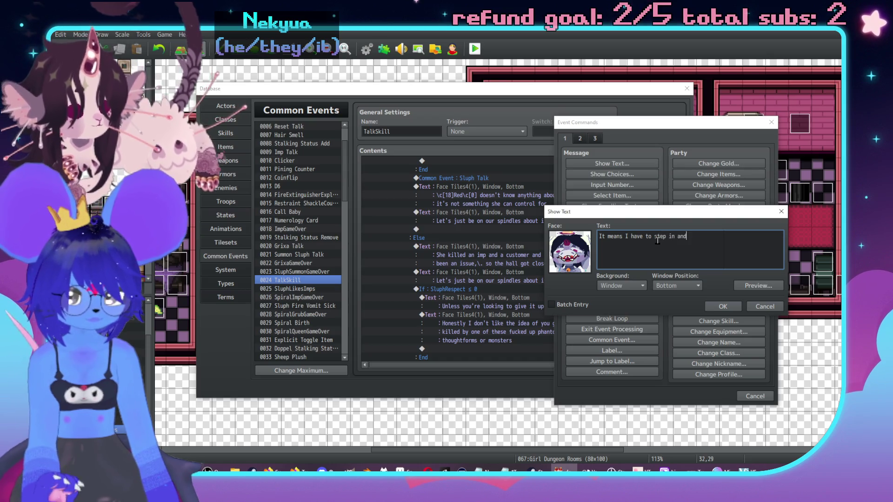
text( litigate and)
key(Return)
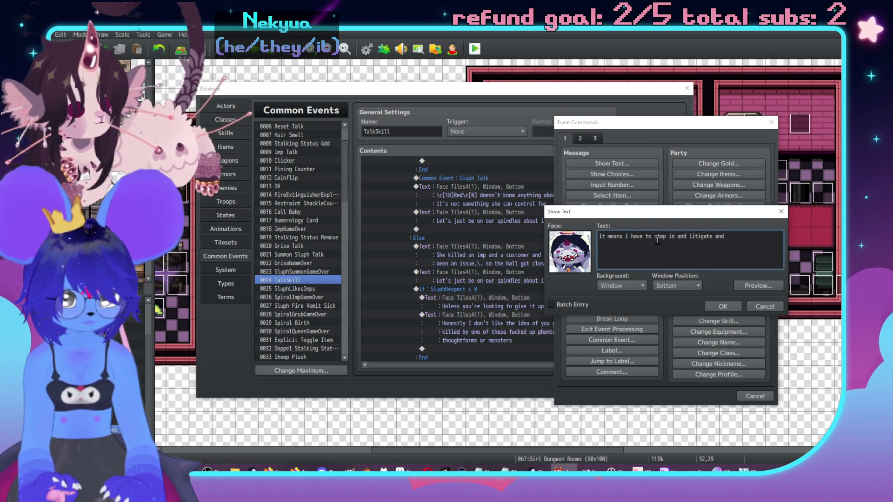
text(make a case for )
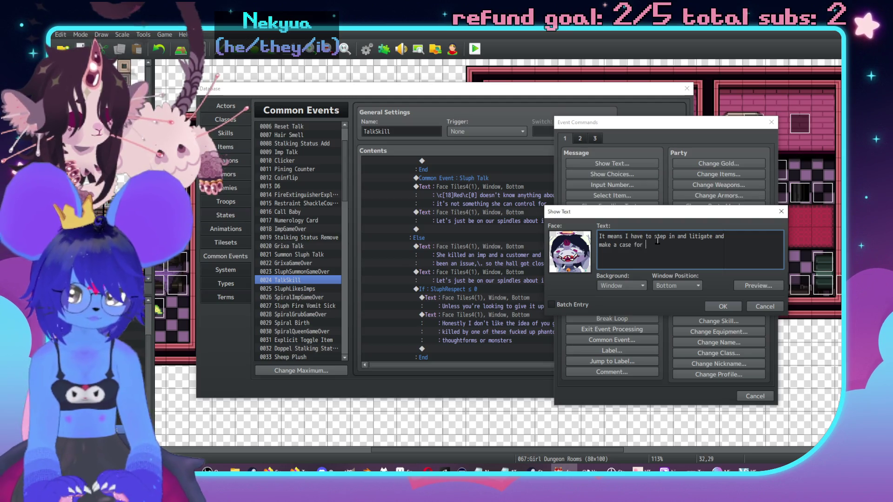
text(my pa)
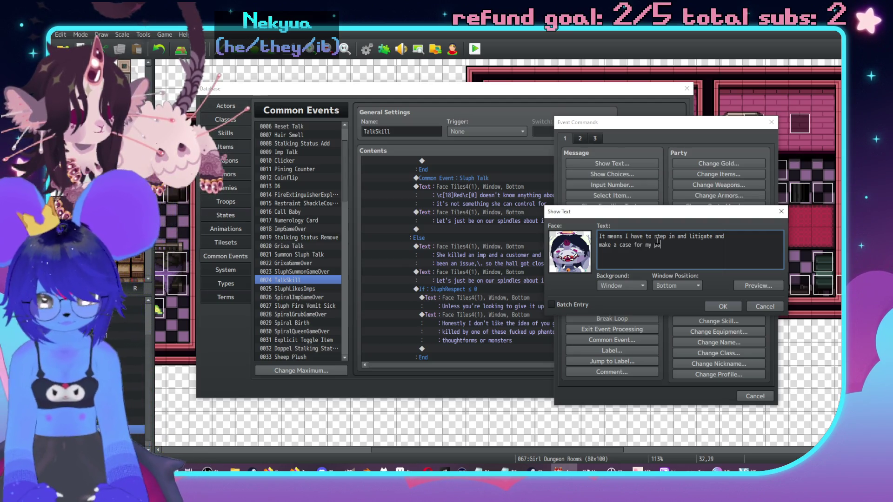
text(ct with you)
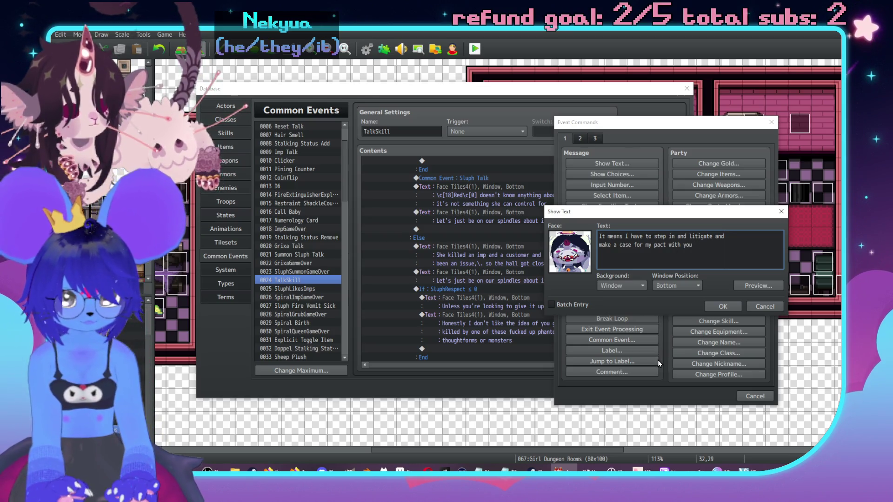
text( outweighg)
key(BackSpace)
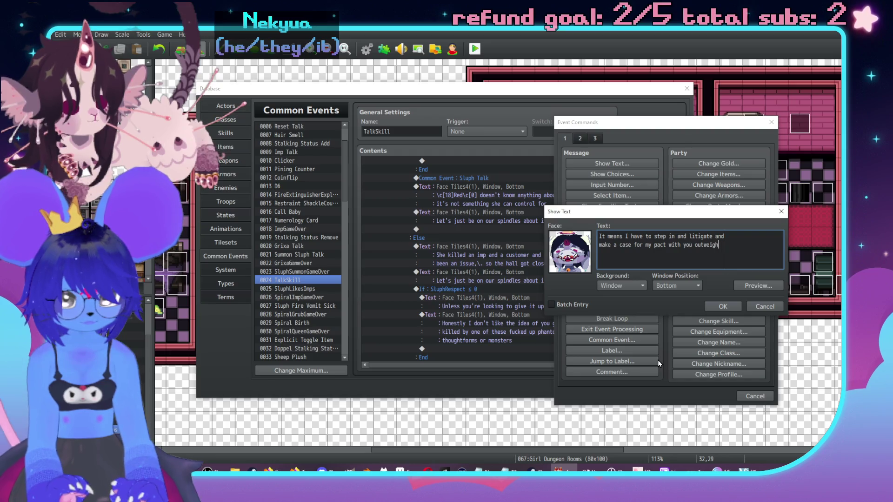
text(ing)
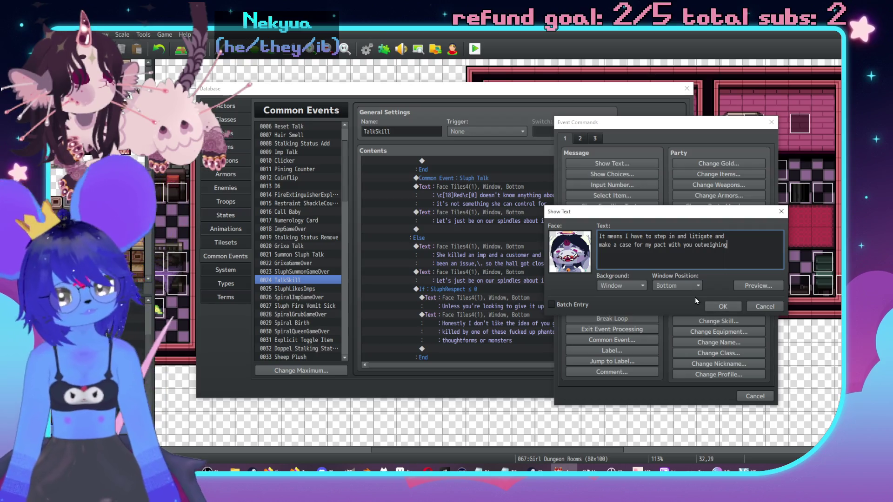
Finish it with lines about dominating 'or ending your mortal life' and confirm.
key(Return)
text(what)
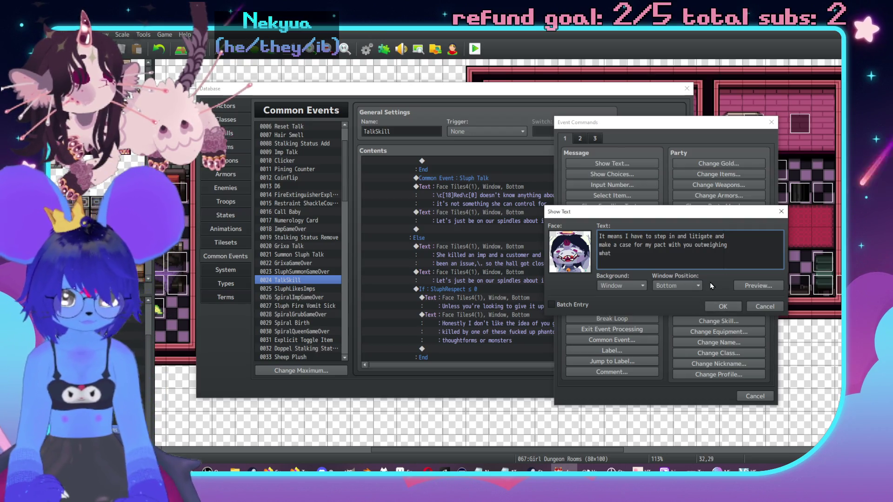
text(ever priority they get for)
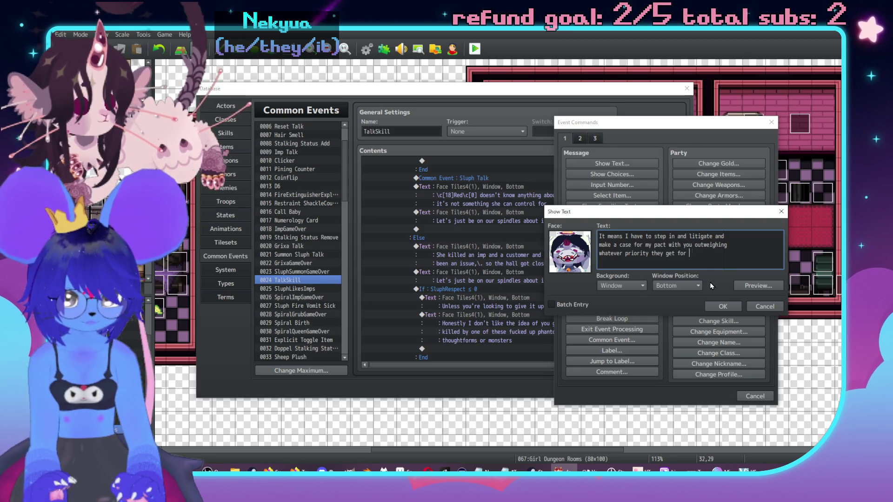
text(actua)
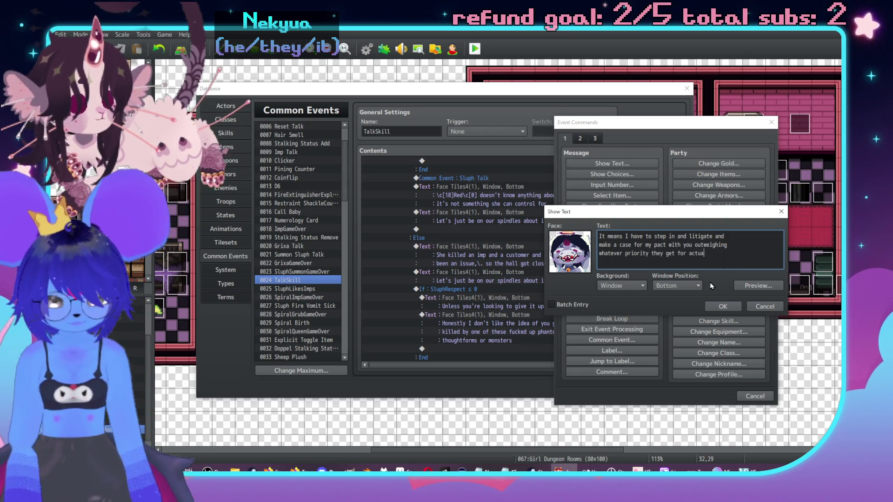
text(lly endn)
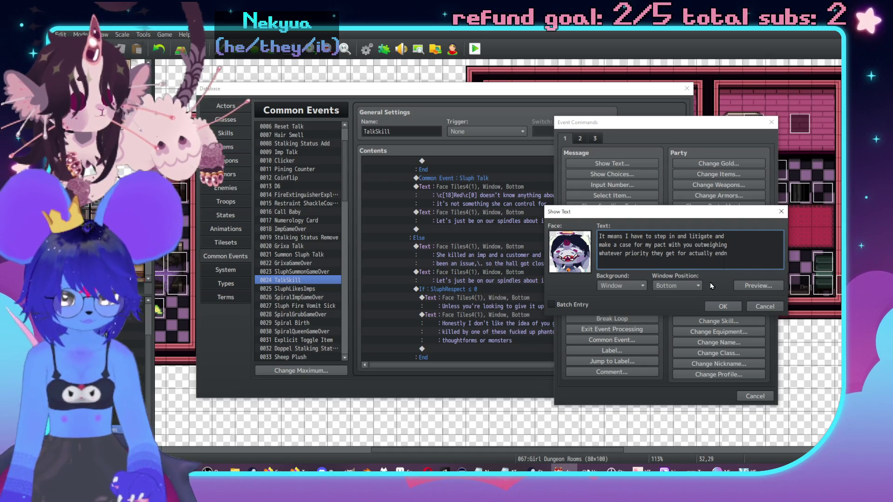
key(BackSpace)
key(BackSpace)
key(BackSpace)
text(inating)
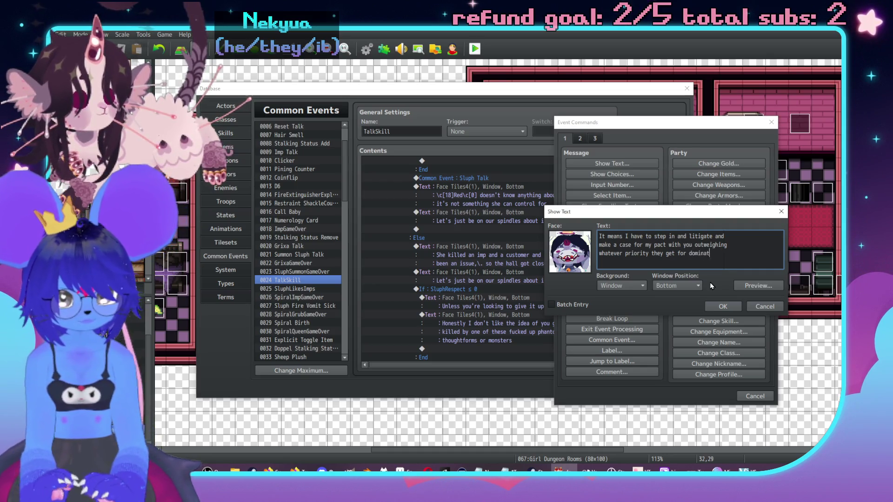
key(Return)
text(or ending y)
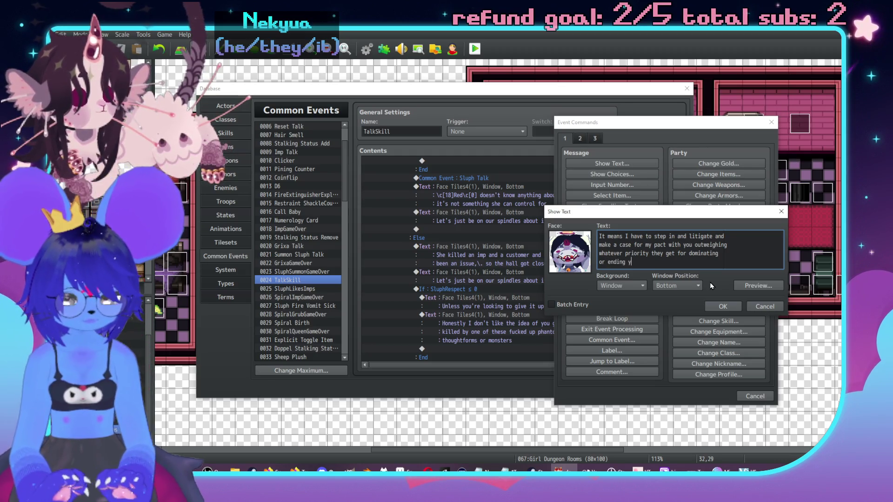
text(our mortal life)
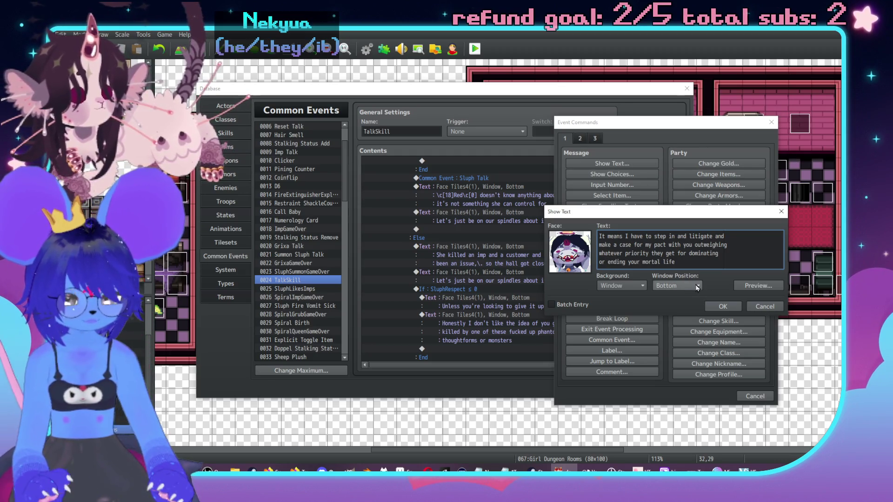
click(723, 306)
Give the If SluphRespect ≤ 0 check an Else branch.
scroll(558, 277, down, 2)
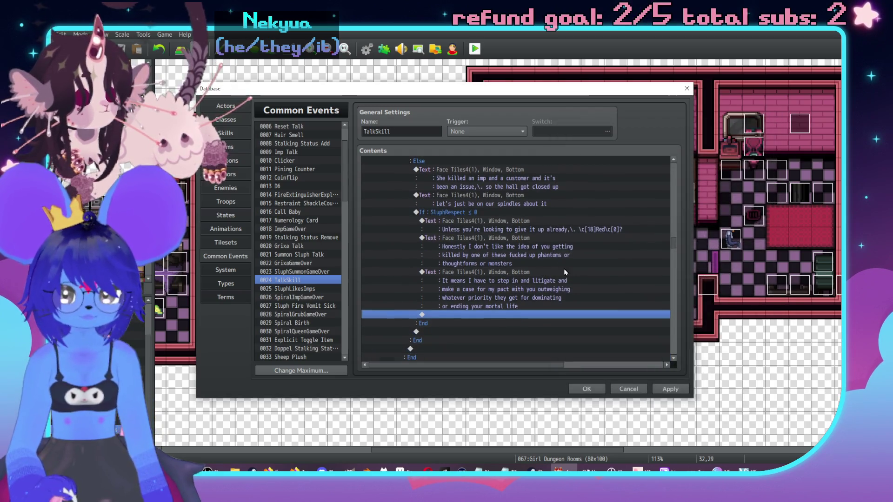
double_click(477, 213)
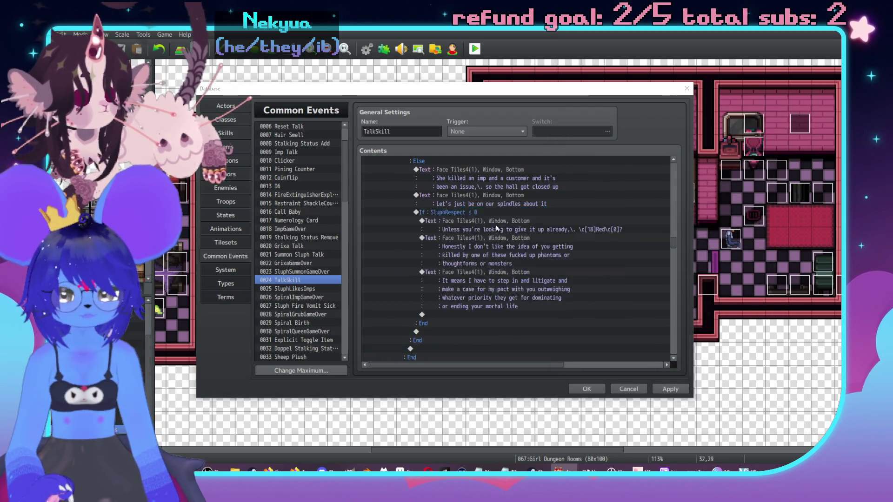
click(553, 334)
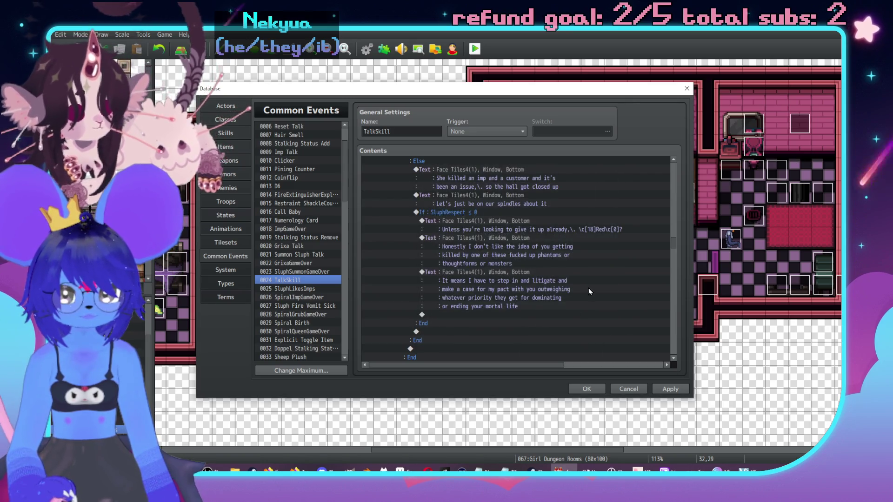
scroll(535, 279, down, 2)
scroll(503, 279, up, 1)
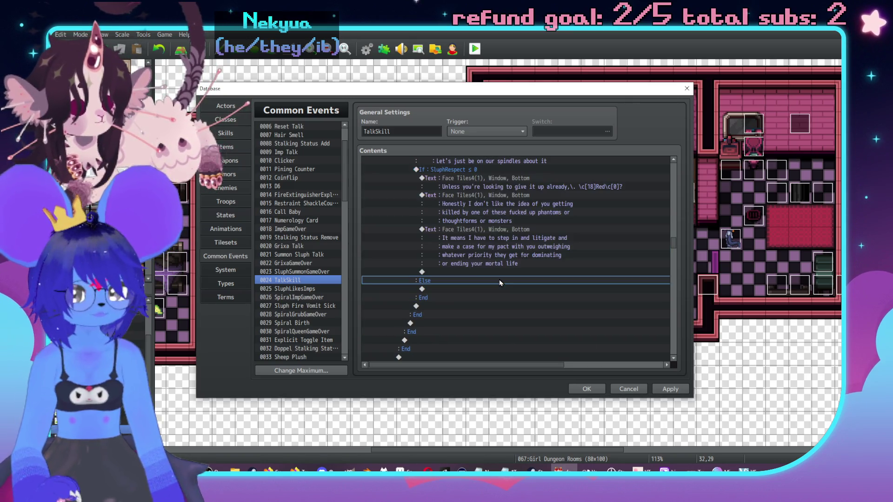
Reopen the litigate message to review it, then start a command on the next empty line.
click(535, 263)
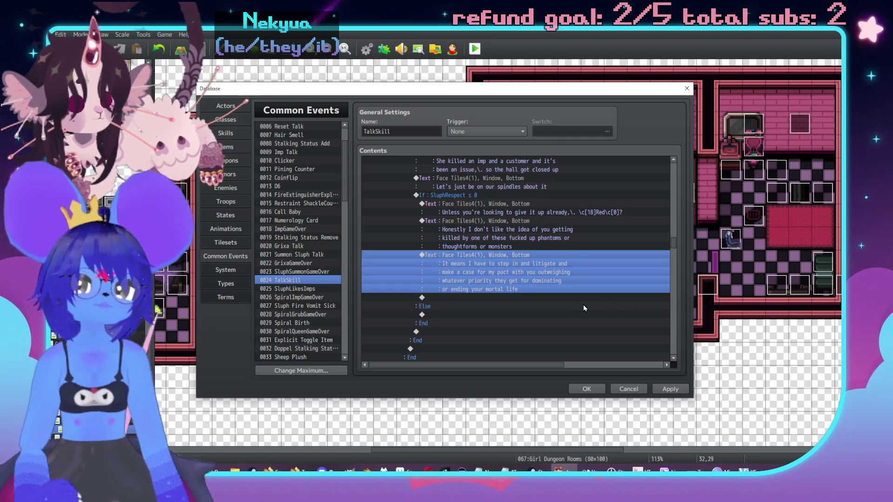
double_click(593, 290)
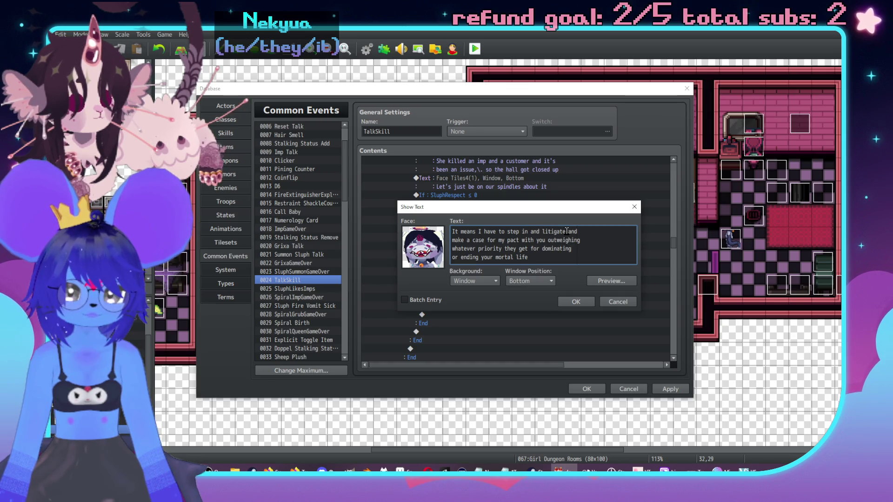
click(572, 303)
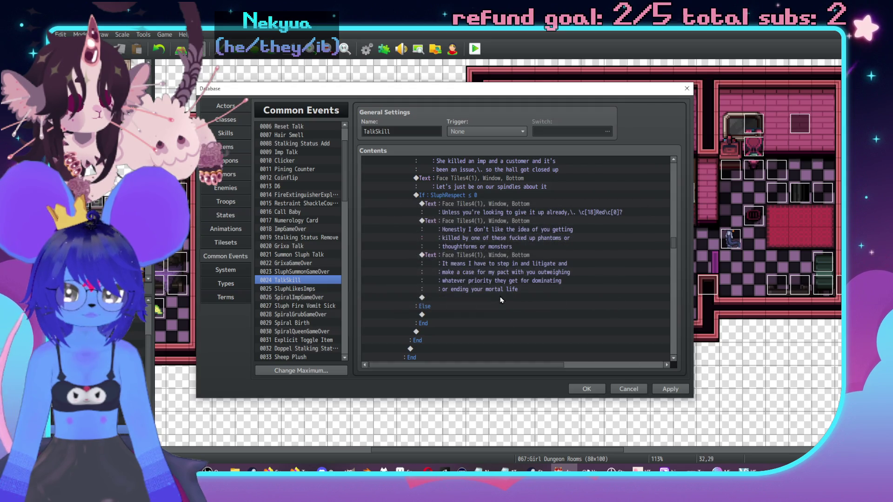
click(502, 298)
double_click(501, 299)
Add a grey-faced message ending 'I basically don't get paid for doing my end of things at all'.
click(483, 158)
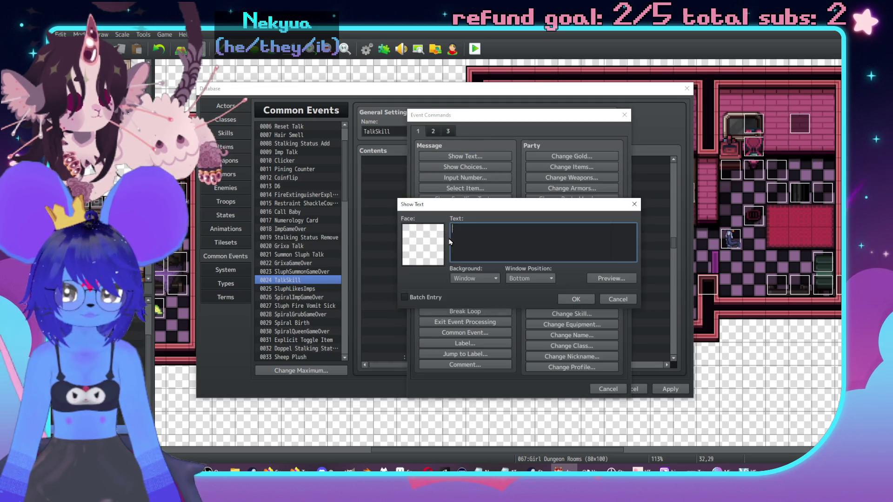
double_click(423, 244)
click(447, 201)
double_click(522, 183)
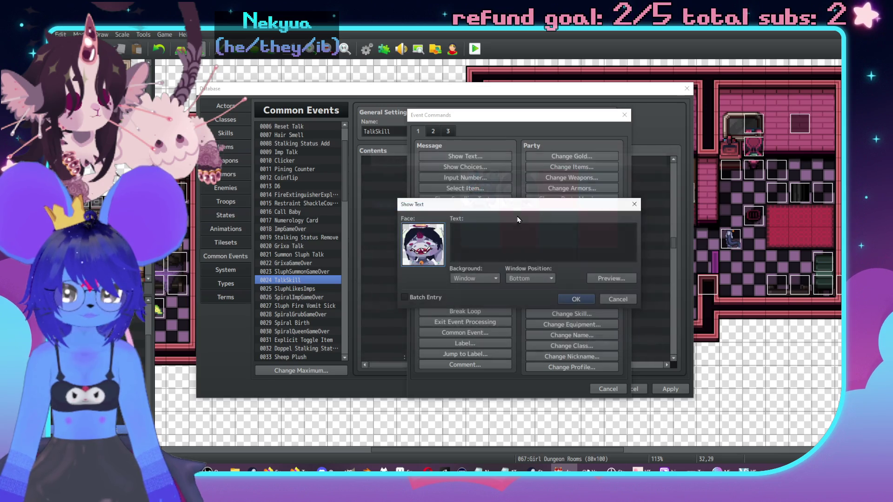
click(515, 239)
text(It can take a lot)
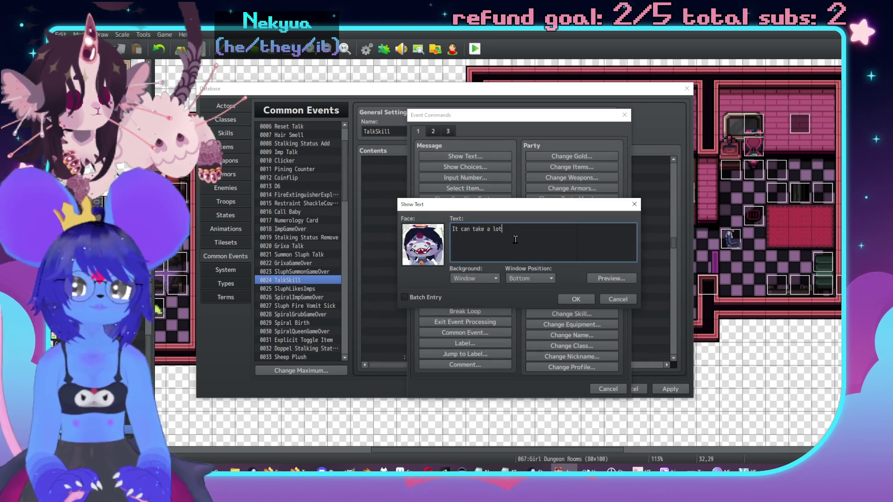
text(of energy to)
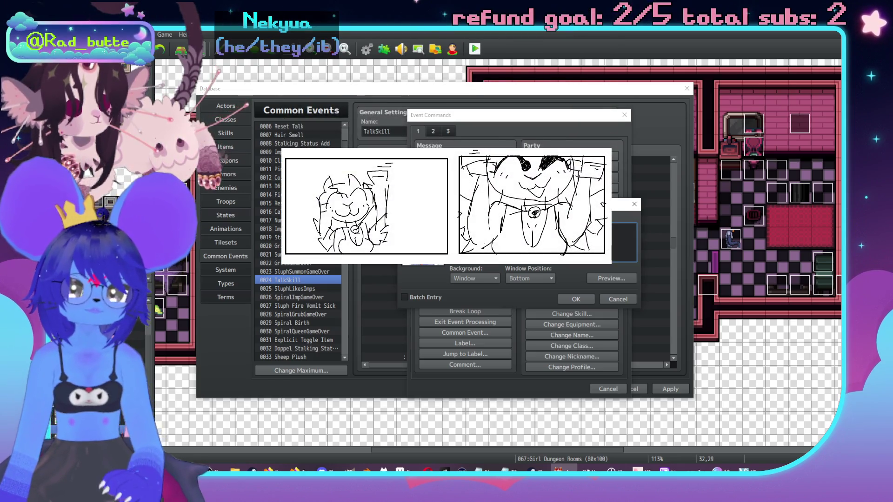
text(even pay of)
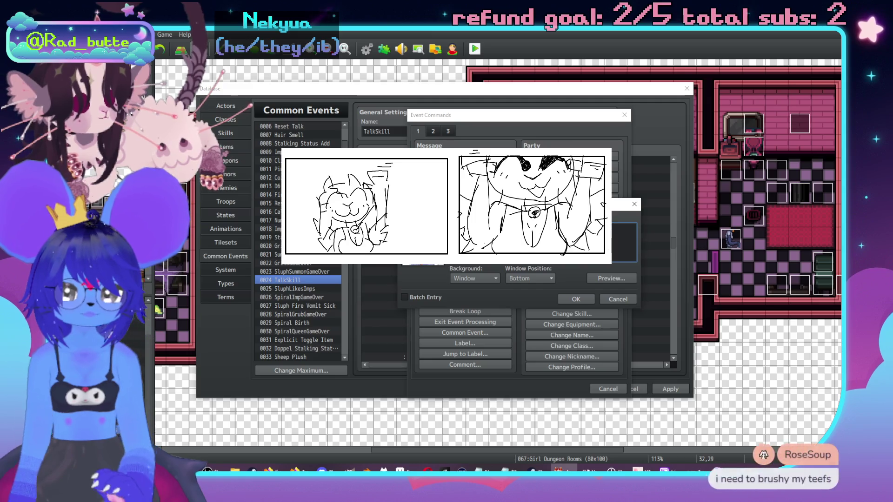
text(the end,)
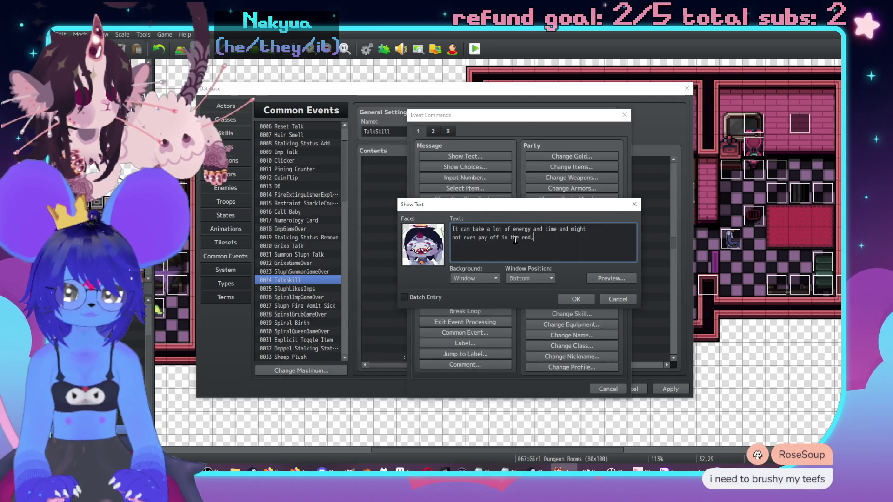
text(\. wjfhich mean)
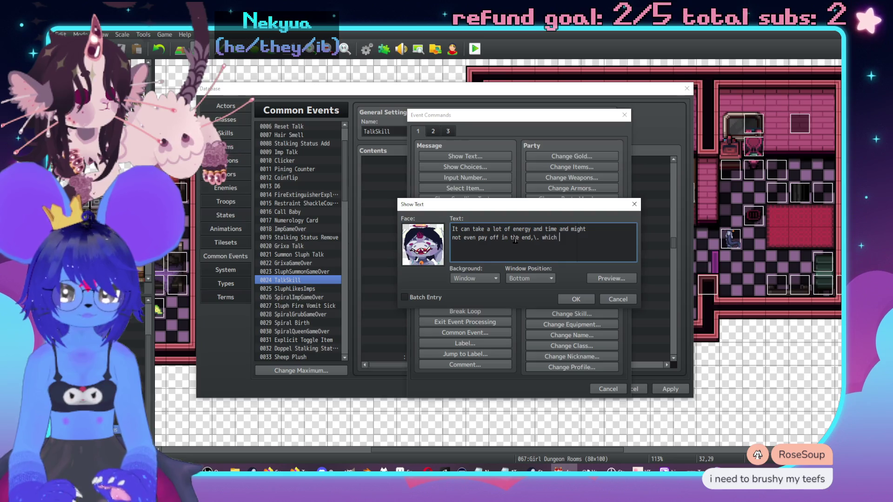
text(si)
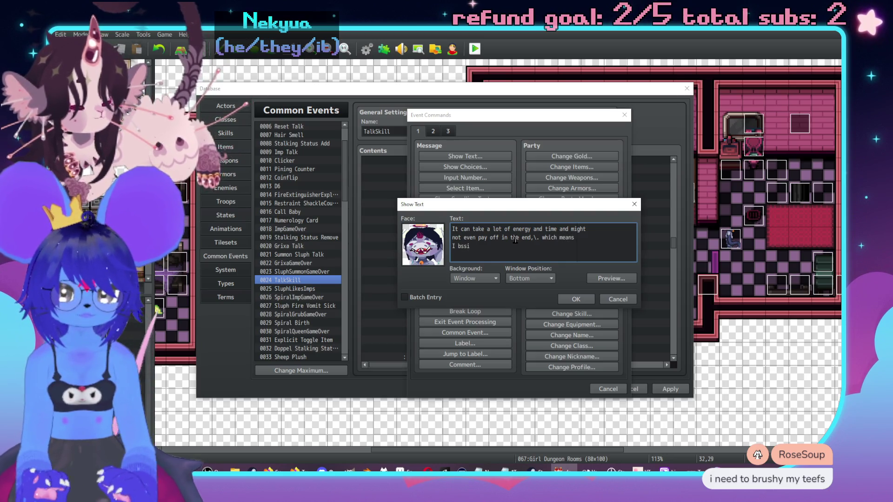
text(asically do)
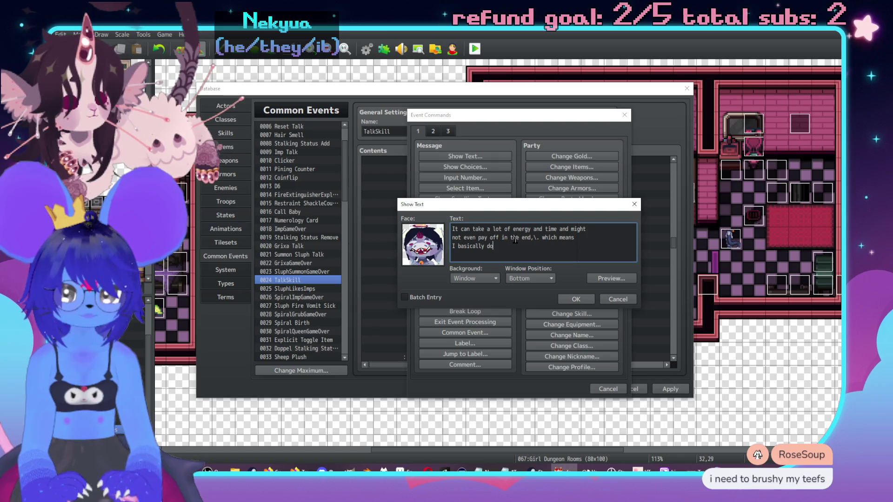
text(n)
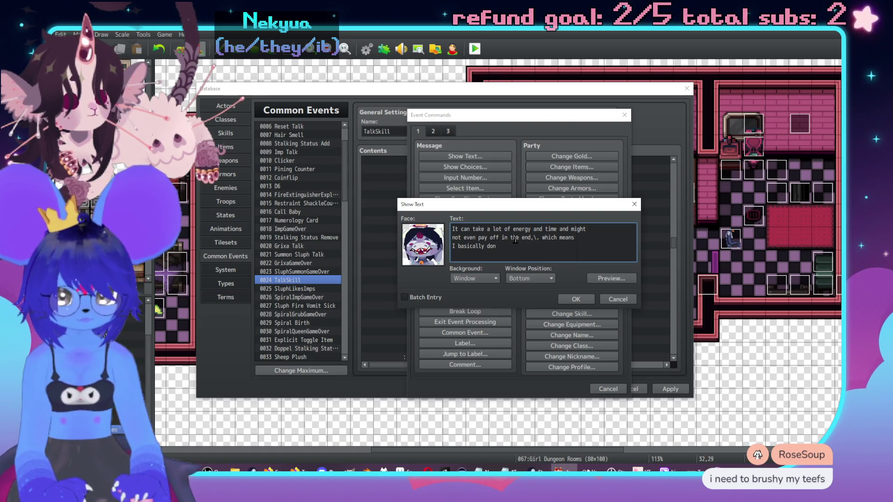
text([t get paid for m)
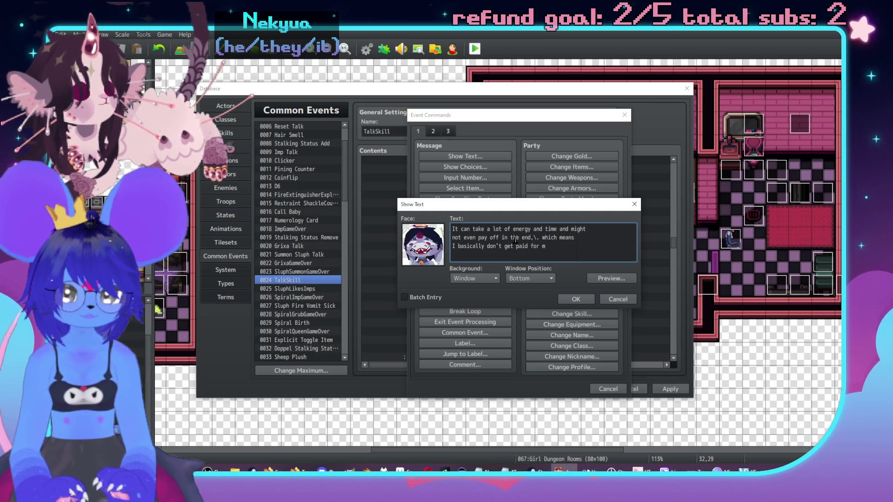
key(BackSpace)
text(doing my)
key(Return)
text(end )
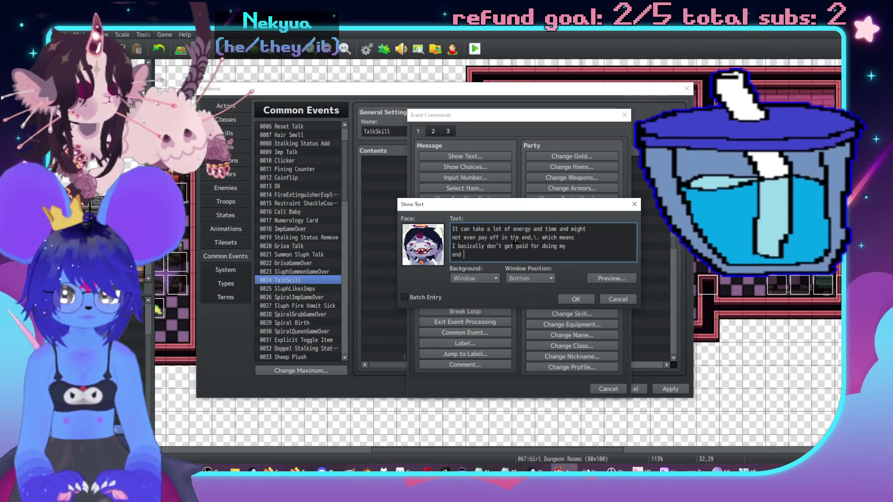
text(of things at a)
text(olll)
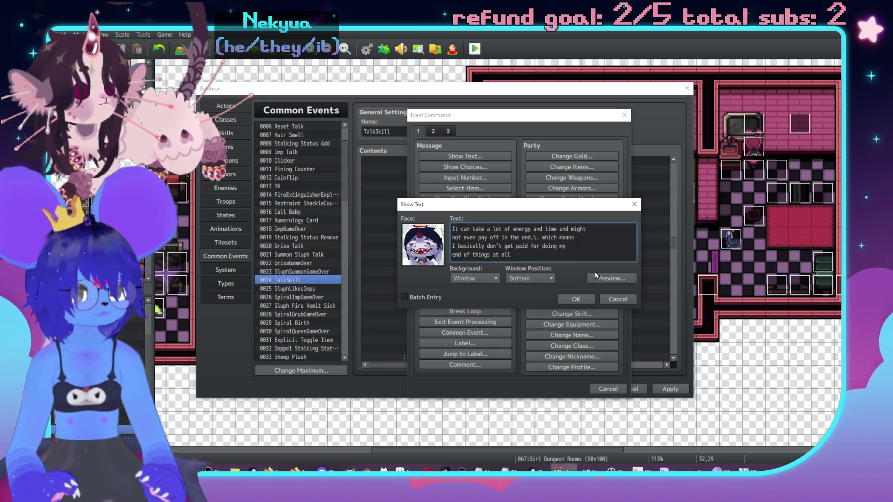
click(572, 299)
double_click(509, 297)
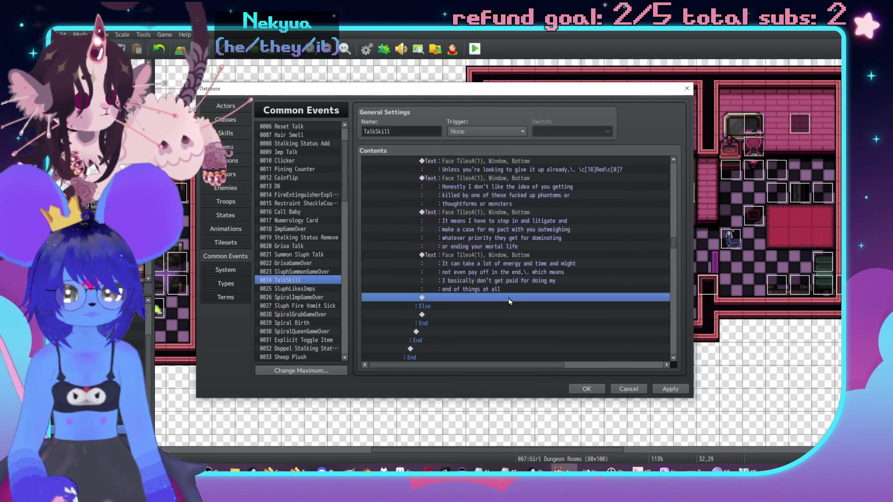
Start a new Show Text message using Sluph's face from Face Tiles4.
click(466, 157)
double_click(426, 240)
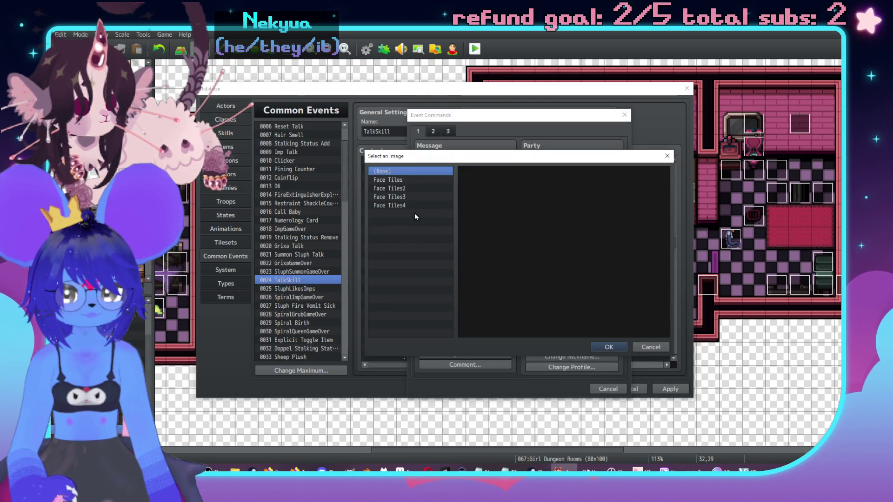
click(409, 206)
double_click(538, 186)
click(475, 278)
click(479, 261)
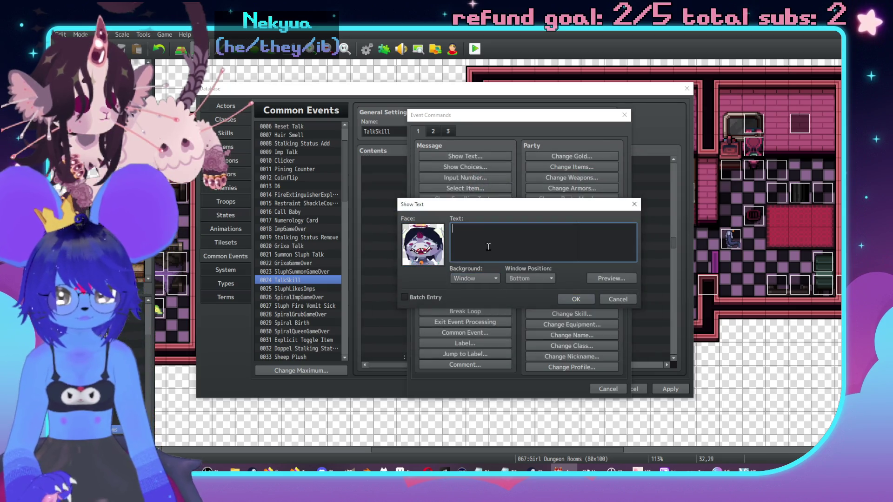
Write 'My payment, again, being your servitude in a simular way to my stewardship' and confirm it.
text(My p)
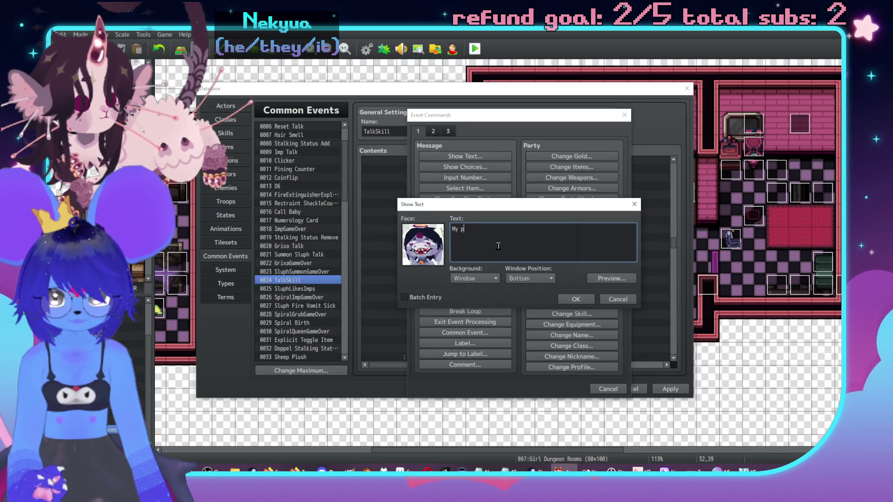
text(bnt,)
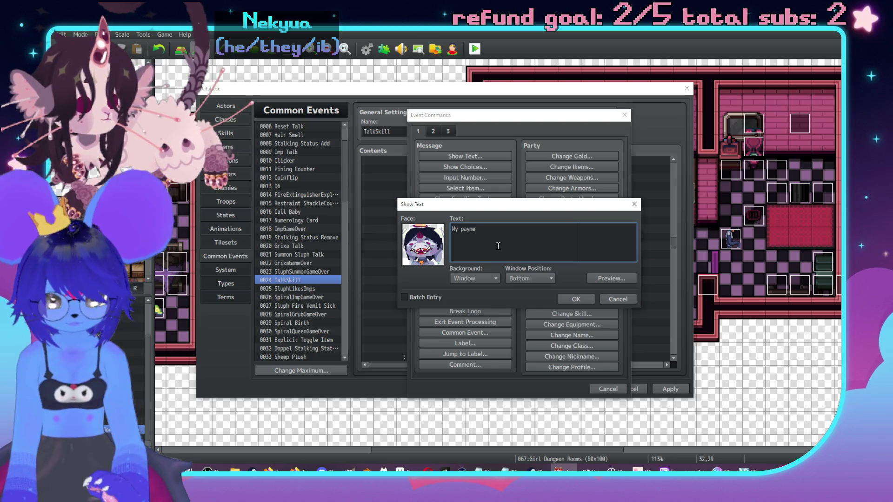
text(\. aa)
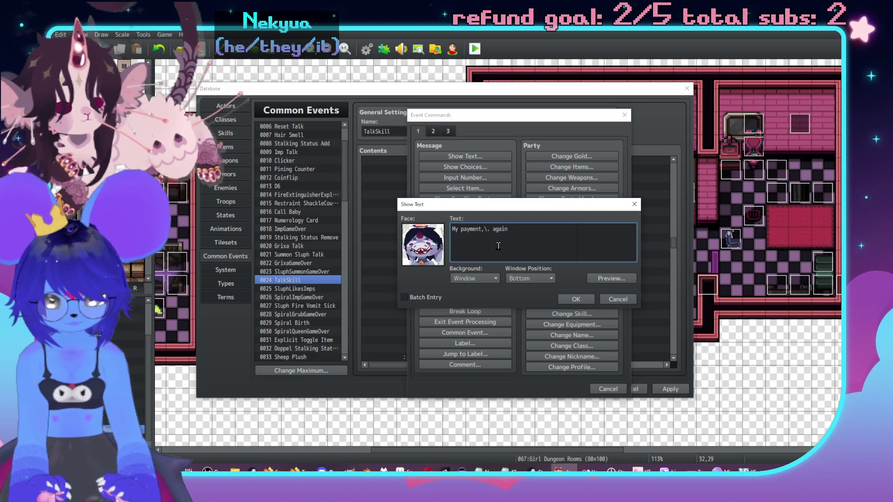
text(,\. being your servitude)
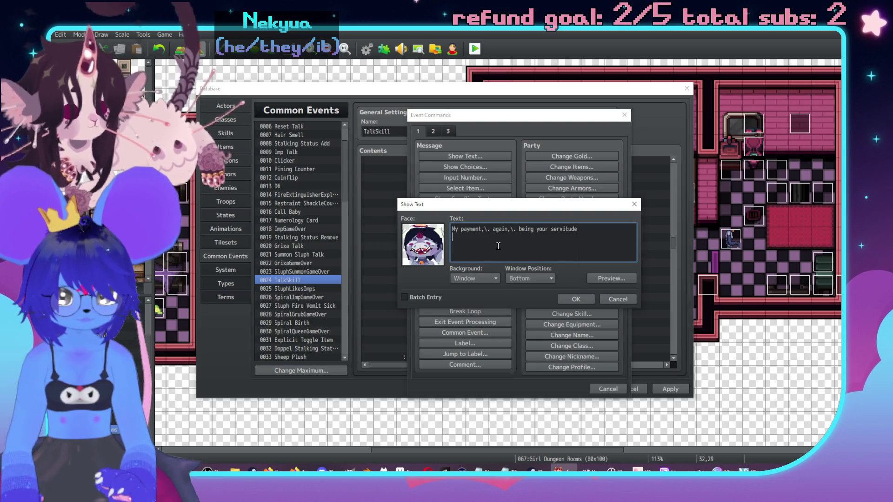
key(Return)
text(in a simyu)
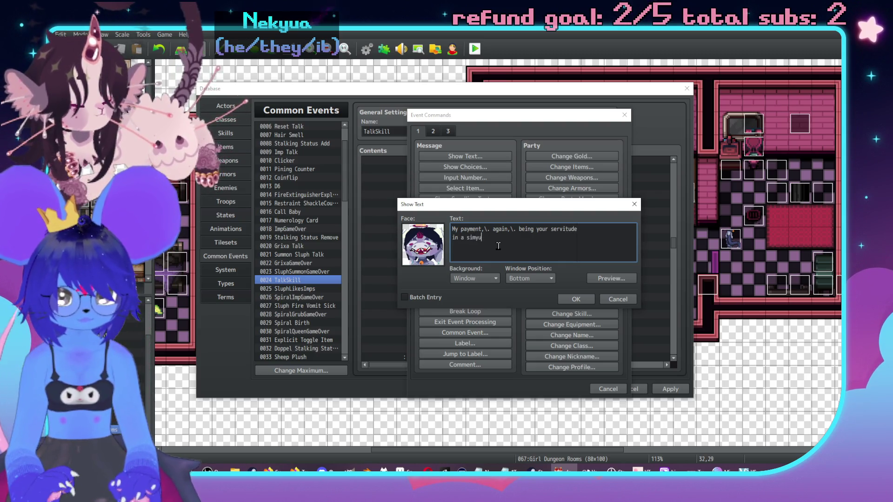
key(BackSpace)
key(BackSpace)
text(ular wa)
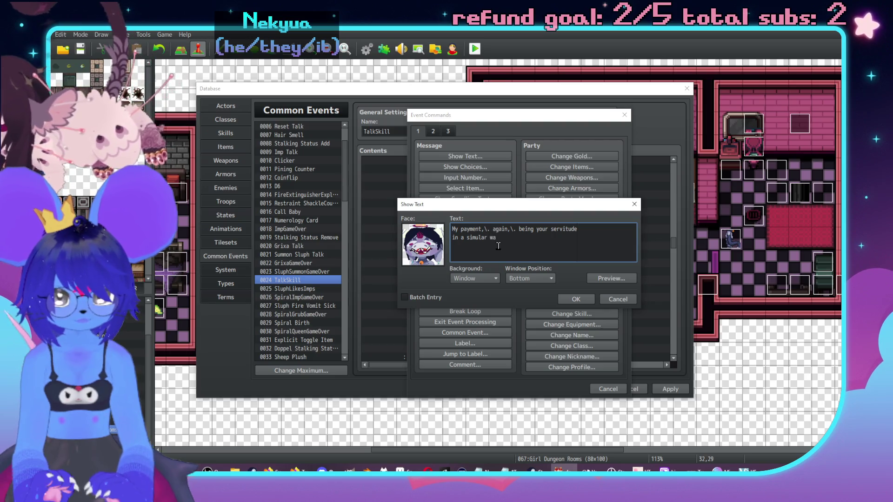
text(y to my stewar)
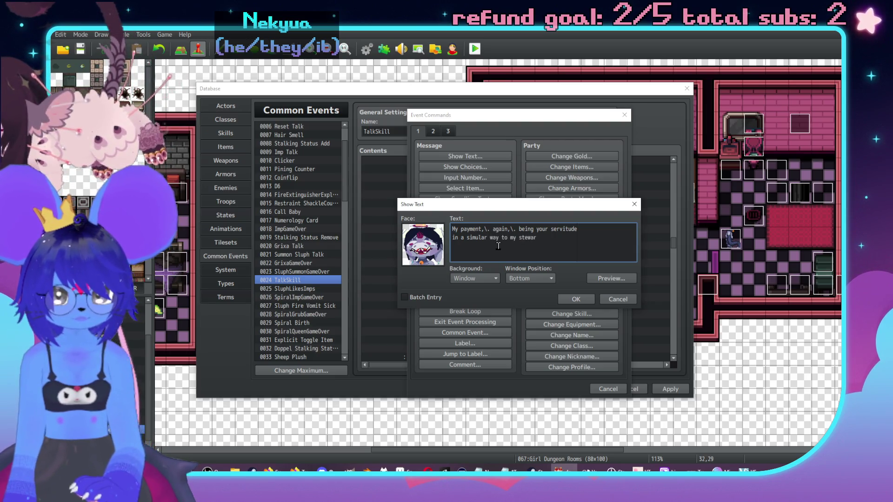
text(dsgu)
key(BackSpace)
key(BackSpace)
key(BackSpace)
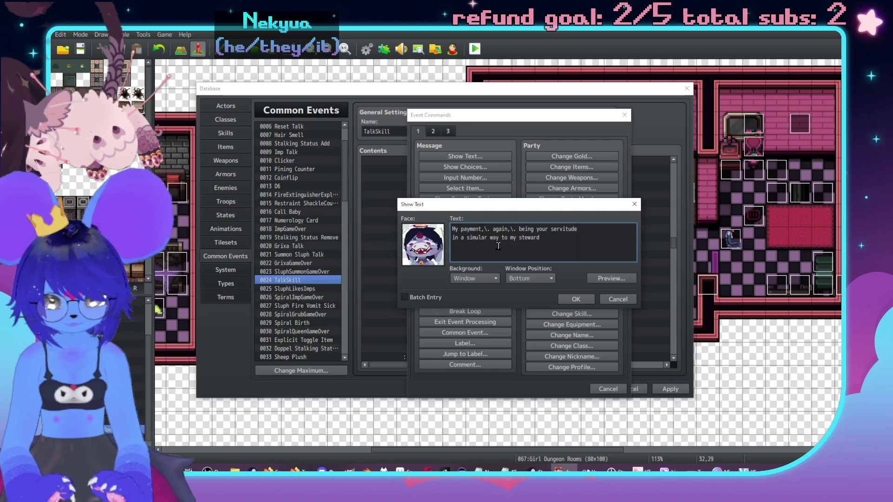
text(ship)
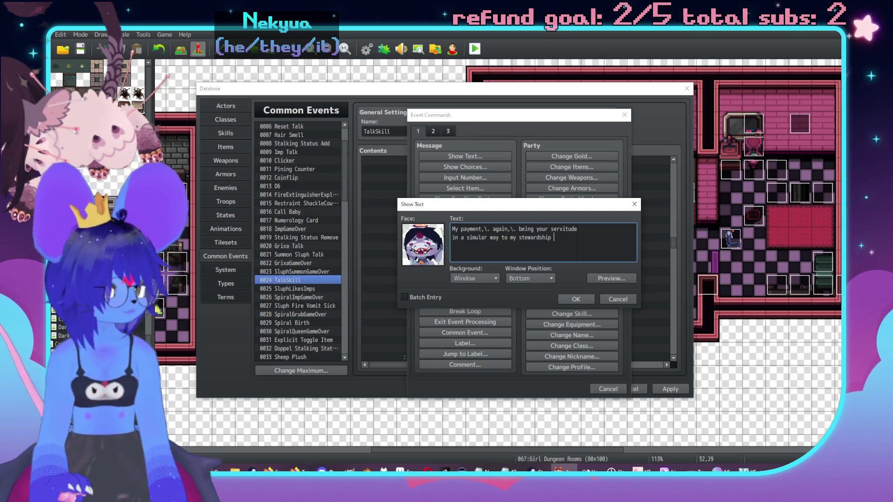
click(274, 469)
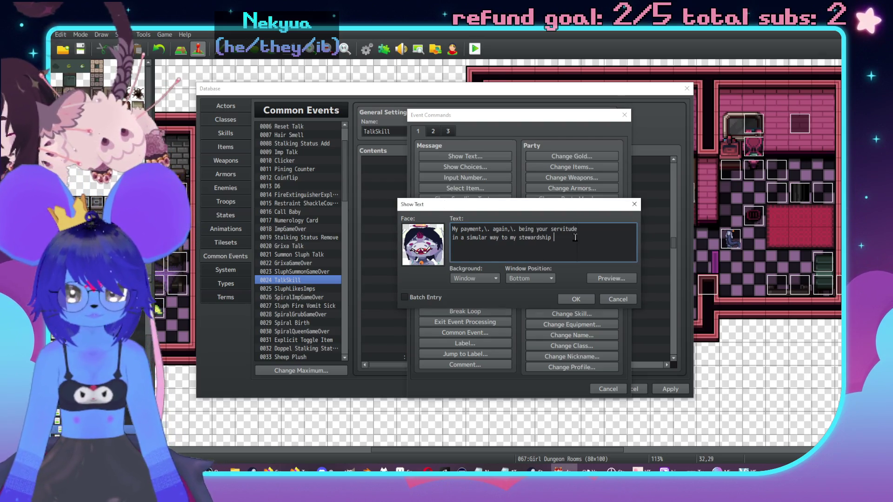
click(575, 301)
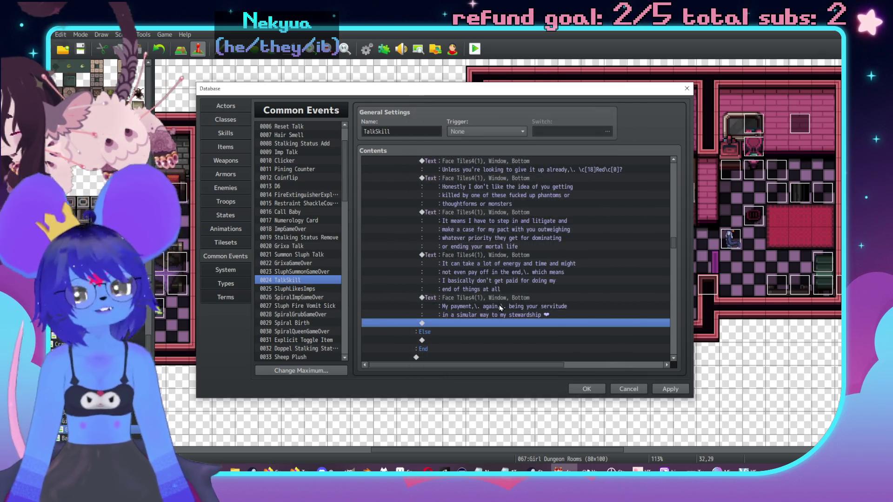
Cut the If SluphRespect ≤ 0 block, paste it above the Checker Dialogue comment, and close the Database with OK.
scroll(499, 305, up, 5)
scroll(492, 254, down, 3)
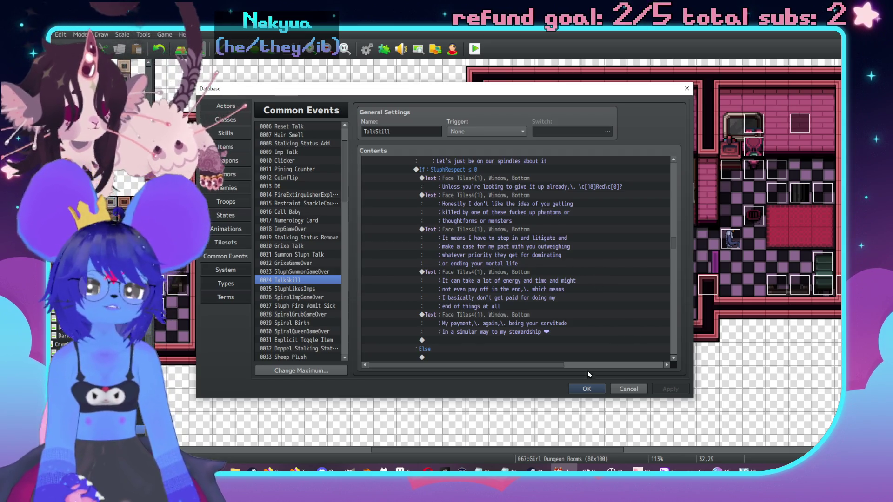
scroll(468, 223, up, 2)
click(467, 221)
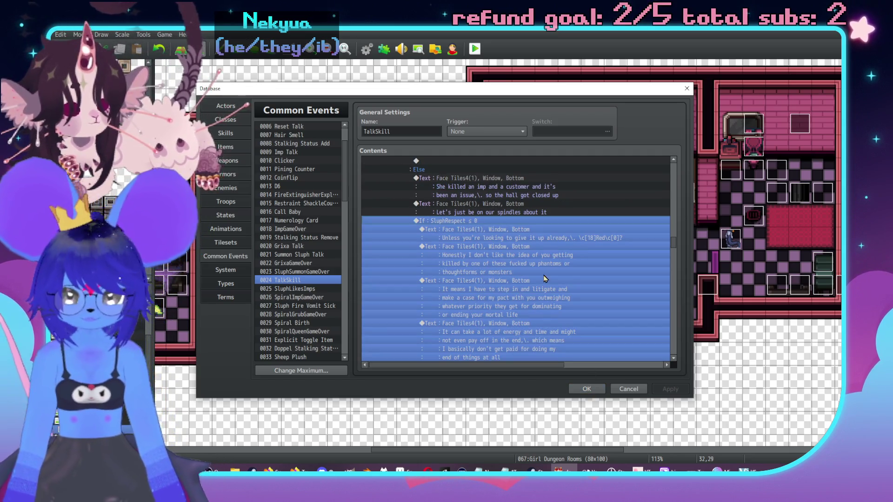
key(Delete)
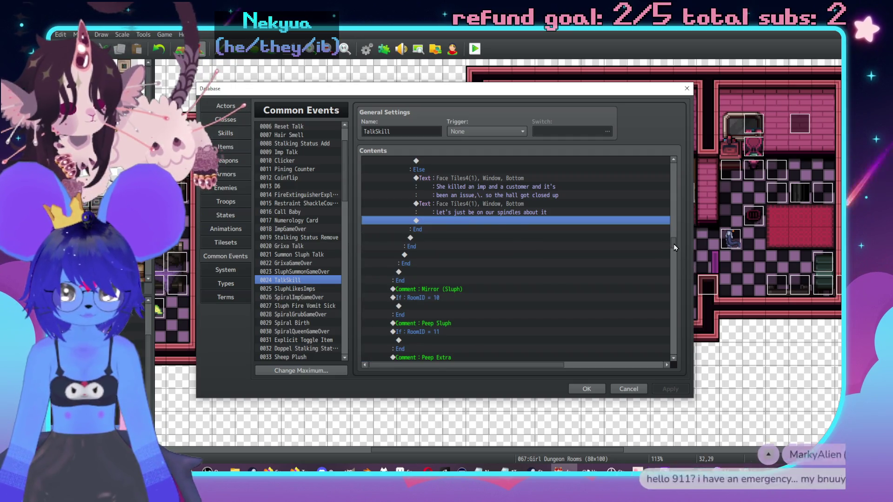
drag(675, 248, 661, 160)
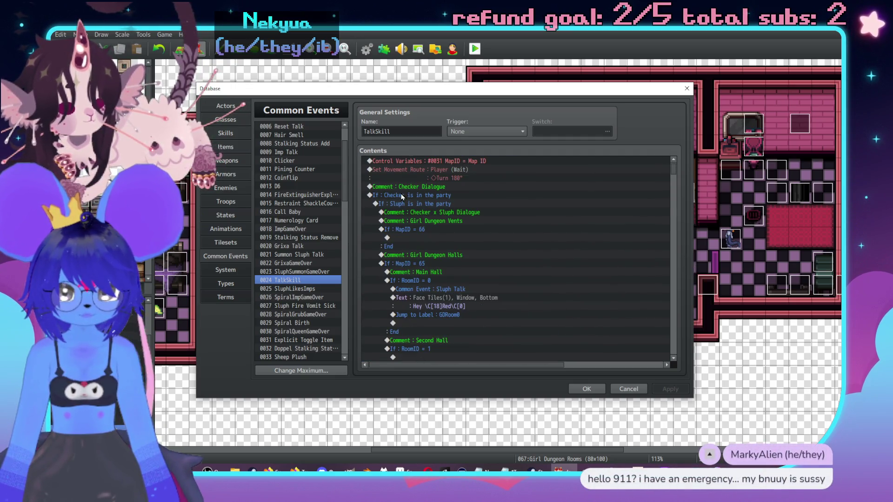
click(444, 189)
key(ctrl+v)
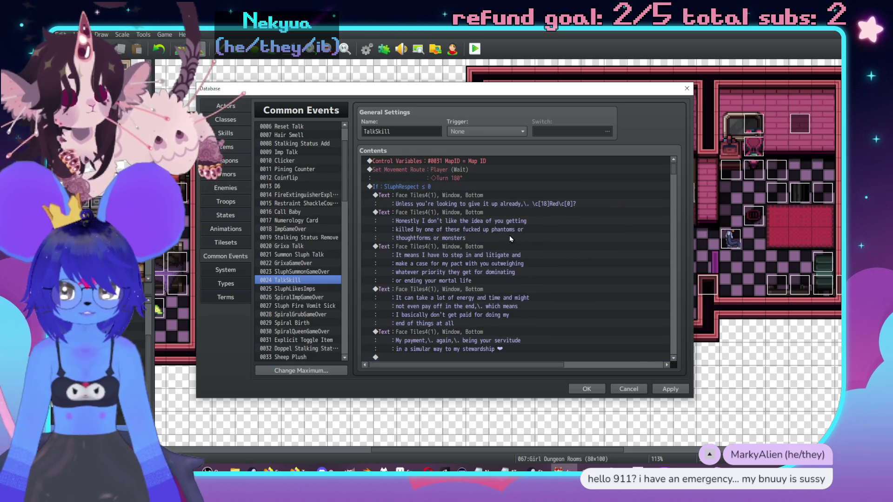
click(585, 394)
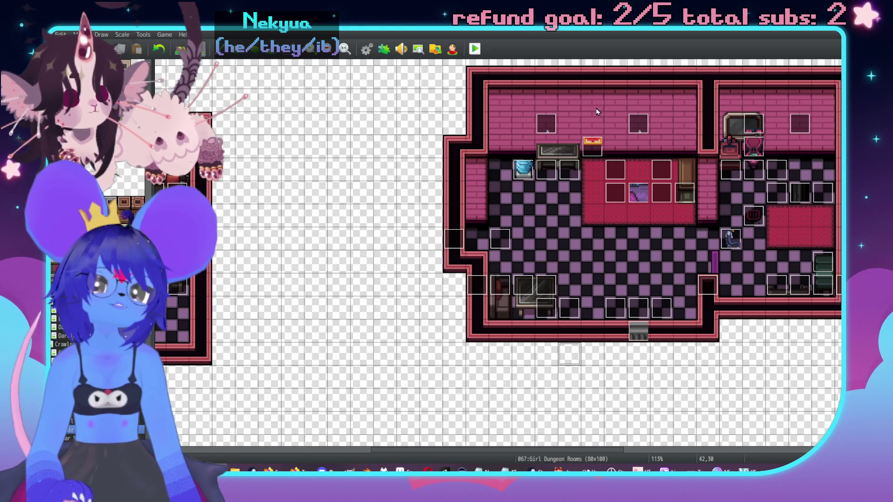
Pan around the Girl Dungeon Rooms map, then reopen the Database with F9.
scroll(601, 199, down, 2)
scroll(525, 193, up, 2)
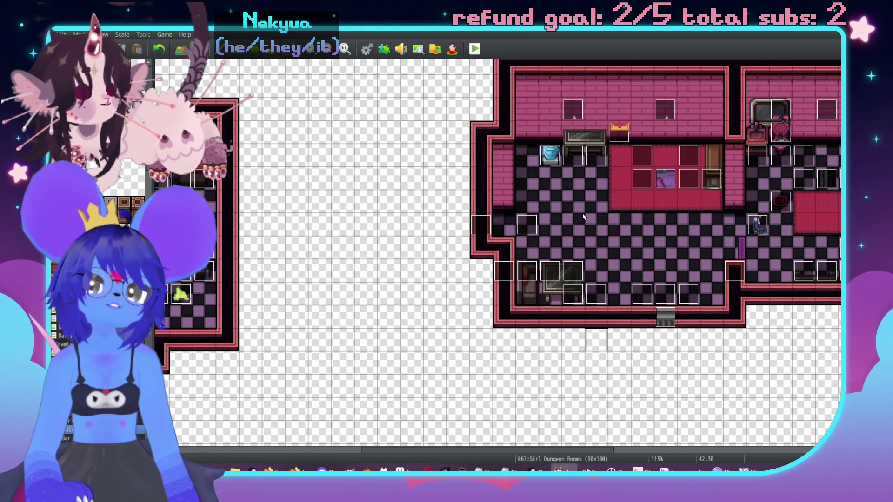
scroll(586, 194, left, 2)
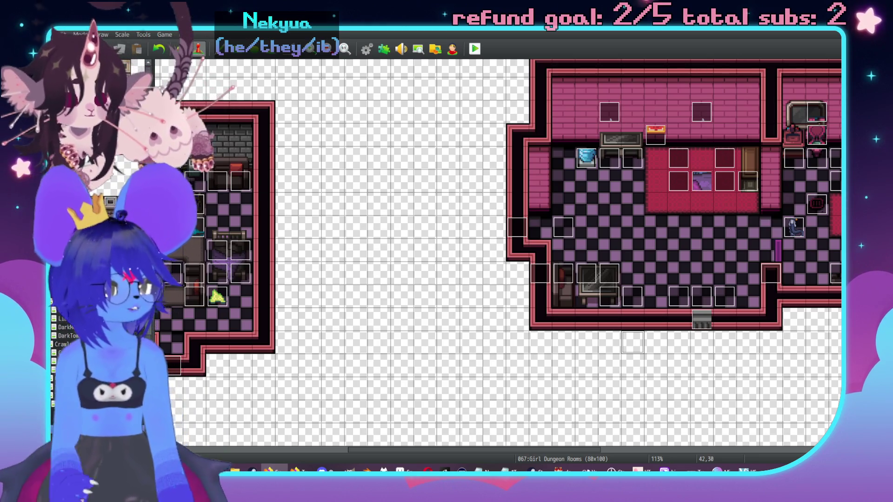
scroll(581, 303, up, 3)
scroll(581, 303, right, 6)
scroll(581, 303, down, 2)
scroll(581, 303, right, 4)
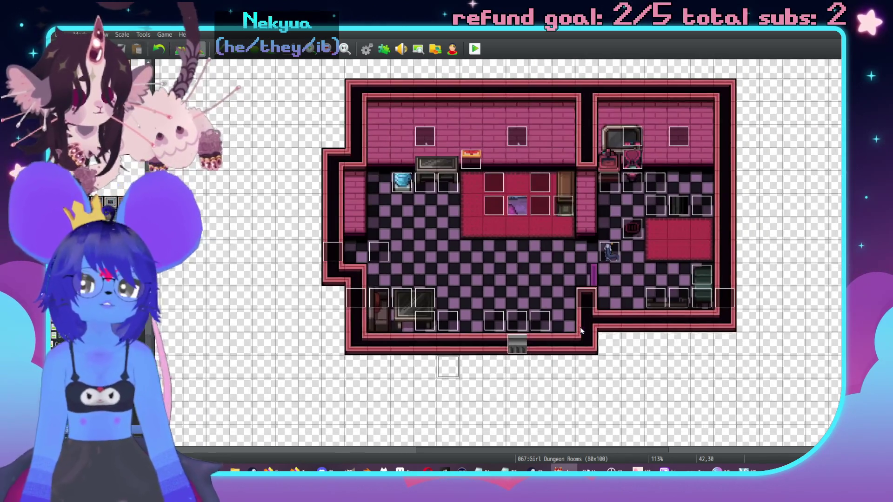
scroll(608, 243, down, 5)
scroll(608, 244, left, 8)
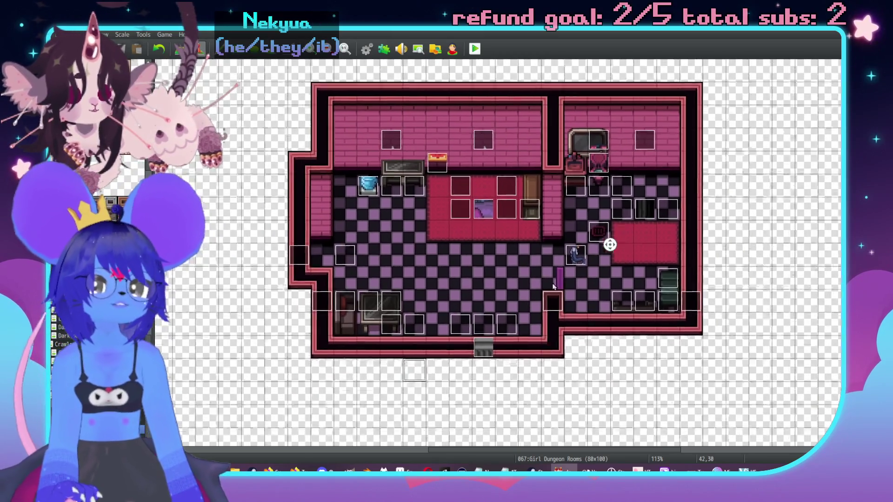
scroll(550, 319, up, 4)
scroll(550, 319, right, 2)
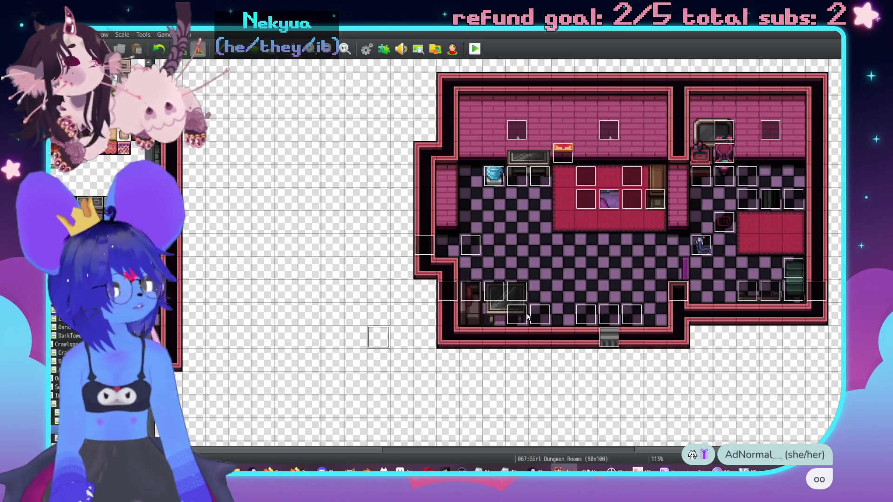
scroll(528, 317, up, 1)
scroll(527, 316, right, 3)
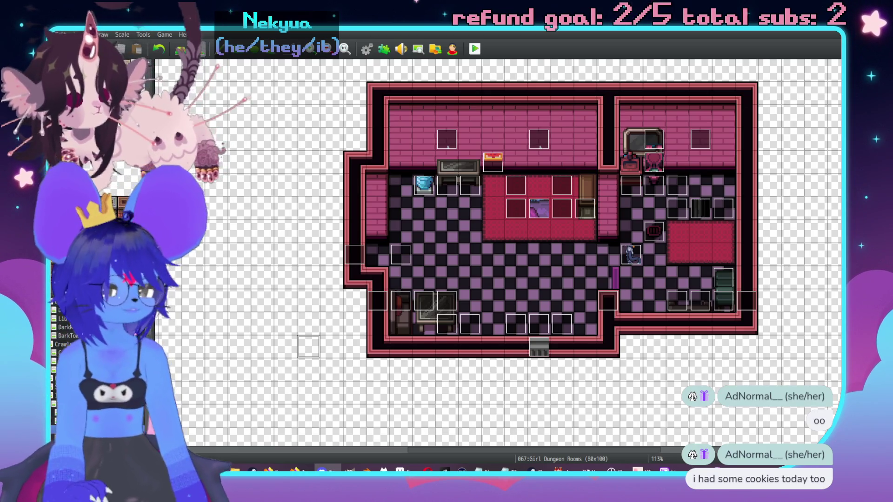
scroll(514, 293, left, 3)
scroll(515, 293, up, 1)
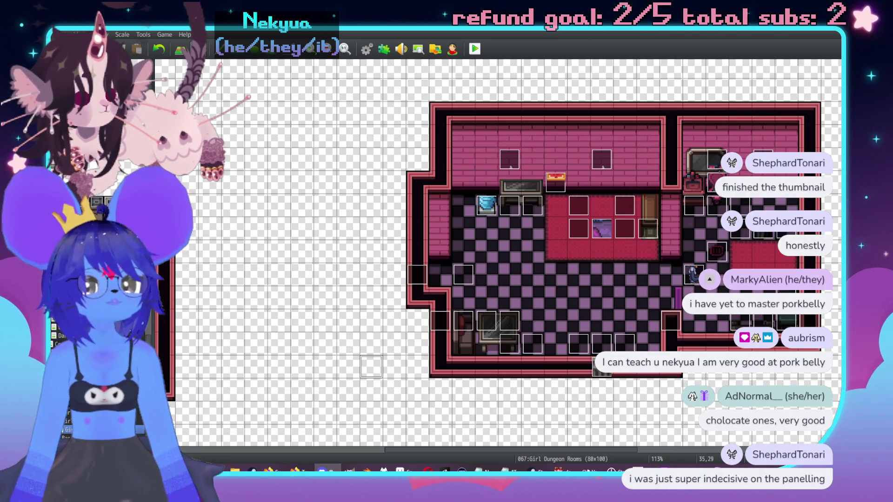
scroll(451, 243, up, 2)
scroll(604, 344, right, 1)
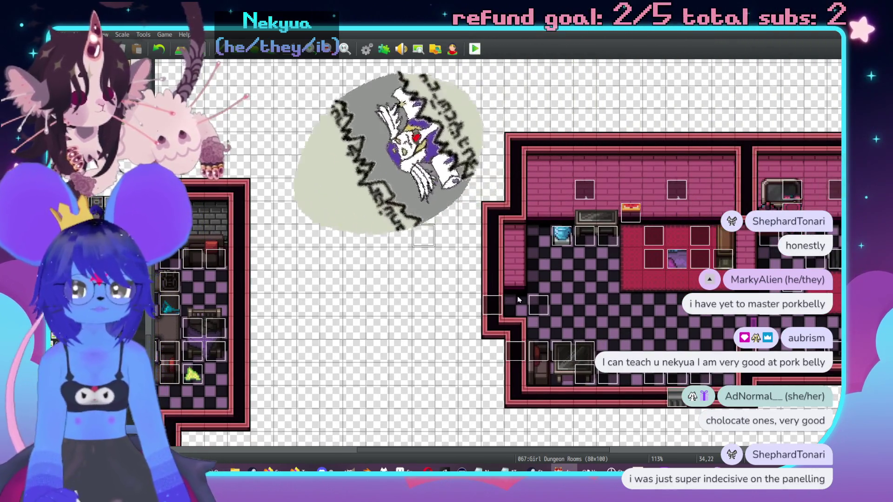
key(F9)
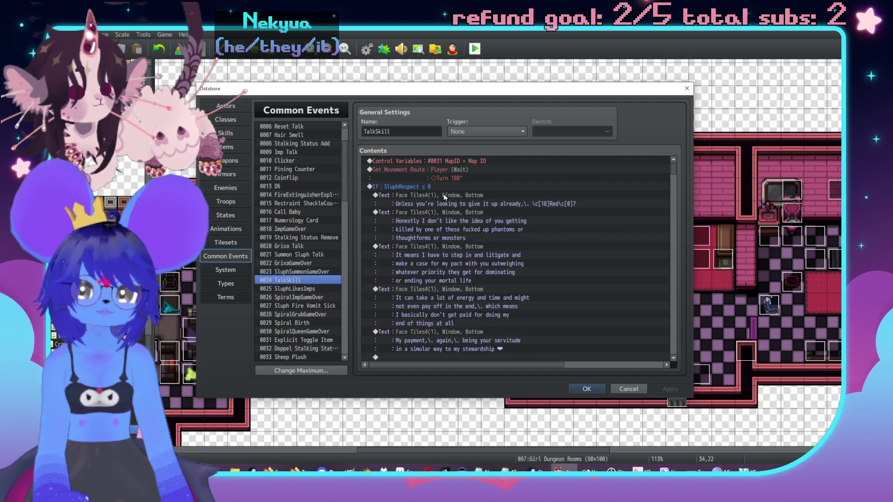
Select the SluphRespect ≤ 0 block and scroll to the empty line under Second Hall's If RoomID = 1.
click(436, 188)
scroll(461, 202, down, 2)
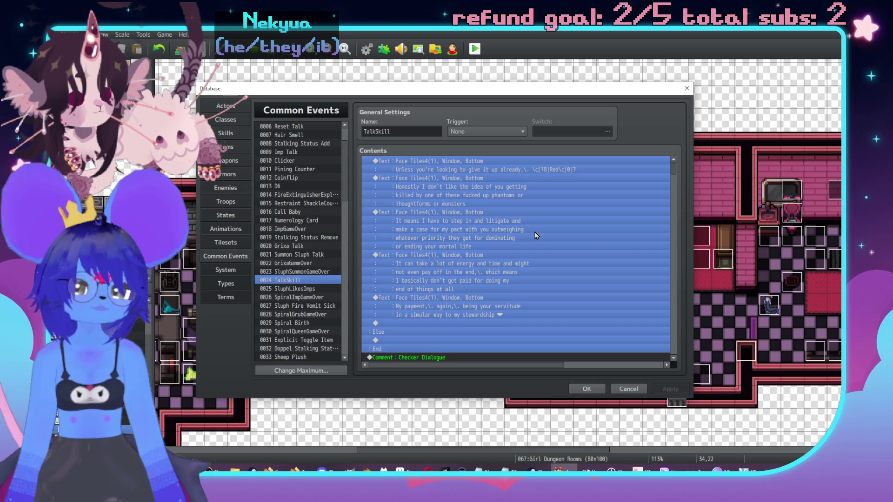
scroll(537, 260, down, 10)
click(673, 346)
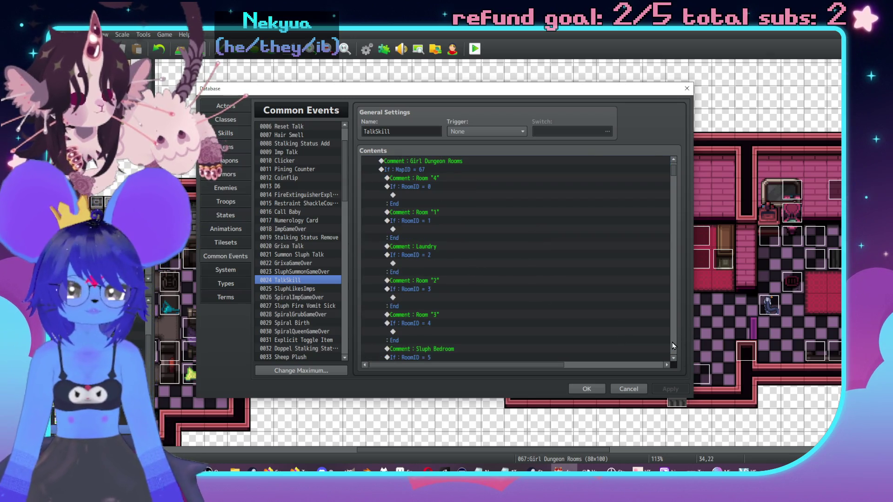
scroll(673, 260, down, 10)
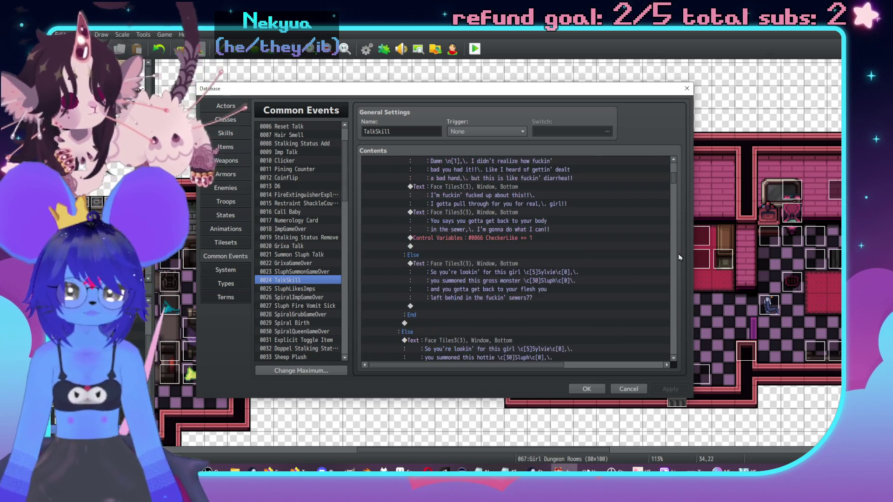
drag(674, 180, 677, 255)
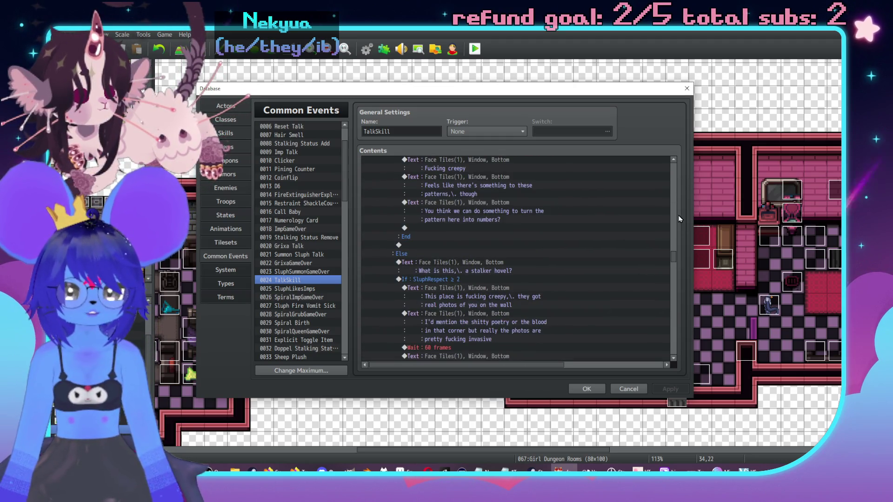
scroll(676, 214, down, 5)
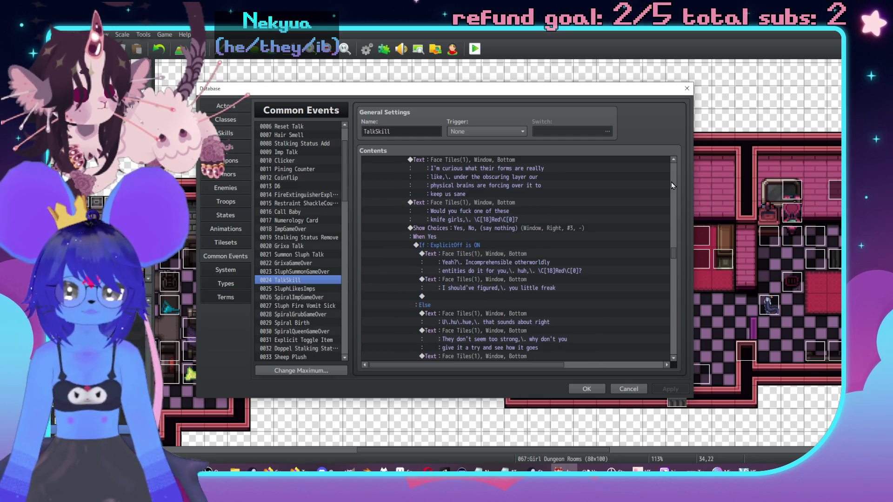
scroll(671, 179, up, 5)
scroll(671, 179, up, 5)
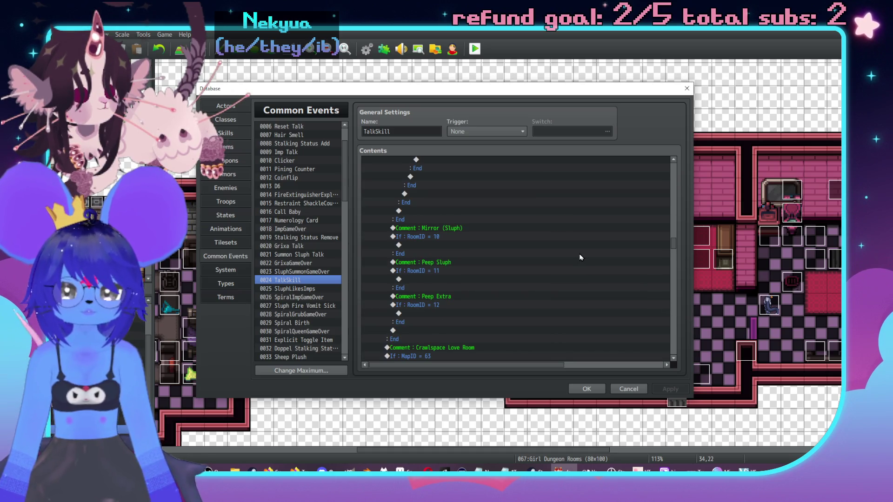
scroll(560, 269, down, 1)
scroll(605, 214, up, 1)
scroll(675, 182, up, 10)
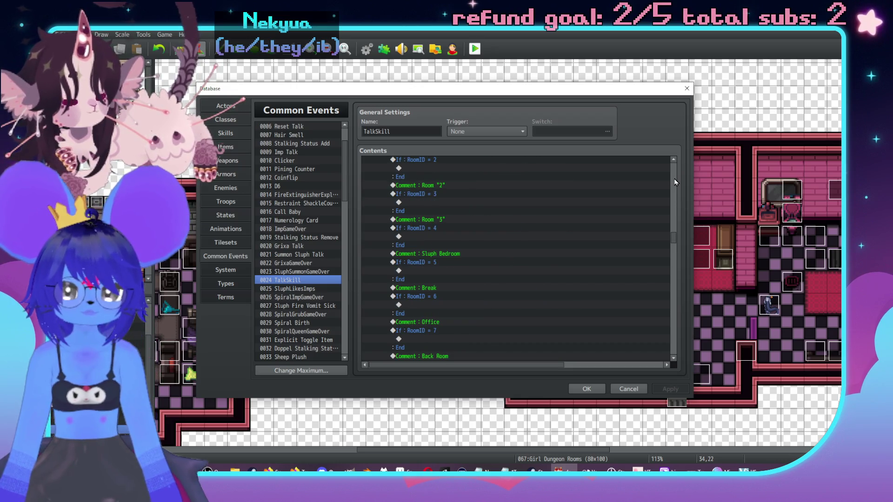
scroll(677, 278, down, 8)
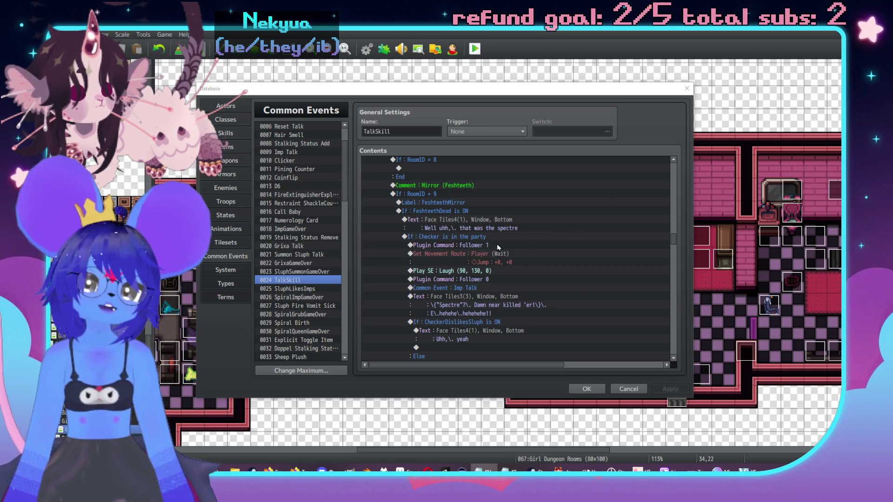
scroll(489, 249, up, 2)
scroll(487, 252, up, 7)
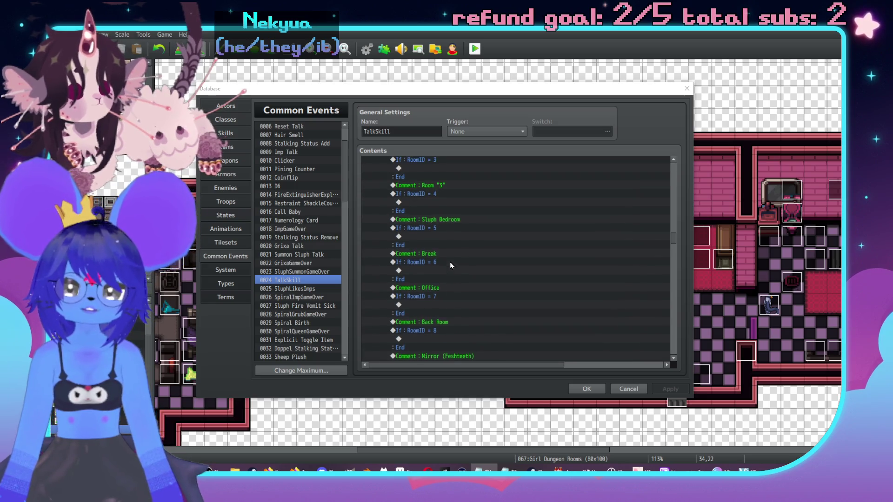
scroll(460, 261, up, 8)
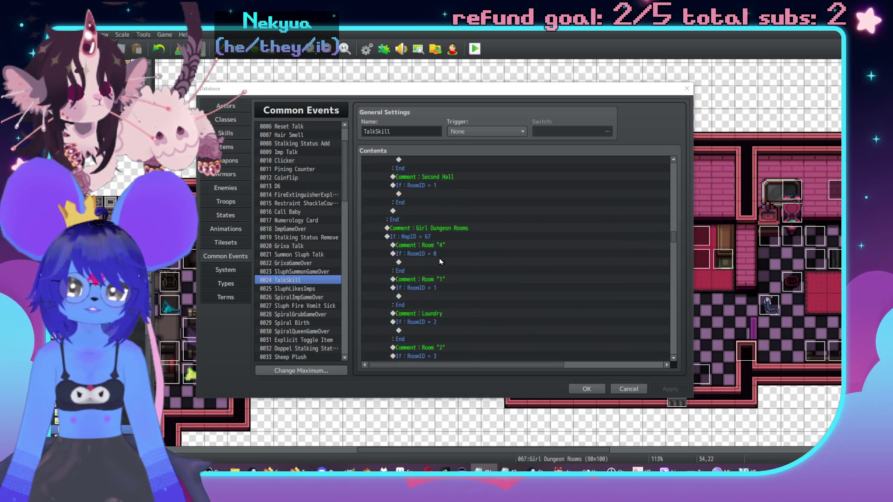
scroll(436, 262, up, 4)
click(458, 305)
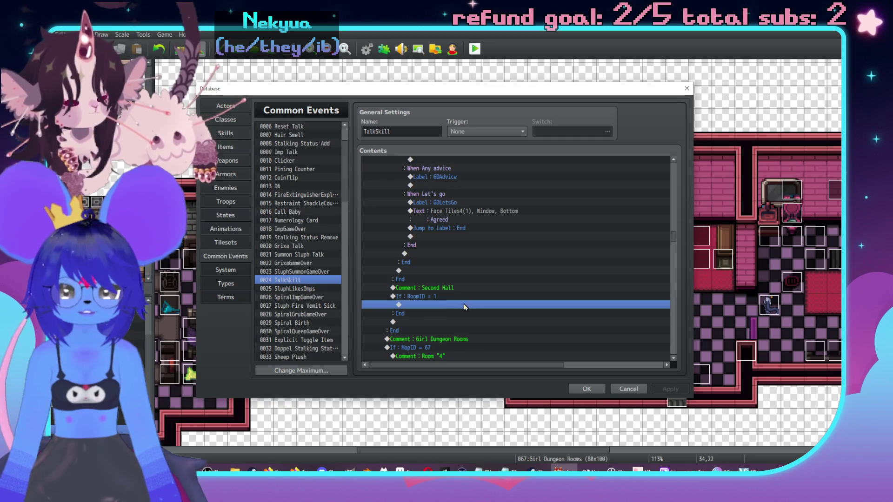
Paste the SluphRespect check into Second Hall and start a new Show Text above it.
key(ctrl+v)
scroll(512, 271, up, 4)
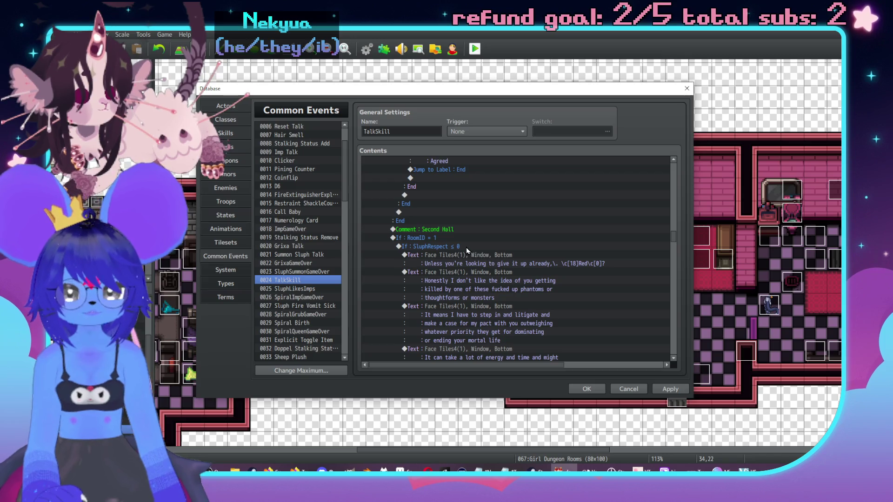
click(466, 247)
key(Insert)
drag(408, 116, 607, 144)
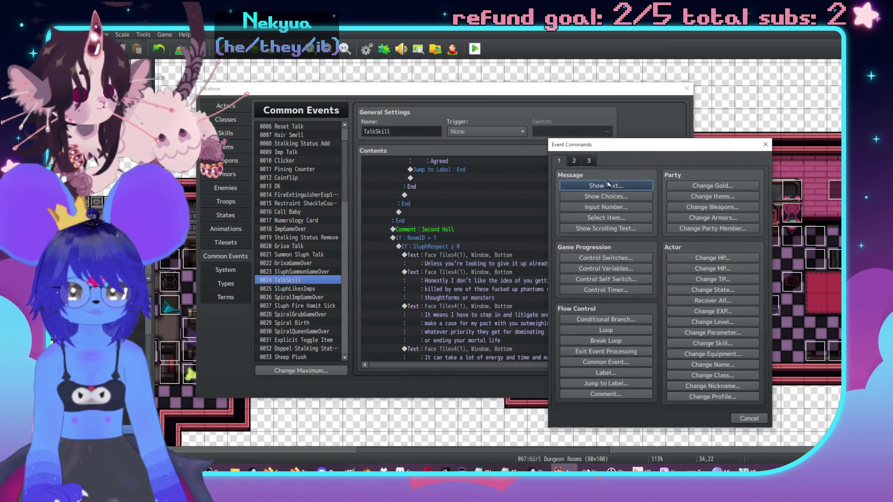
click(607, 185)
Give the new message Sluph's face from Face Tiles4.
double_click(576, 274)
click(552, 209)
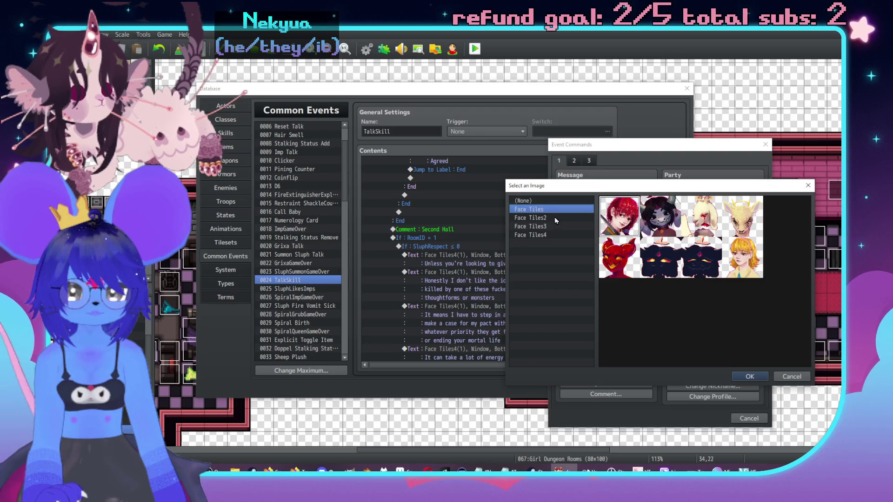
click(540, 235)
double_click(650, 234)
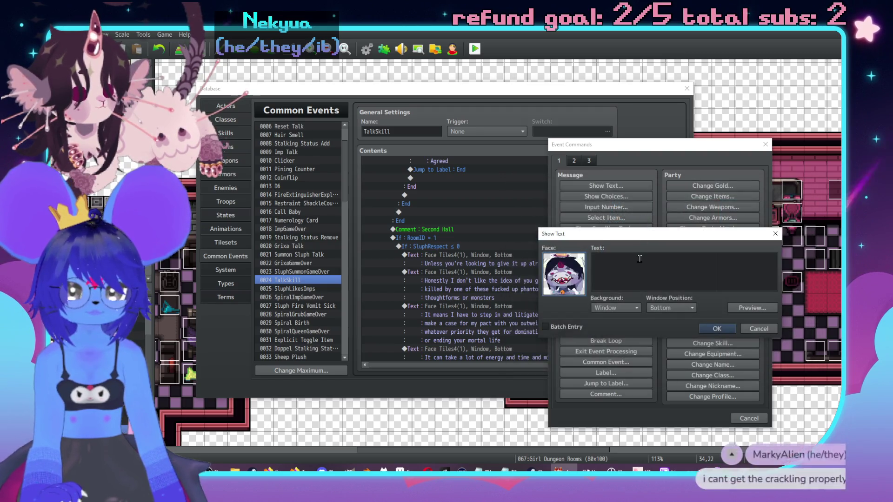
Write 'I get a feeling like we're gonna run into more dangerous stuff here' and confirm it.
text(geta)
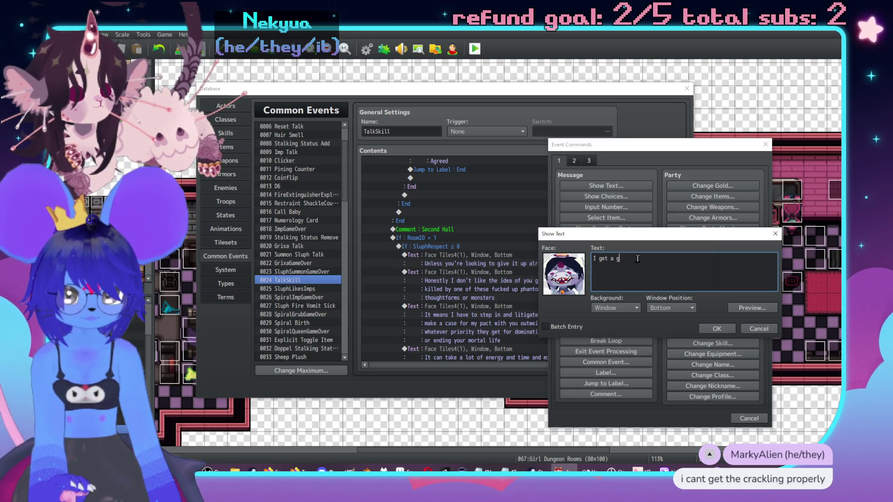
key(BackSpace)
text(feeling like we're )
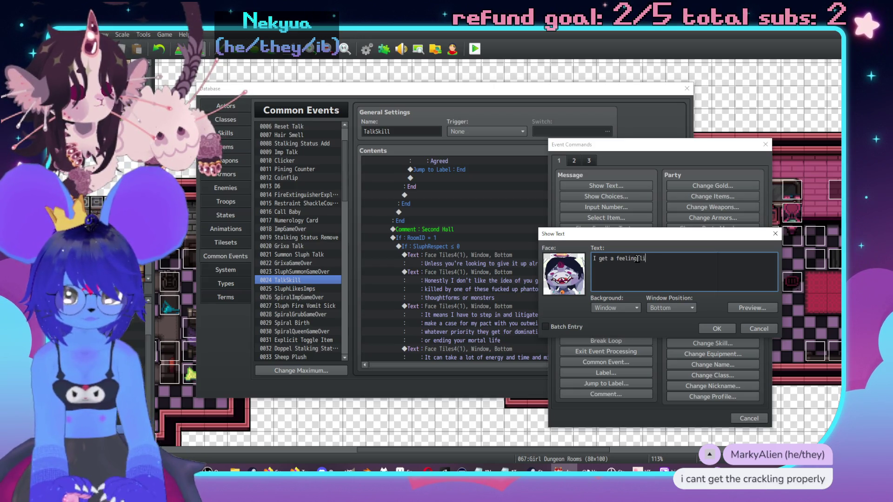
text(gonna run)
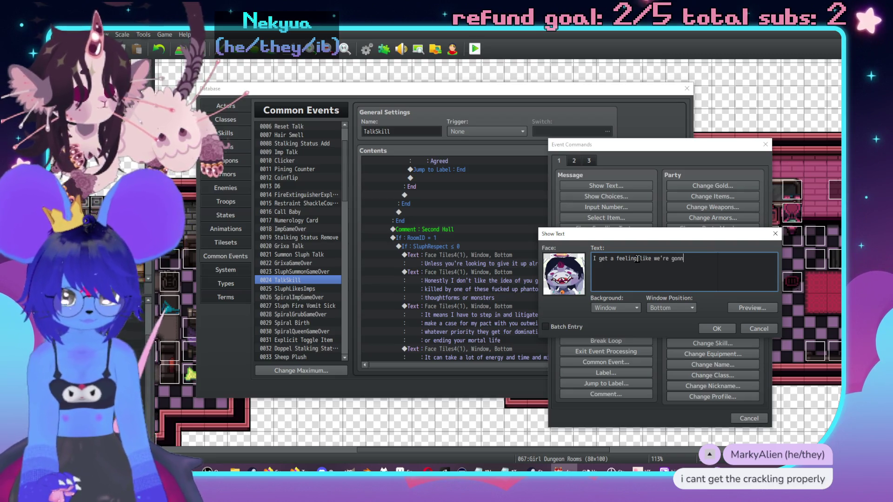
key(BackSpace)
key(BackSpace)
text(n into)
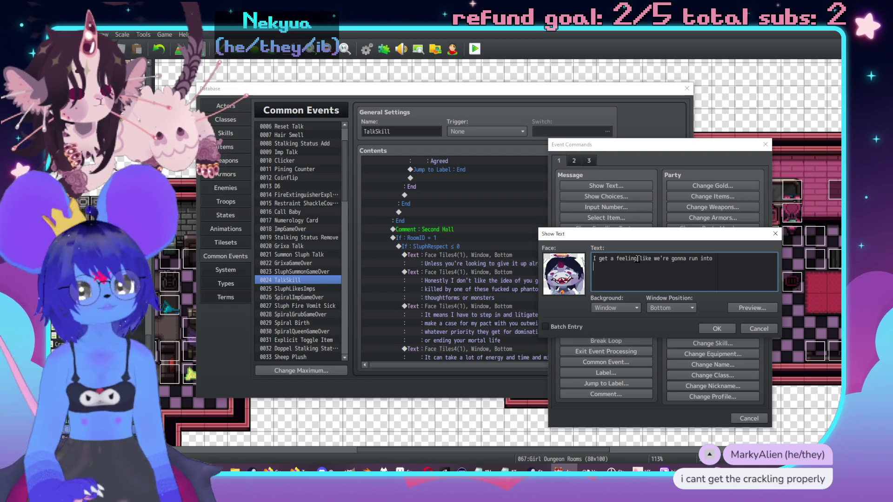
key(Return)
text(more danger)
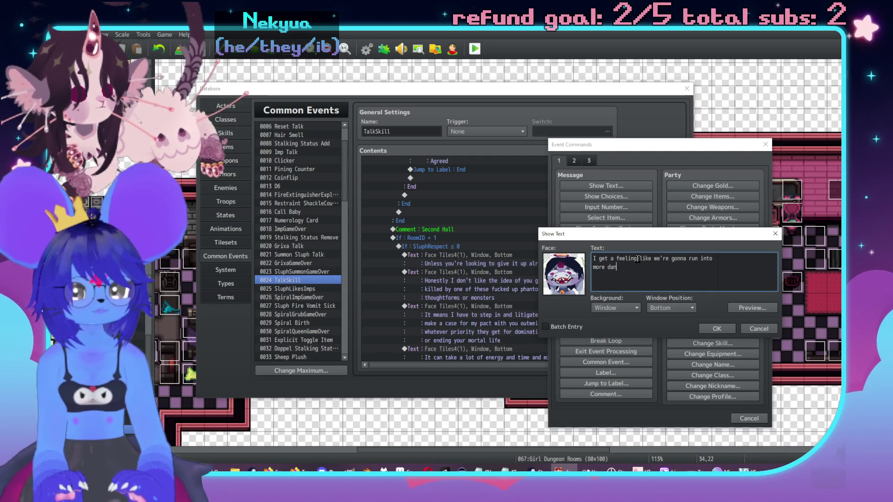
text(ous stuff here)
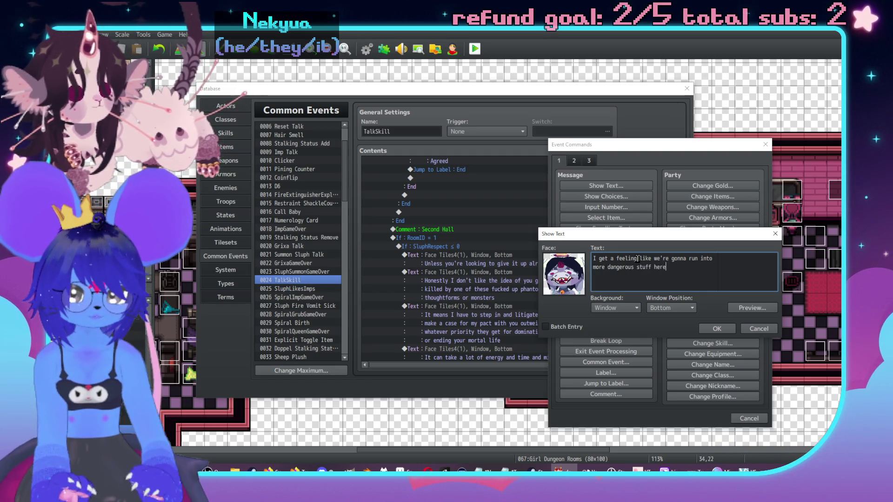
click(720, 327)
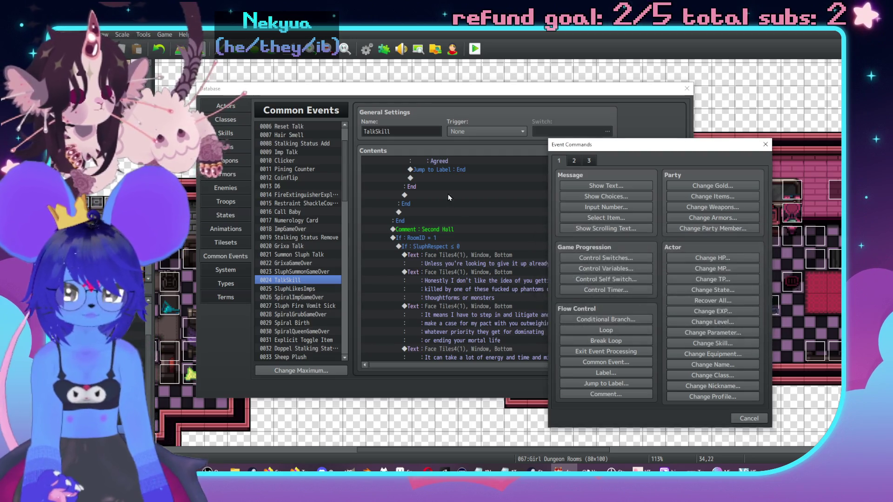
click(506, 219)
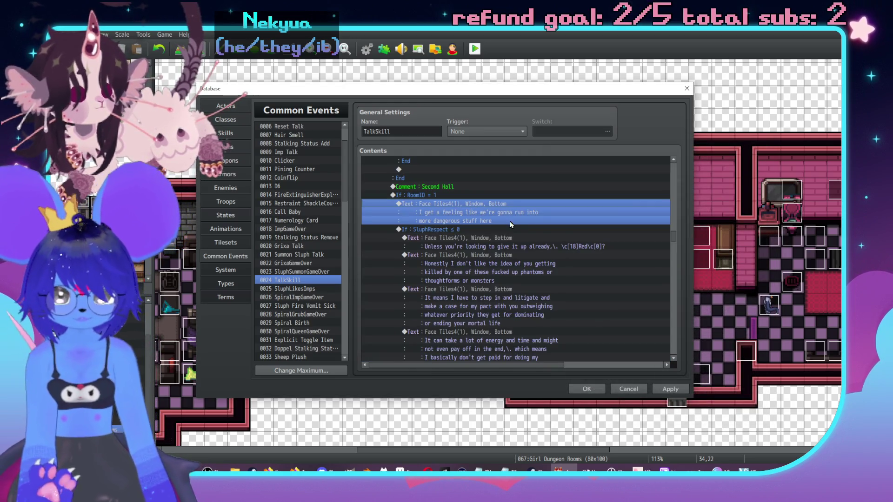
Add the line 'Probably even that fucker if word gets out / that we're doing this'.
double_click(510, 222)
key(ctrl+a)
text(Probab)
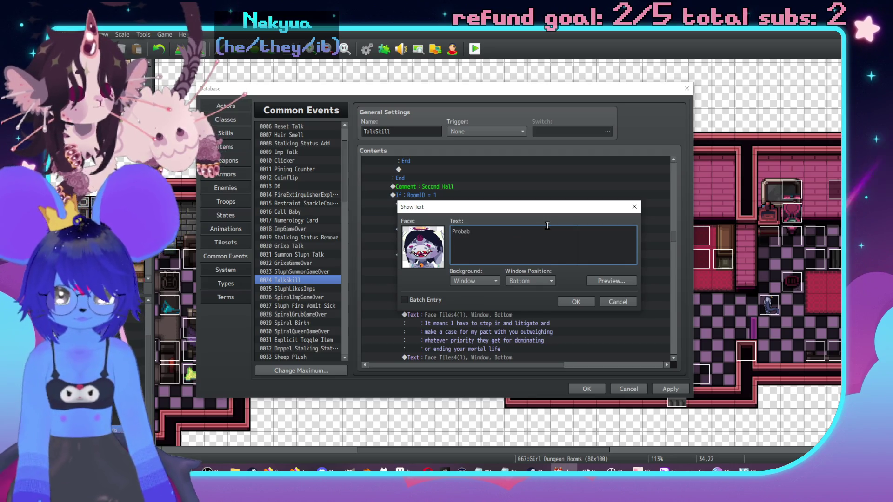
text(ly even that fucker if word )
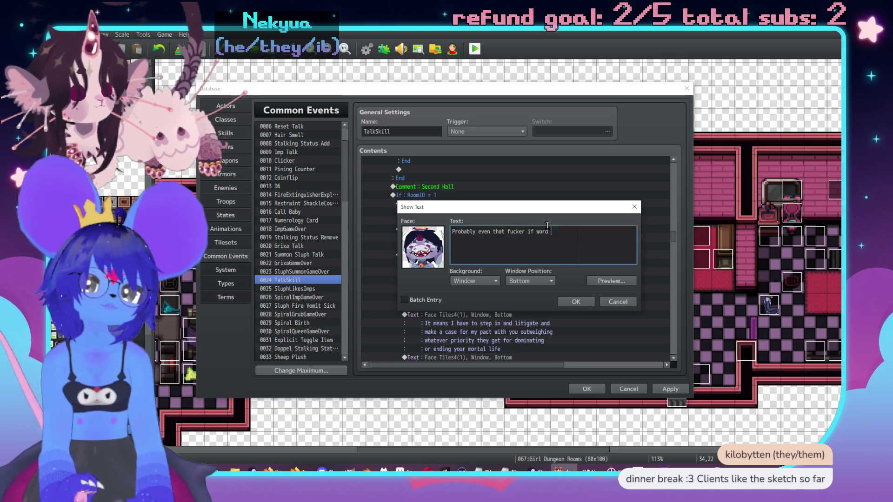
text(gets out of)
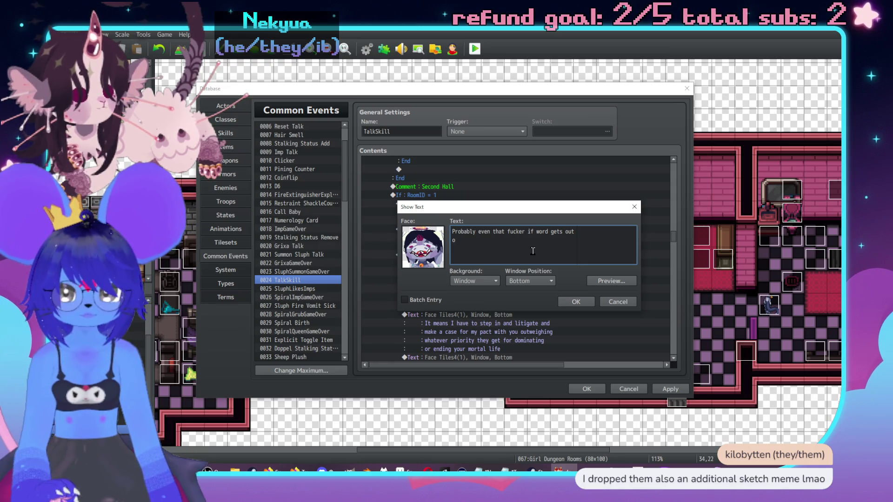
text(we're doing this)
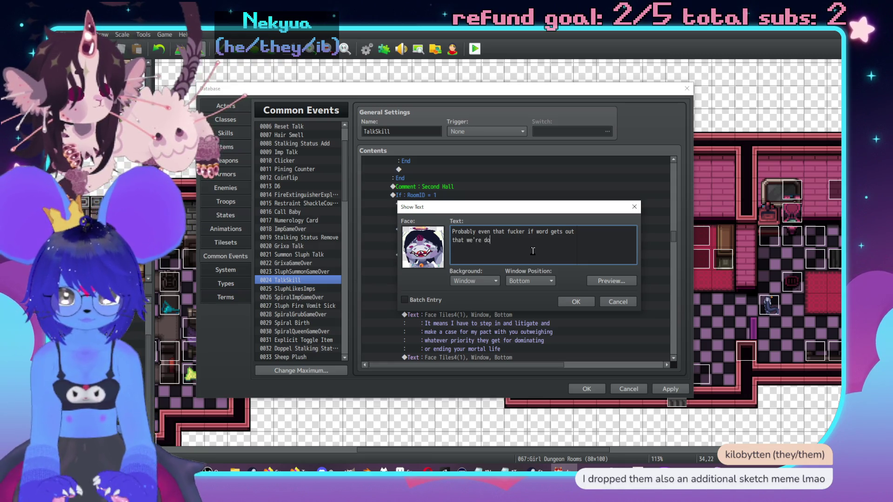
click(577, 301)
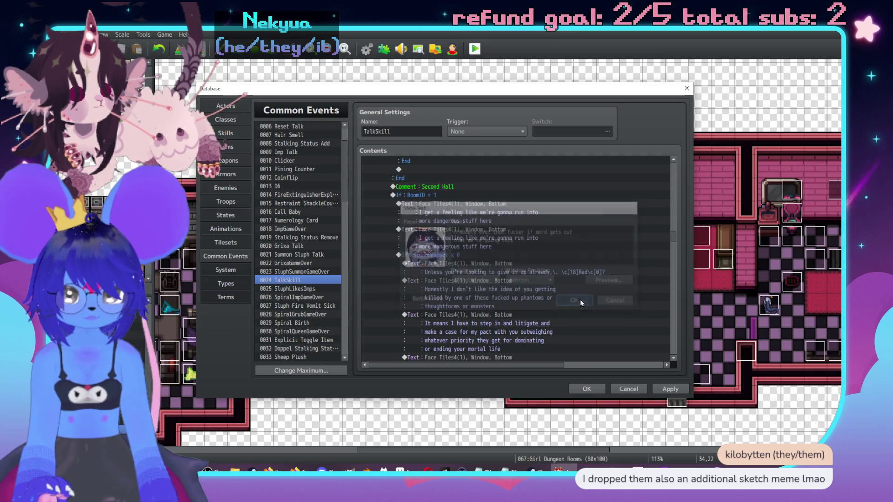
click(494, 243)
key(Insert)
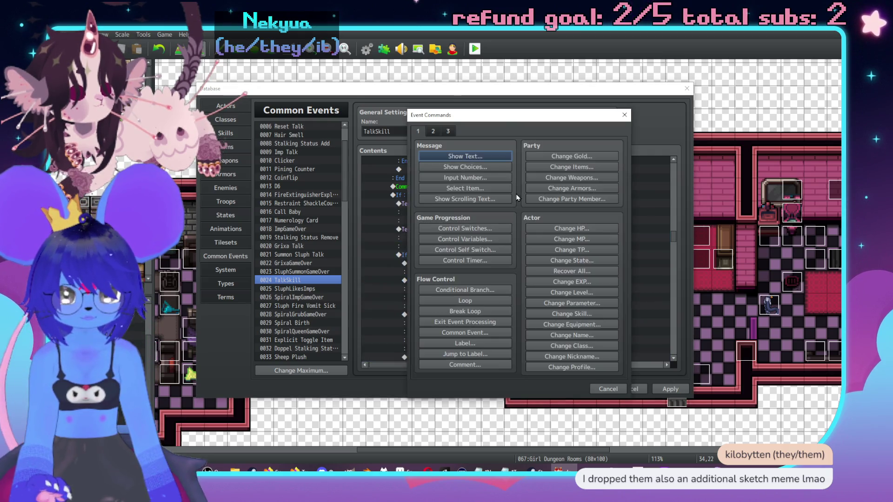
Add a Sluph-faced message 'I wouldn't be surprised if that one already knows'.
drag(498, 121, 664, 134)
click(646, 167)
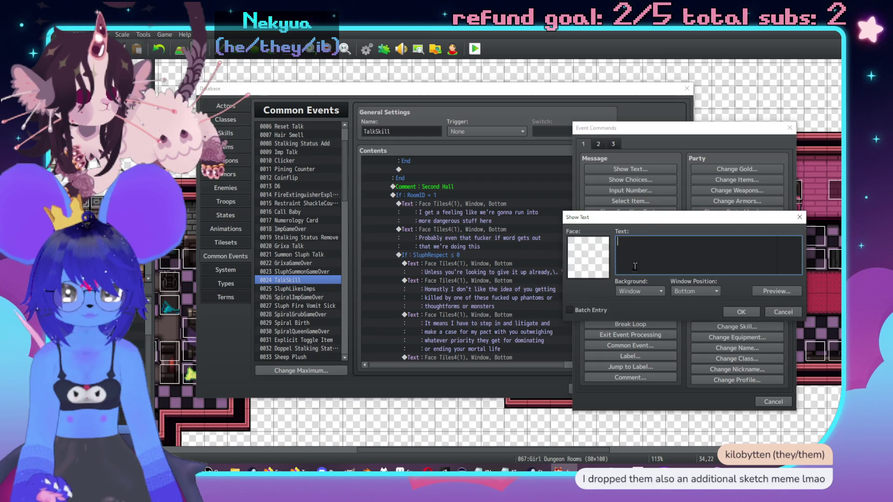
double_click(572, 260)
double_click(649, 199)
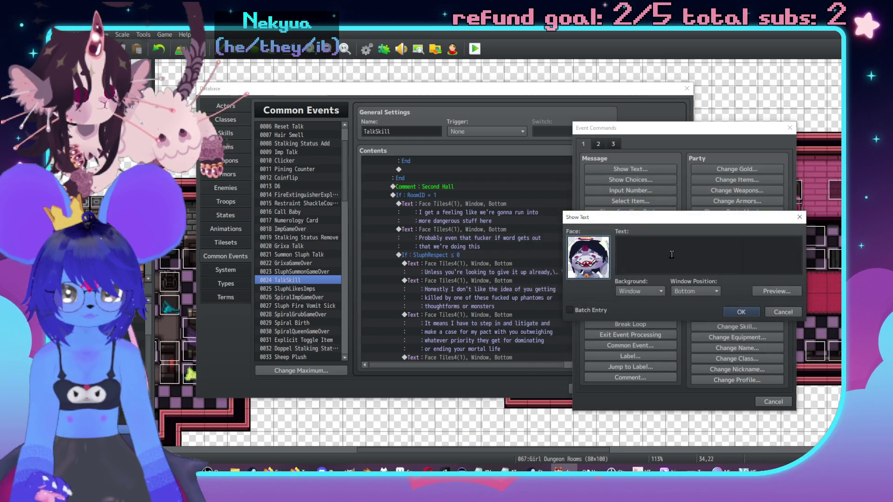
click(672, 256)
text(I w)
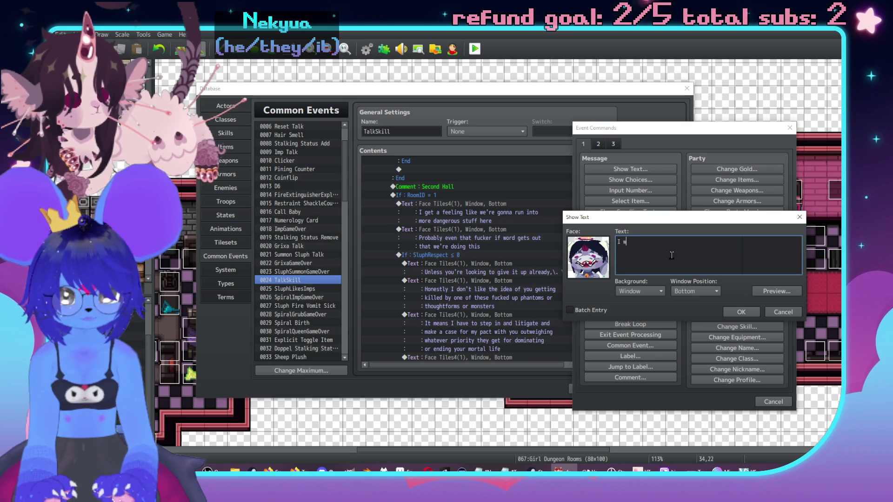
text(ouldn't be surprised if)
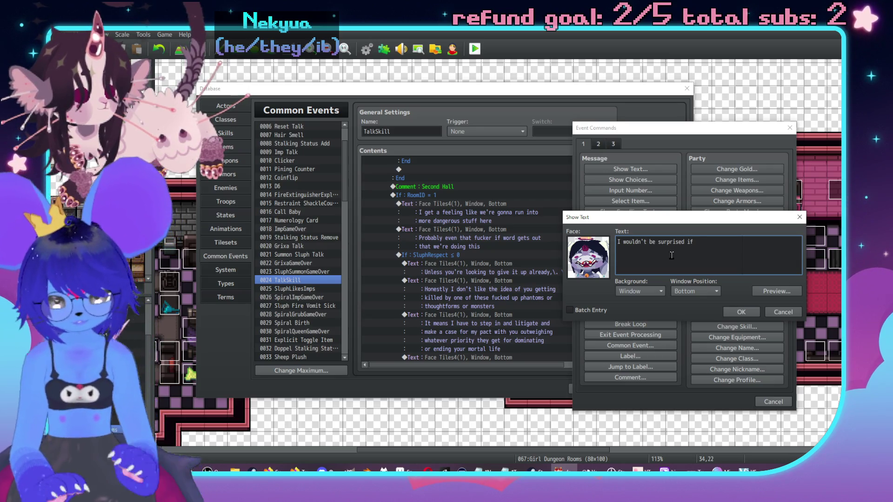
text( that one alrea)
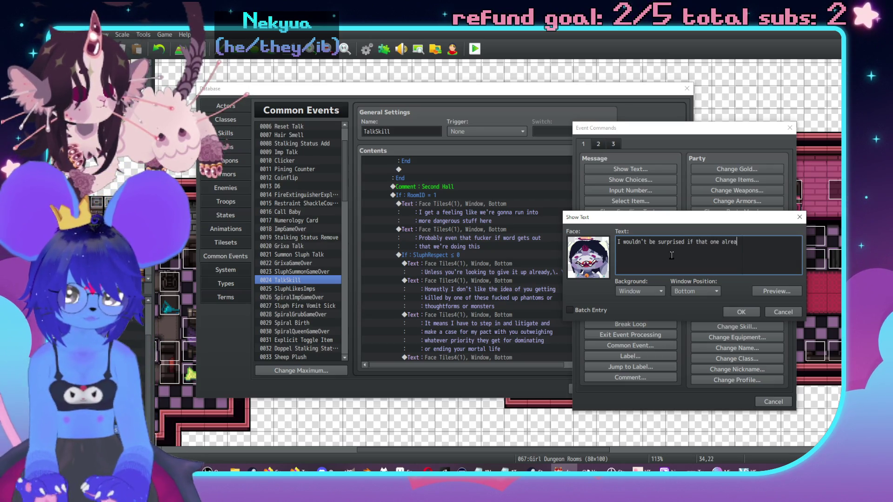
text(dy)
key(Return)
text(ows)
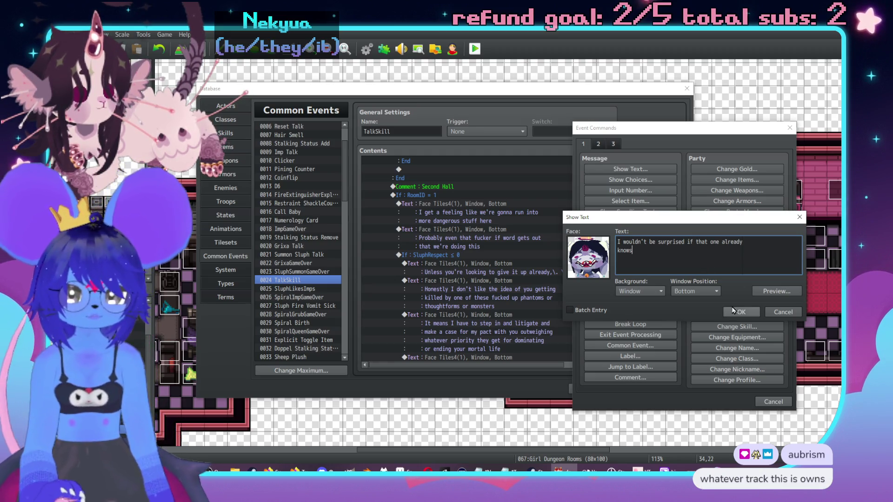
click(743, 312)
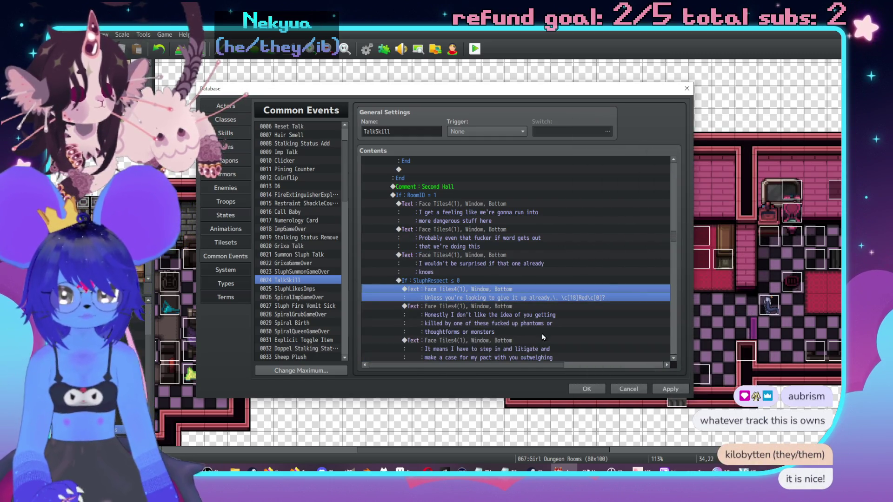
Delete the 'Unless you're looking…' give-it-up-already Sluph line and review the nearby messages.
key(Delete)
scroll(507, 271, down, 1)
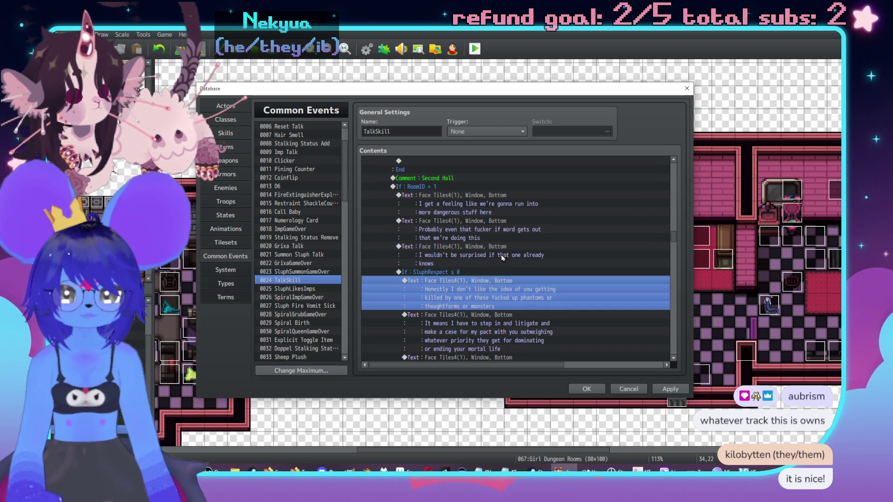
scroll(564, 281, down, 2)
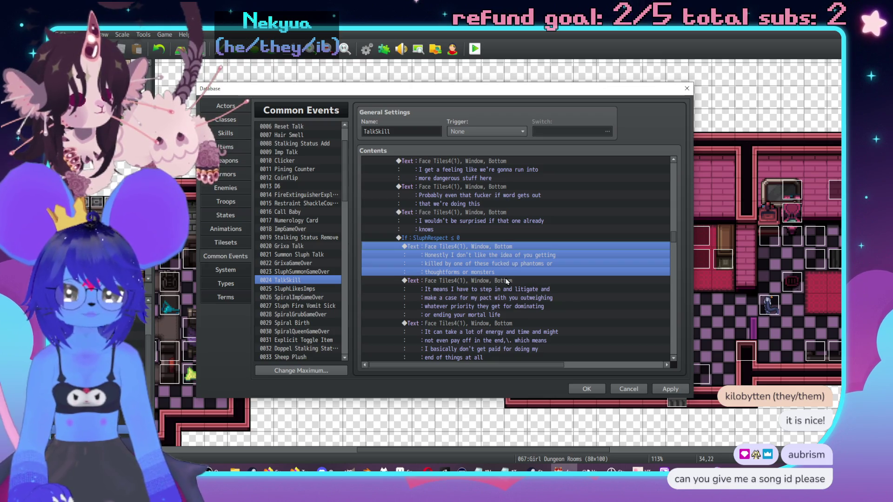
click(485, 291)
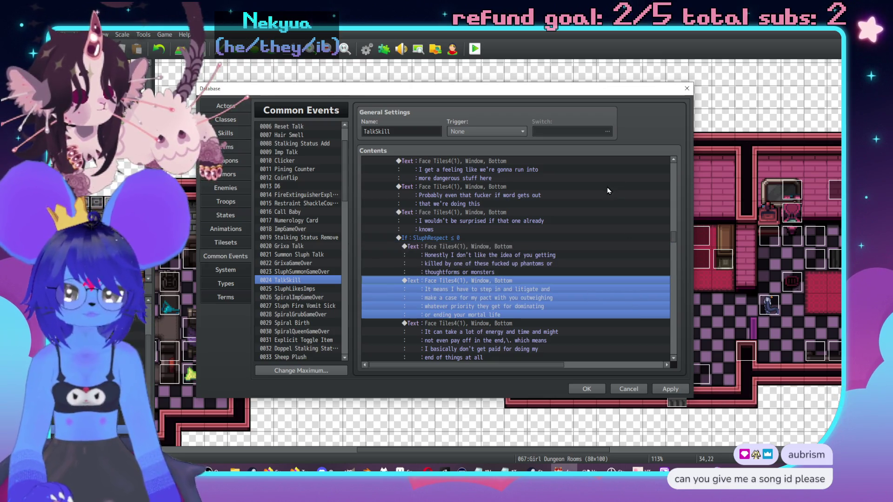
scroll(582, 199, down, 3)
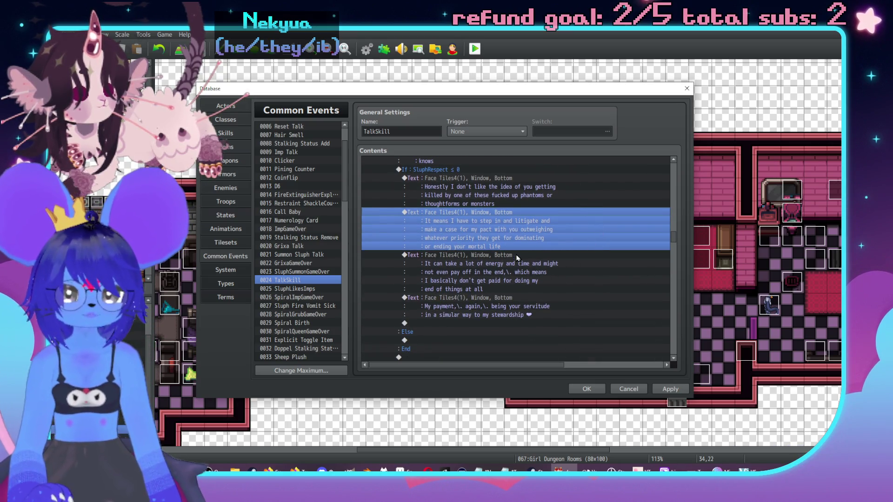
key(Down)
click(543, 222)
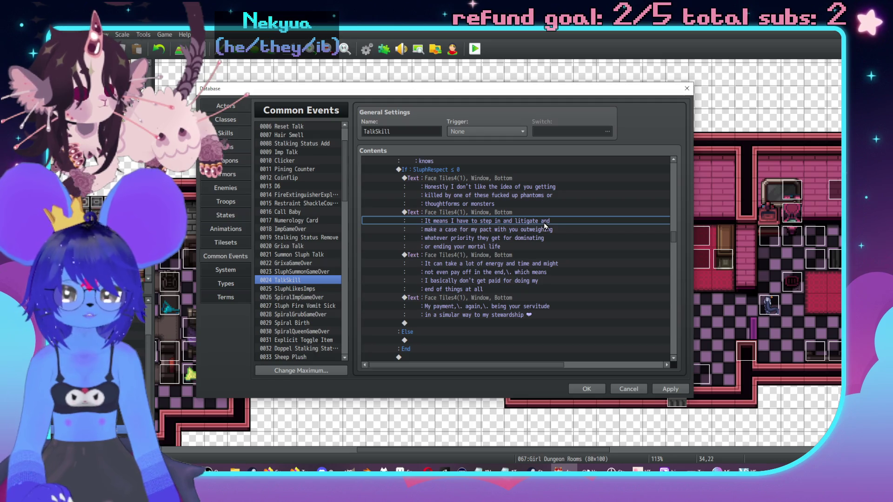
scroll(554, 225, down, 3)
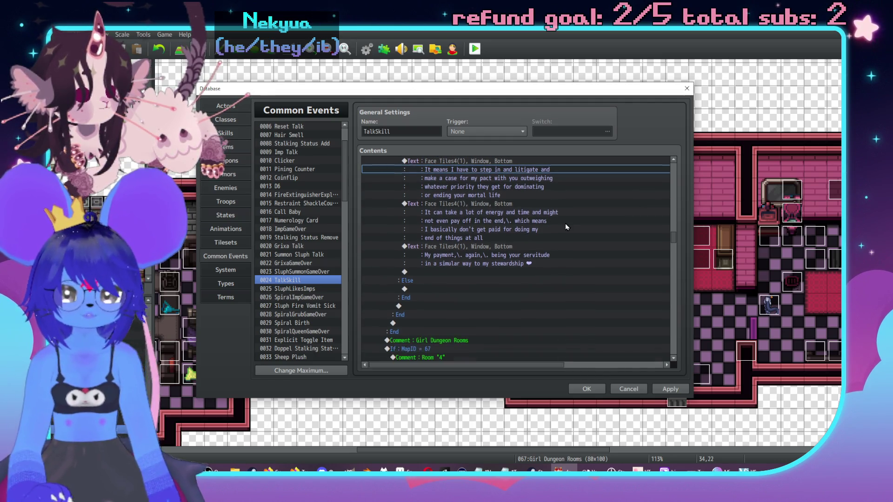
scroll(555, 307, up, 2)
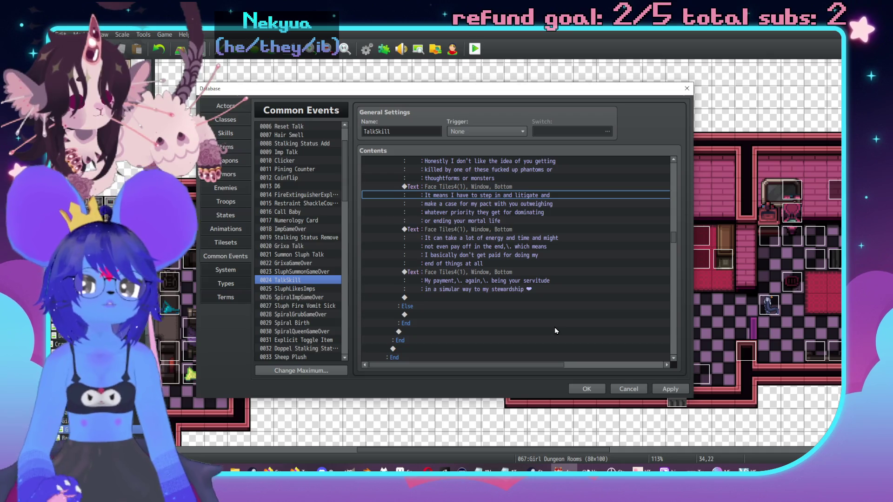
key(alt+Tab)
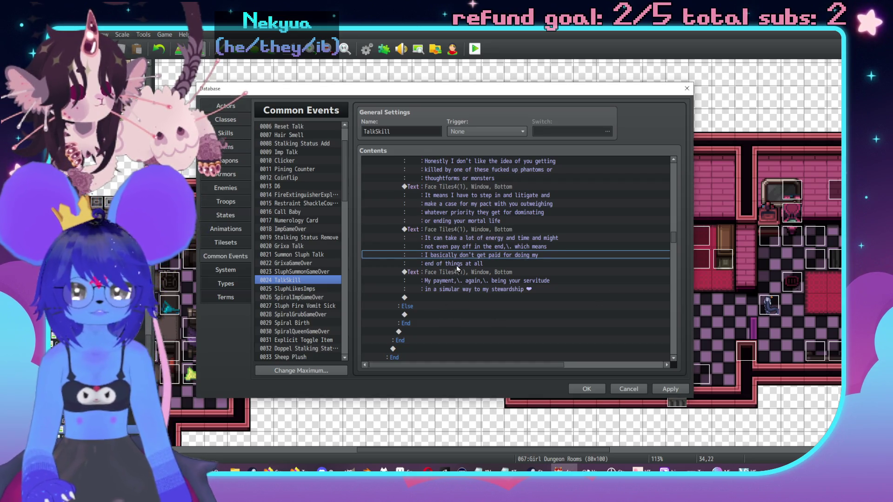
scroll(456, 265, up, 5)
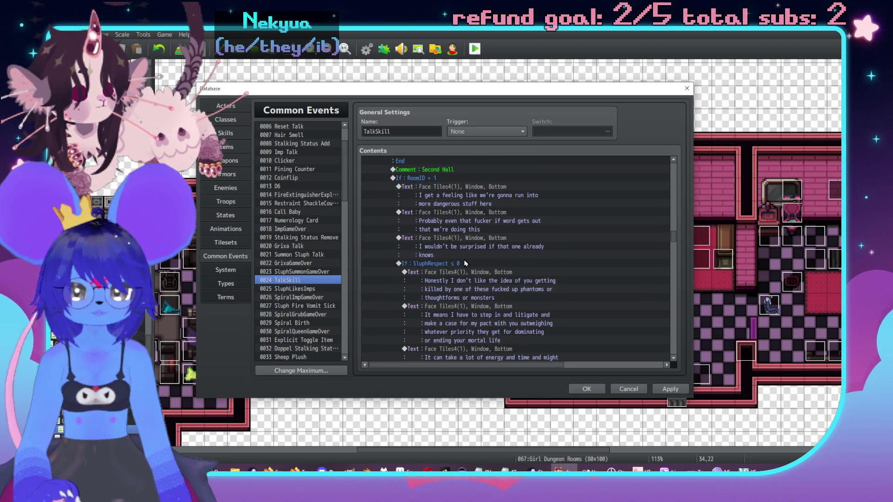
Start a Sluph Face Tiles4 message below the SluphRespect check, then cancel it unadded.
click(465, 263)
scroll(517, 275, down, 3)
scroll(516, 274, down, 2)
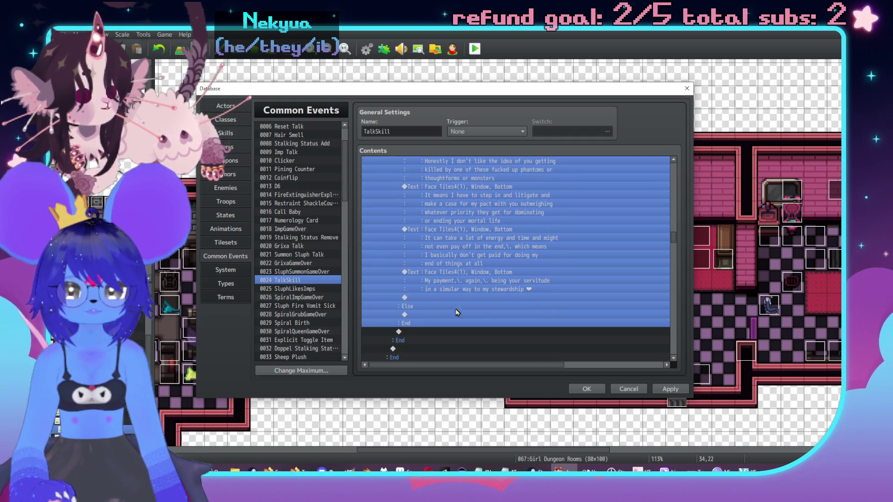
double_click(447, 321)
drag(502, 116, 705, 115)
click(670, 156)
double_click(626, 245)
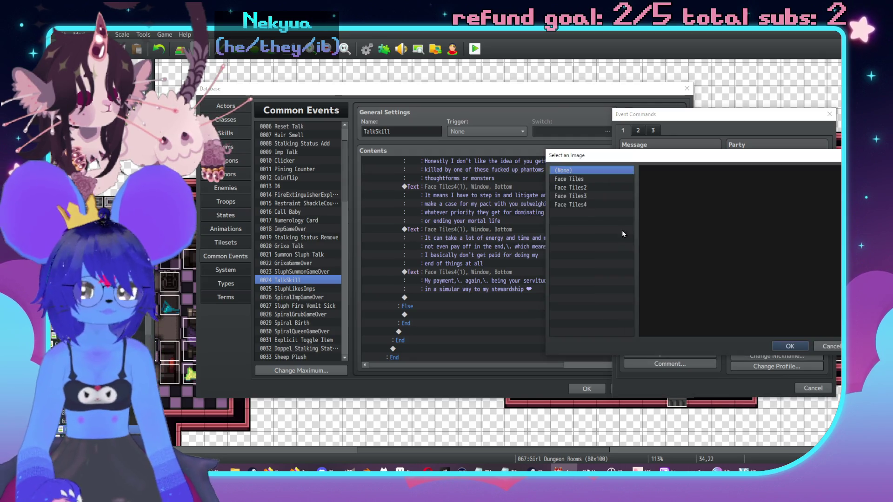
click(573, 205)
double_click(703, 185)
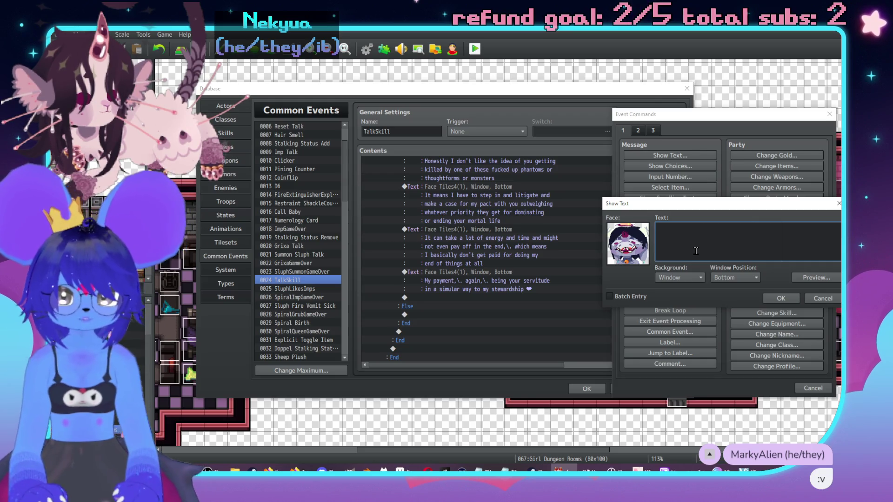
click(821, 298)
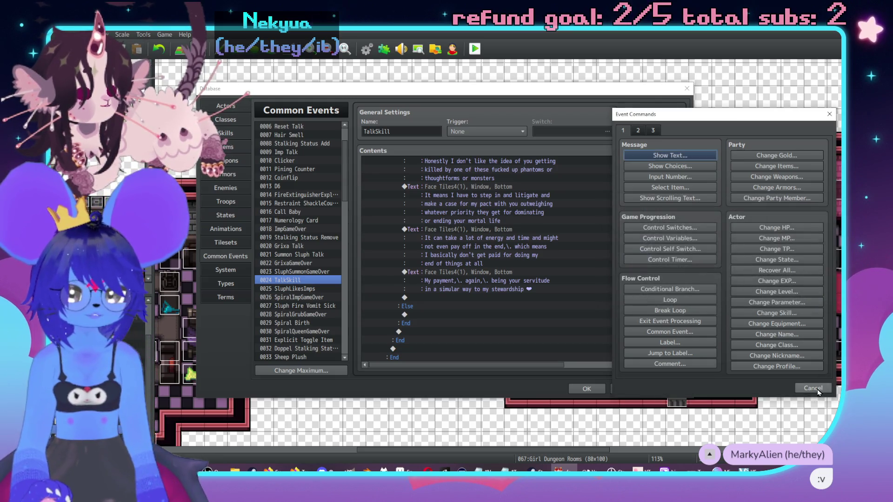
click(813, 388)
Move the 'Honestly I don't like…' message above the SluphRespect ≤ 0 check.
scroll(499, 214, up, 1)
click(489, 194)
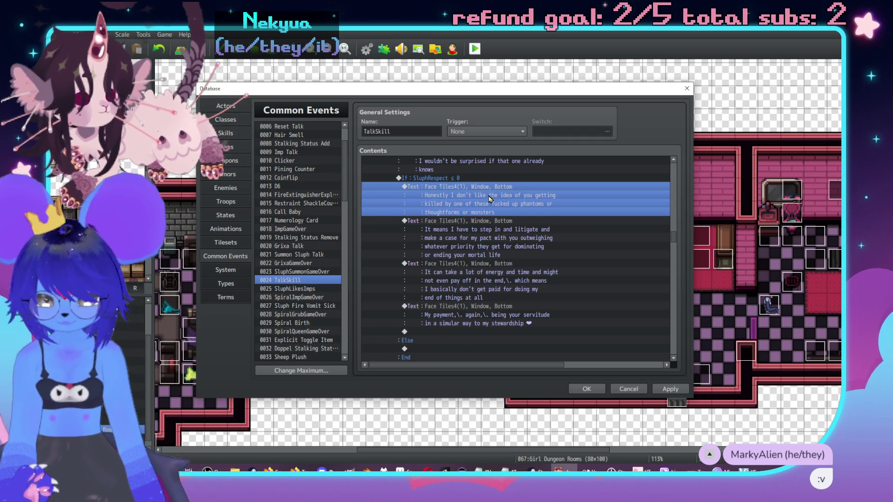
key(ctrl+x)
click(470, 179)
key(ctrl+v)
Begin a new Show Text command on the empty Else-branch line.
scroll(489, 247, down, 1)
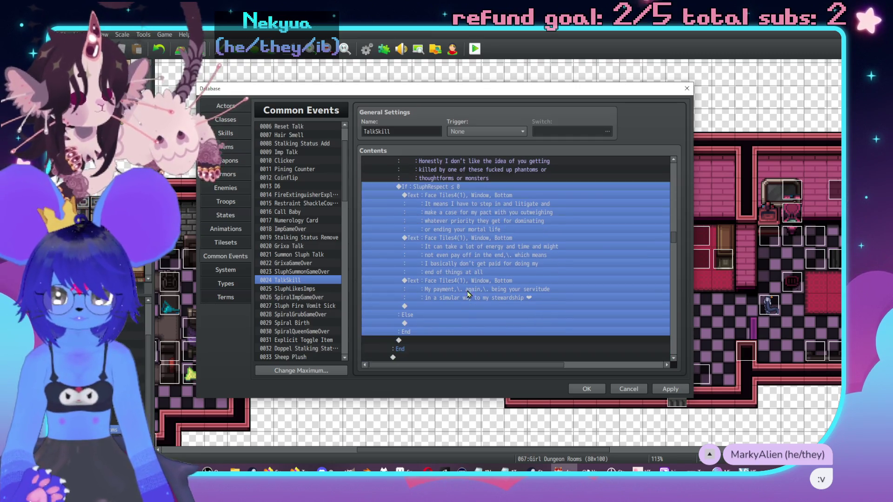
double_click(465, 324)
drag(496, 117, 696, 114)
click(675, 154)
Give the message Sluph's Face Tiles4 face and draft '…seeing my duty through,\. or even beyond'.
double_click(624, 240)
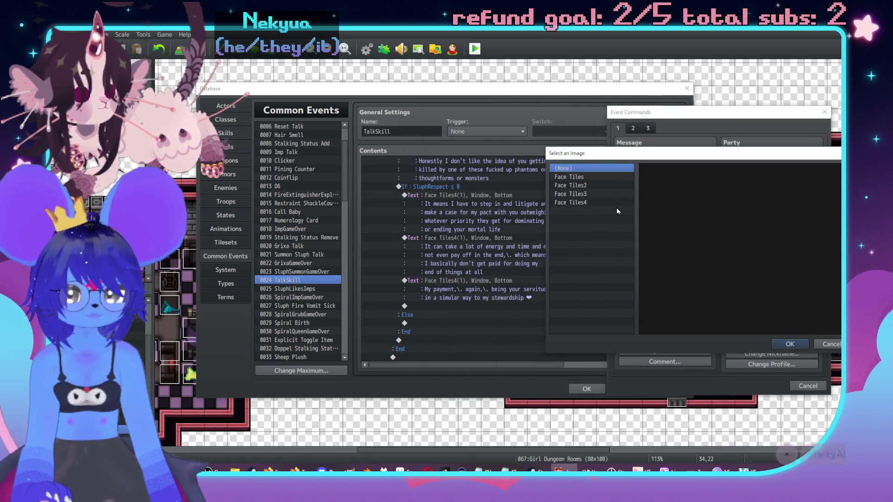
click(607, 202)
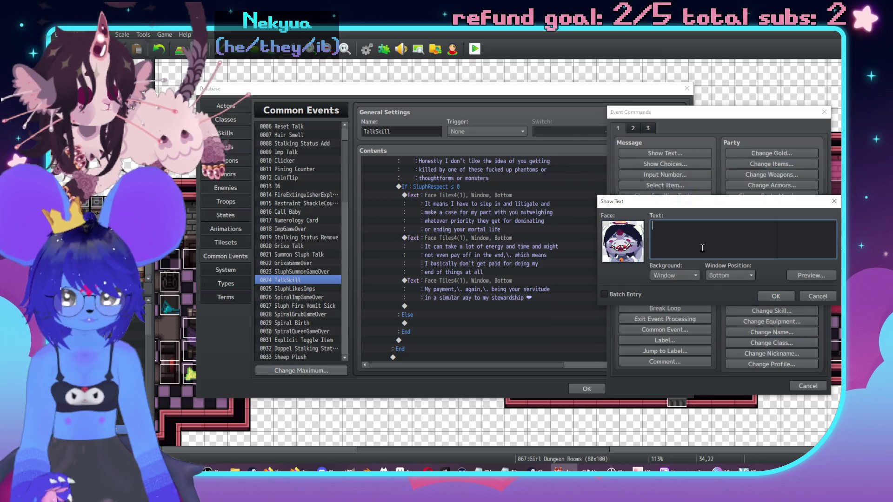
text(Even beyond my)
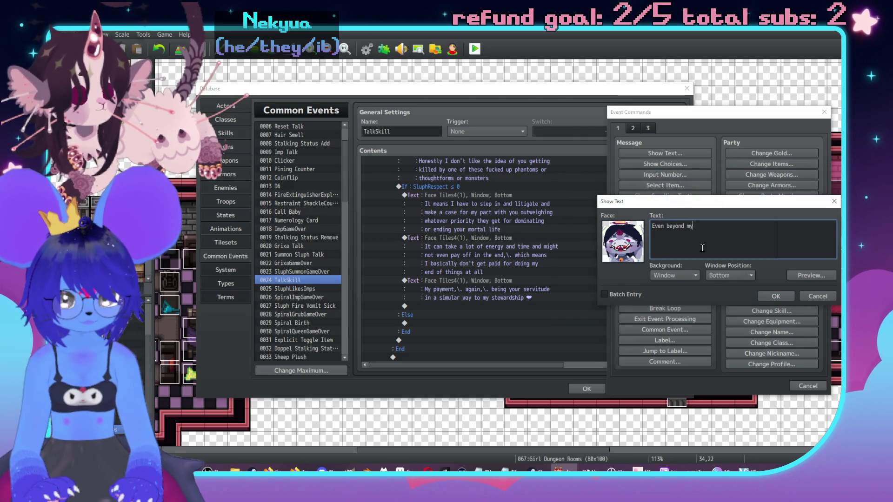
key(BackSpace)
text(e c)
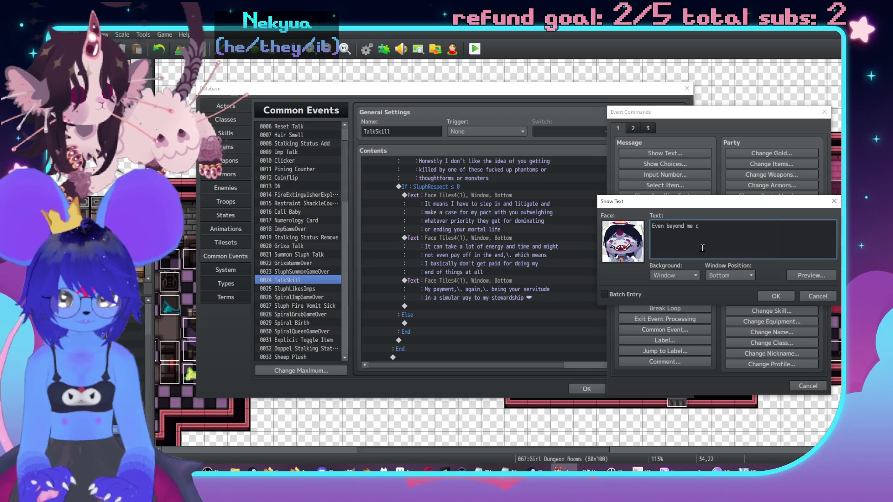
text(aring ab)
text(out you or )
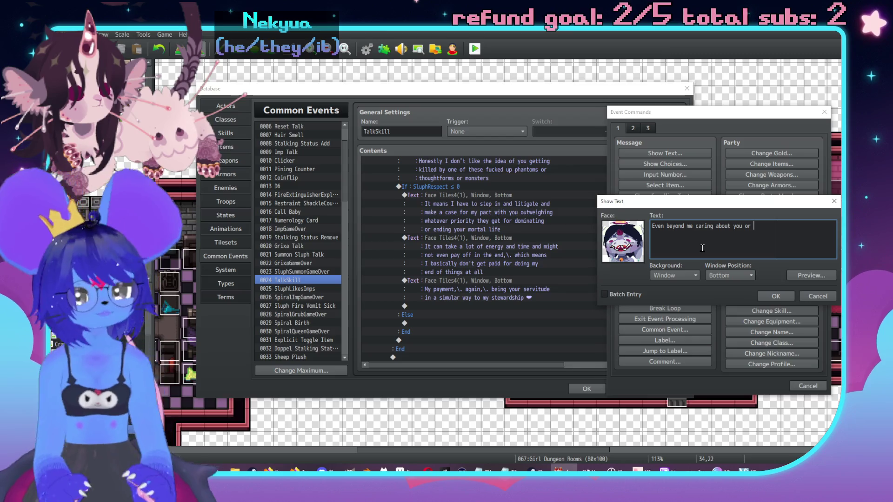
text(aluing the)
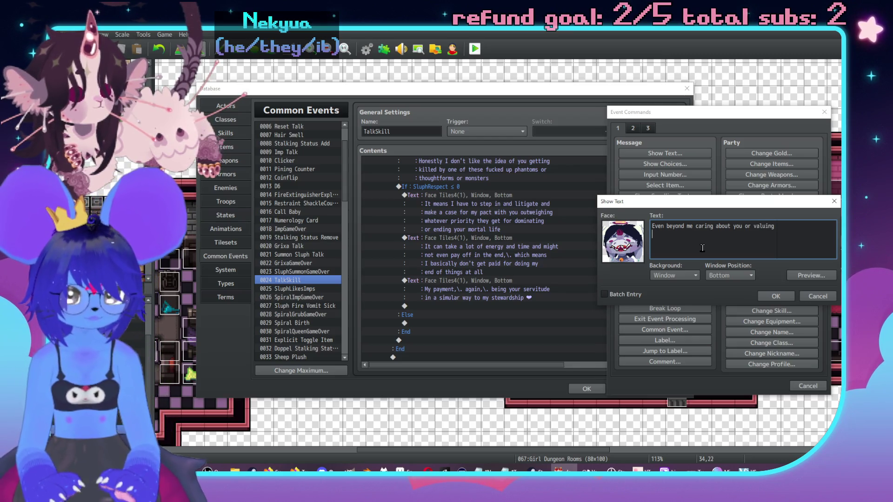
key(BackSpace)
key(BackSpace)
key(BackSpace)
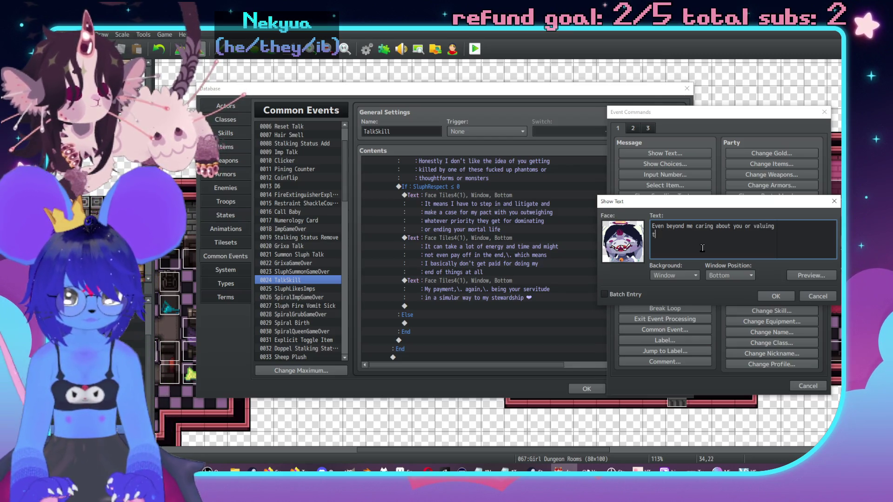
text(about you or about)
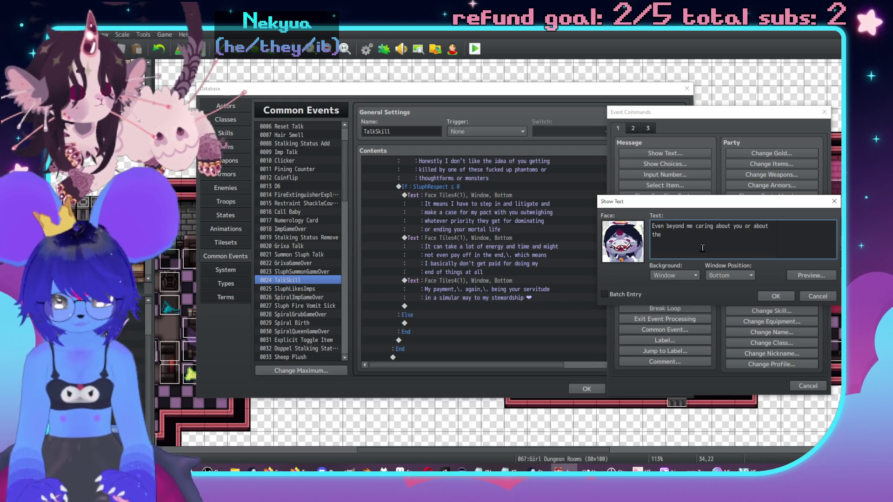
text( the deal we)
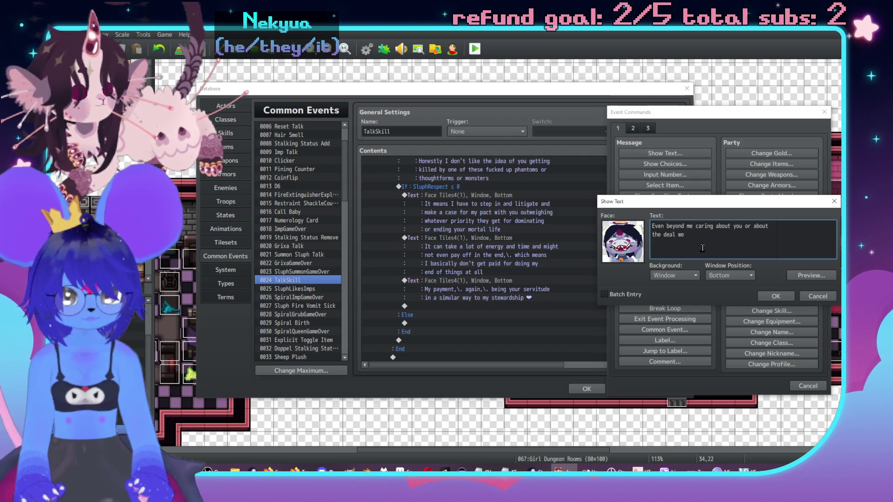
key(BackSpace)
key(BackSpace)
key(BackSpace)
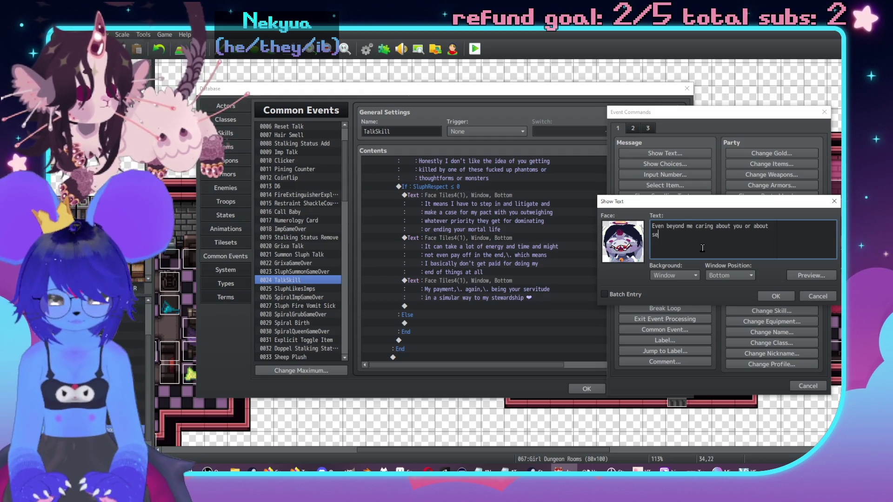
text(eing my resp)
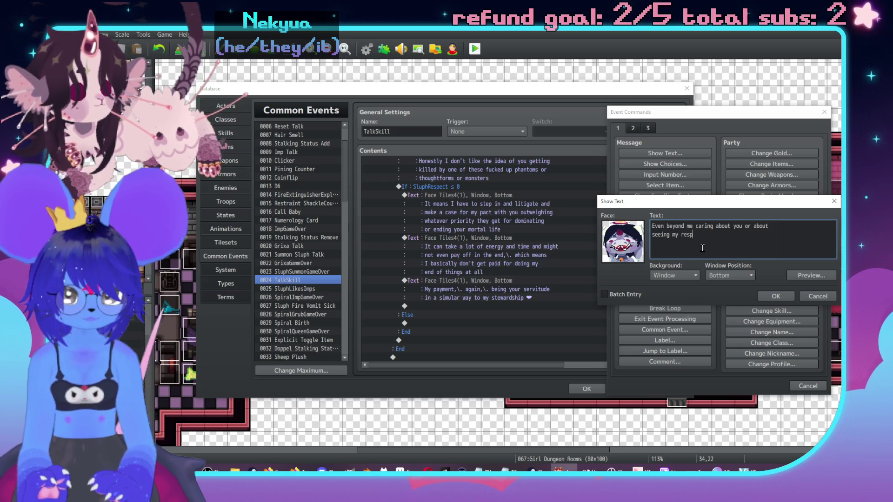
key(BackSpace)
key(BackSpace)
key(BackSpace)
key(BackSpace)
text(duty through,\.)
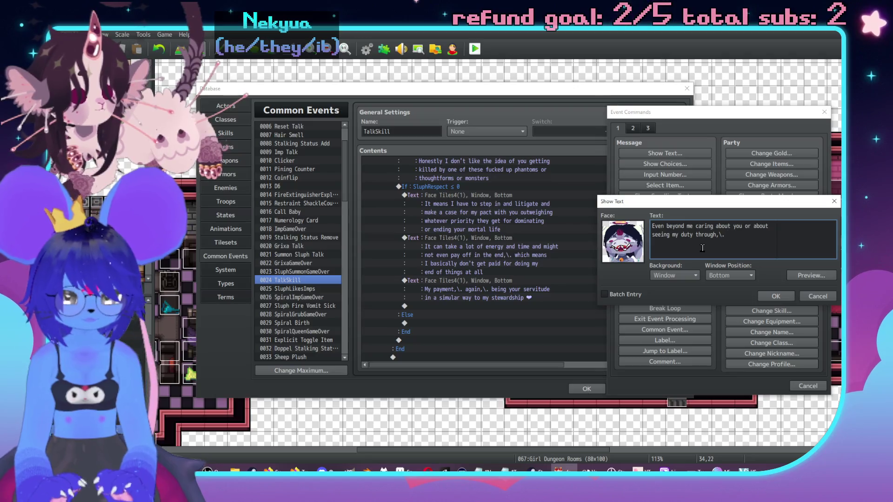
text( or even be)
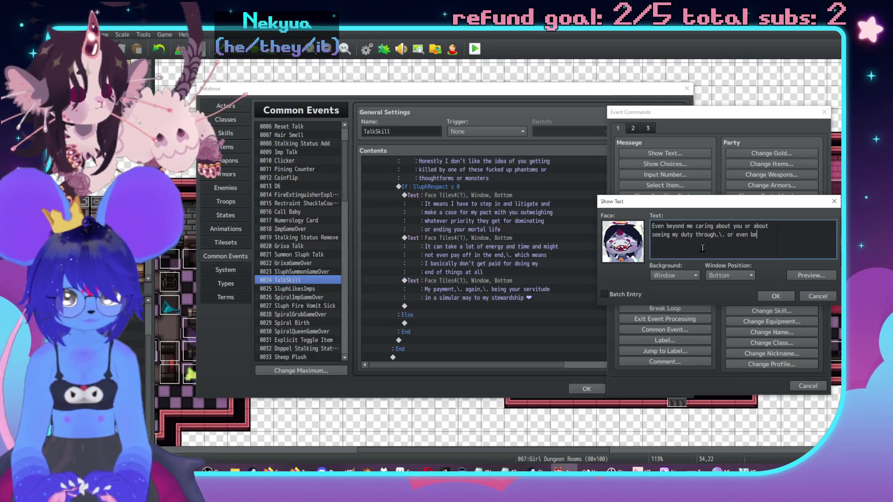
text(yond)
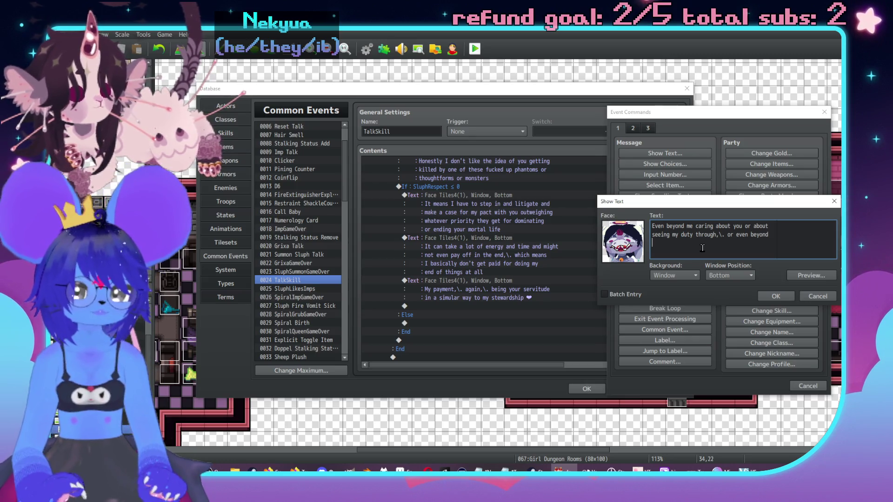
Replace the ending with 'the payout' and 'we have from our deal', then confirm.
key(Return)
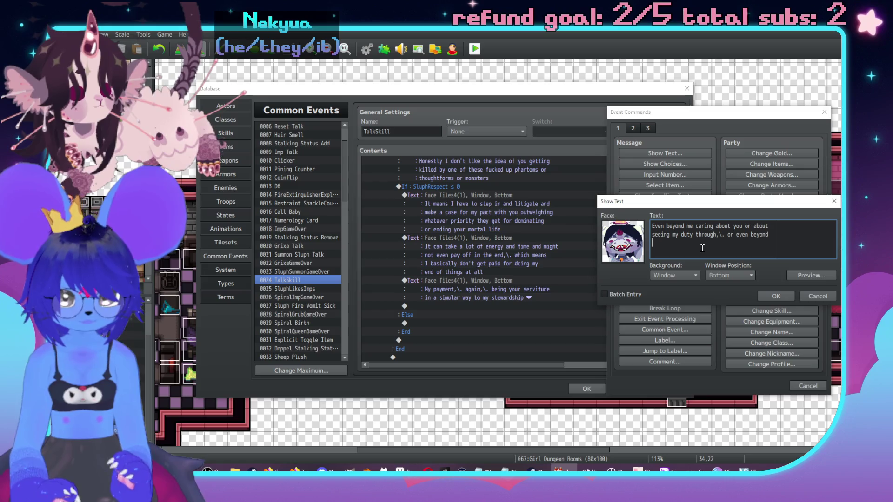
key(BackSpace)
key(BackSpace)
key(BackSpace)
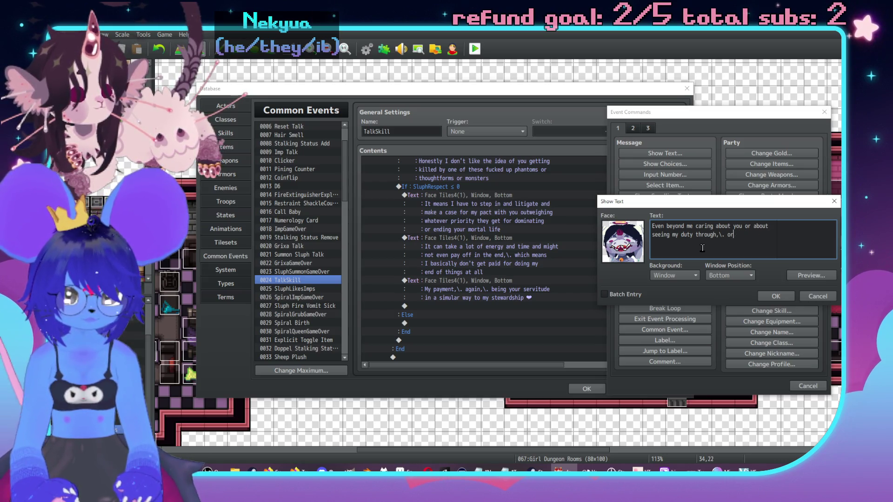
text(the payout)
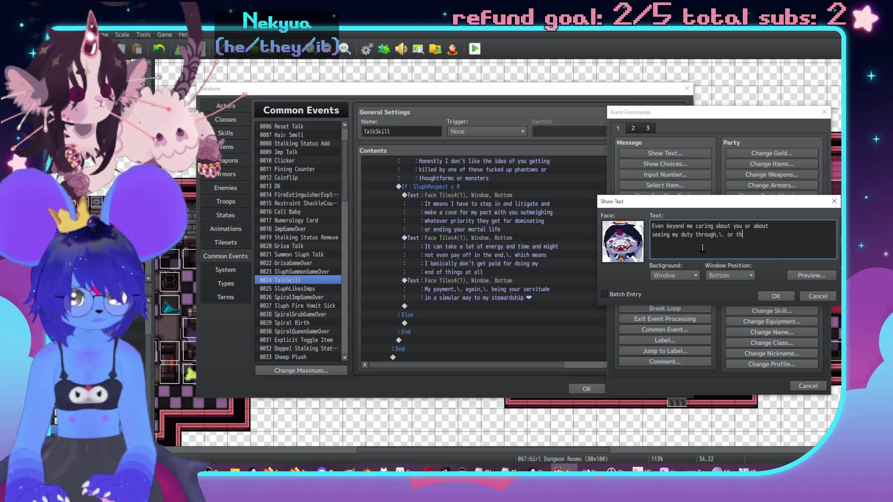
key(Return)
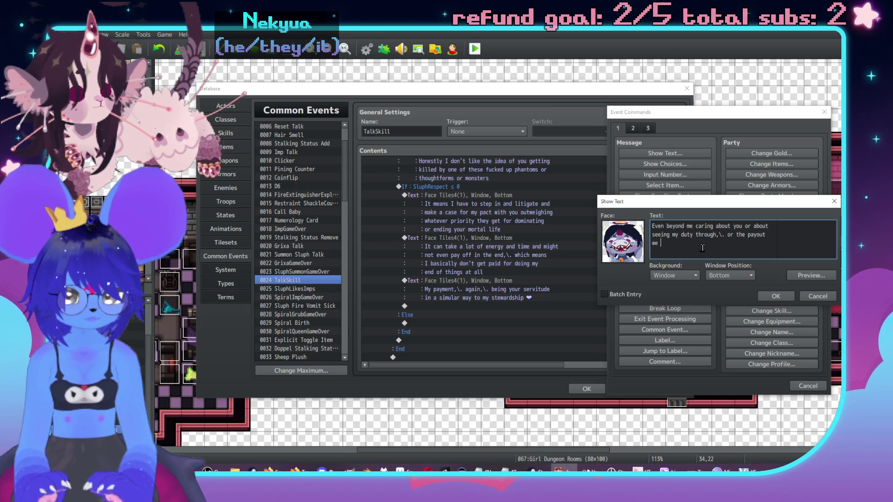
text(have from our deal)
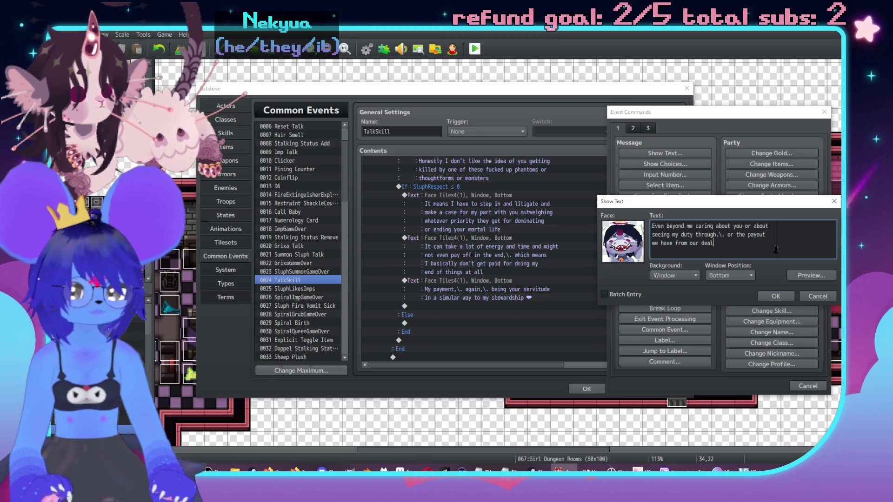
click(776, 296)
Add Sluph's three-line message 'There's a funny kind of perspective on someone being dominated… ways,\. I think'.
scroll(507, 288, down, 2)
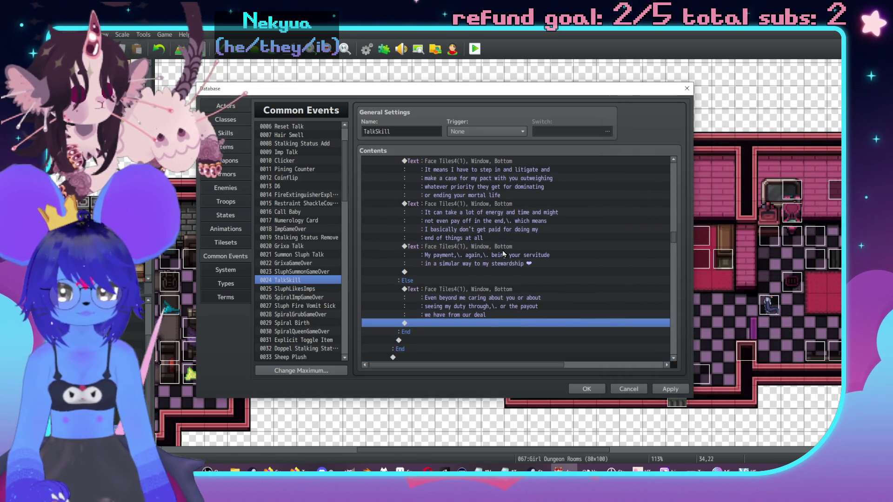
double_click(468, 325)
click(666, 144)
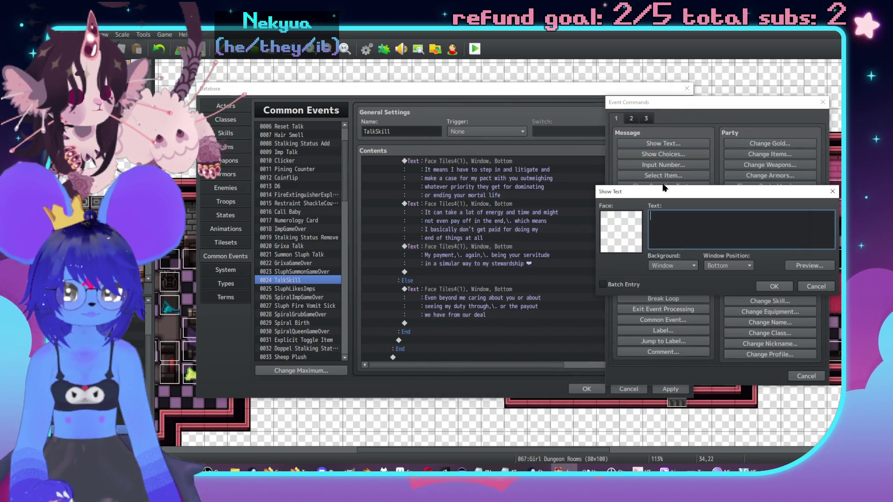
double_click(619, 225)
click(705, 183)
double_click(703, 183)
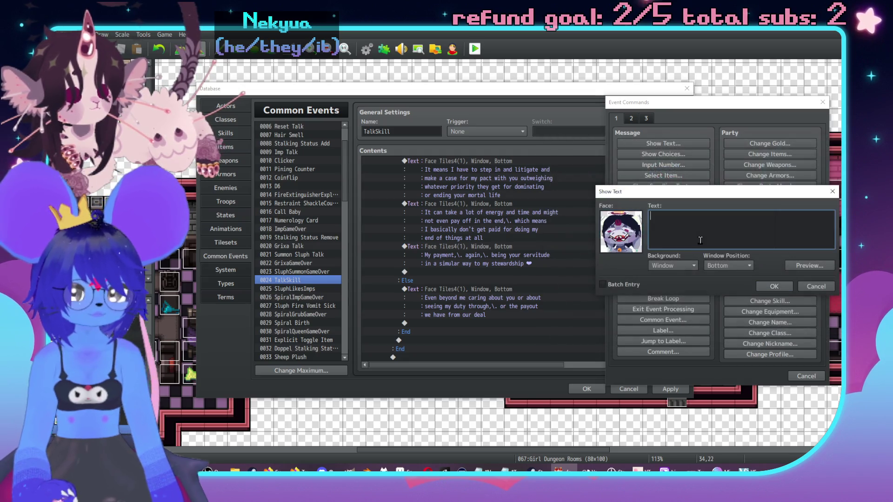
text(There's a funny k)
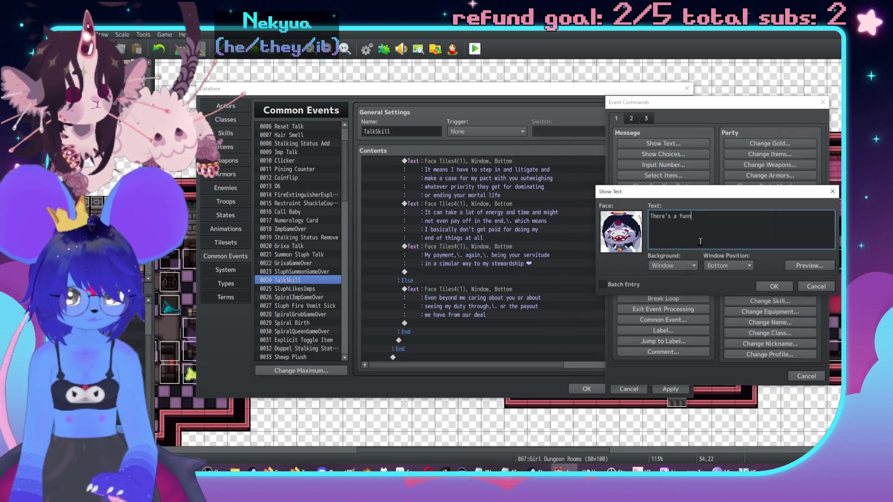
text(ind of perspe)
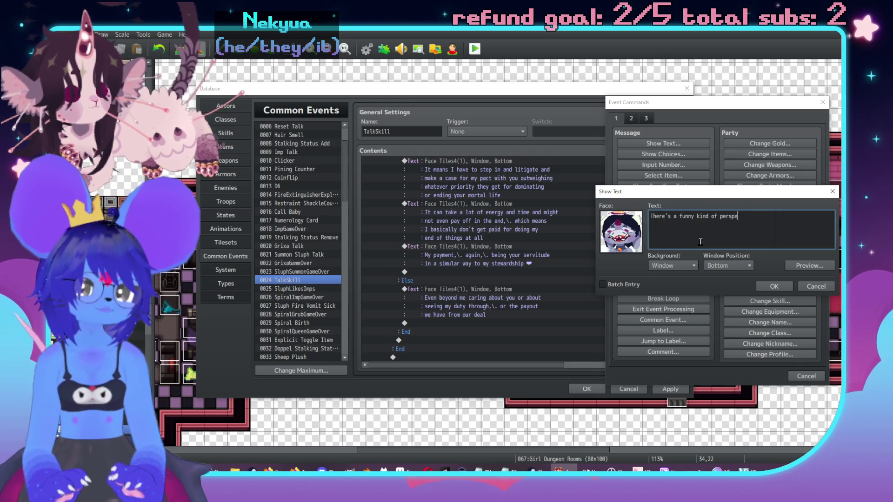
text(ctive on)
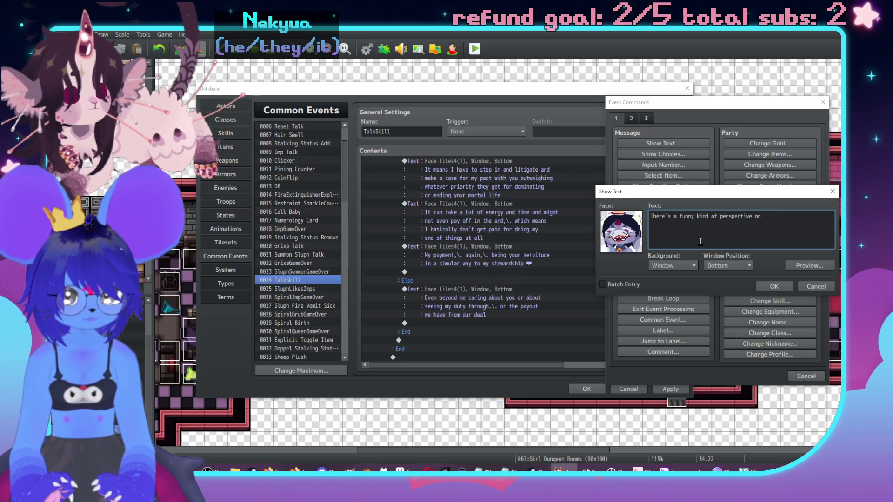
text( someone)
key(Return)
text(being )
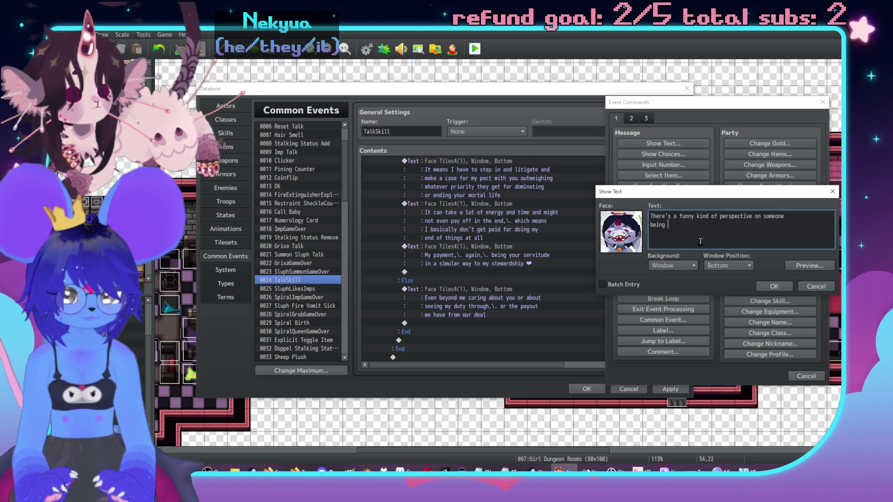
text(dominated or controlled or )
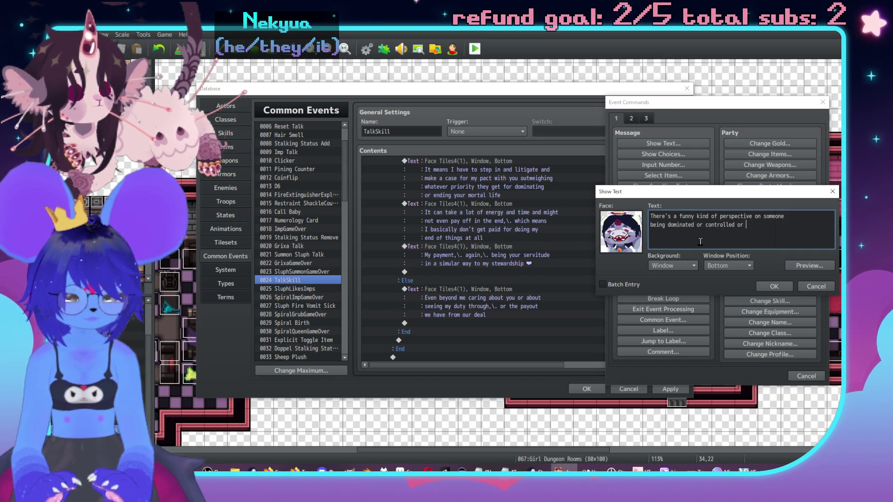
text(used in som)
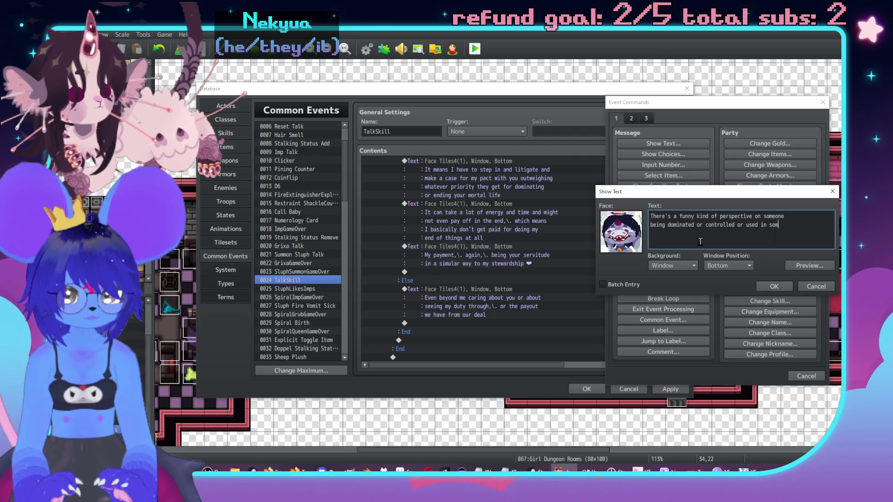
text(e)
key(Return)
text(ways,\.)
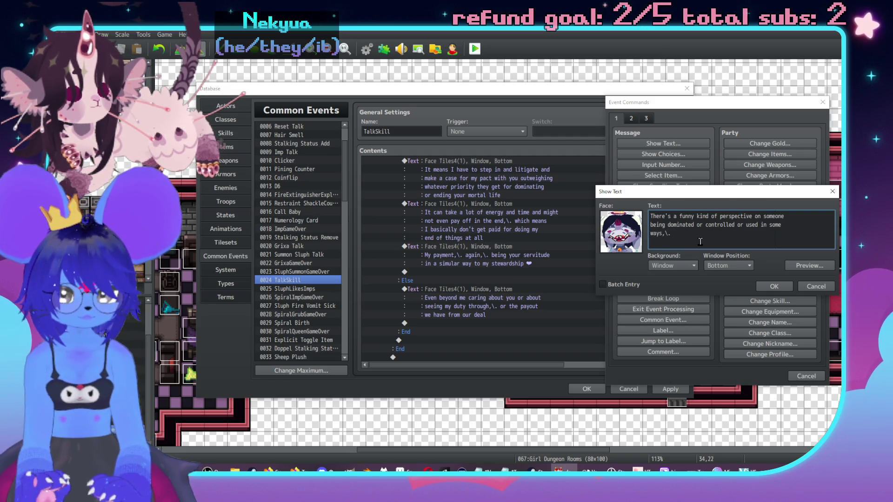
text( I think)
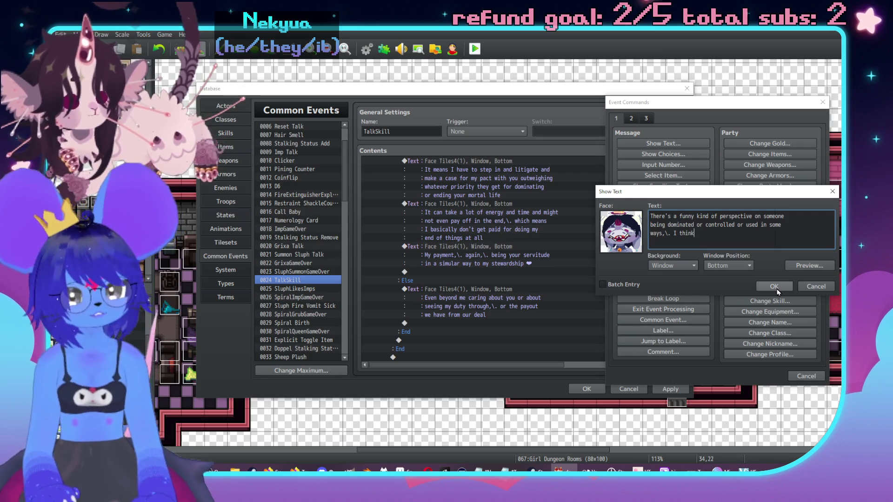
click(777, 289)
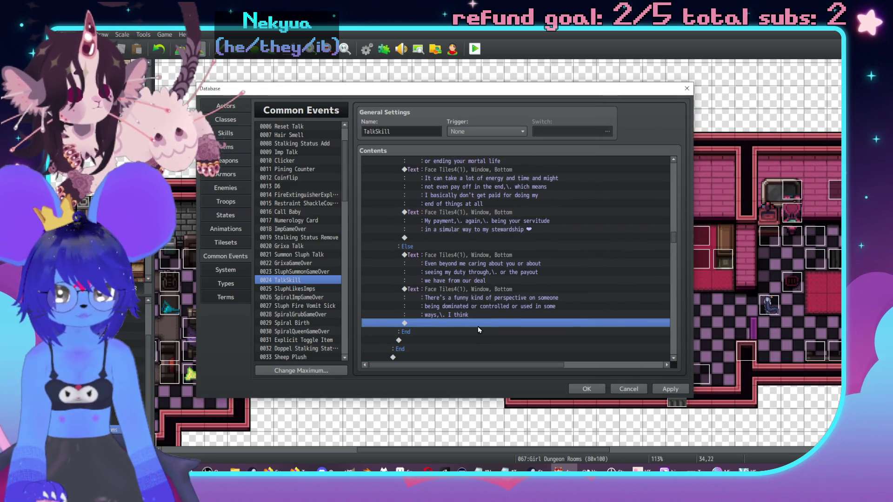
double_click(478, 321)
Add Sluph's message 'Like when we initially made the pact I was looking forward to owning you…'.
click(466, 155)
double_click(435, 246)
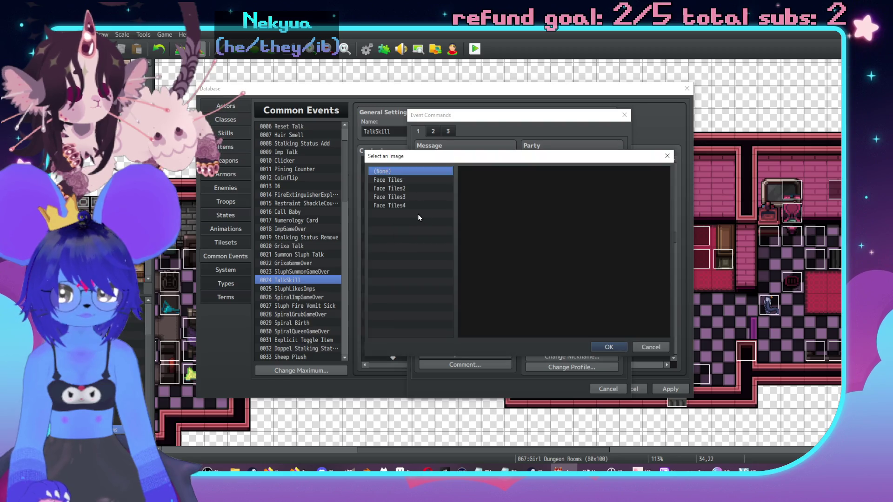
click(409, 205)
double_click(486, 189)
click(515, 243)
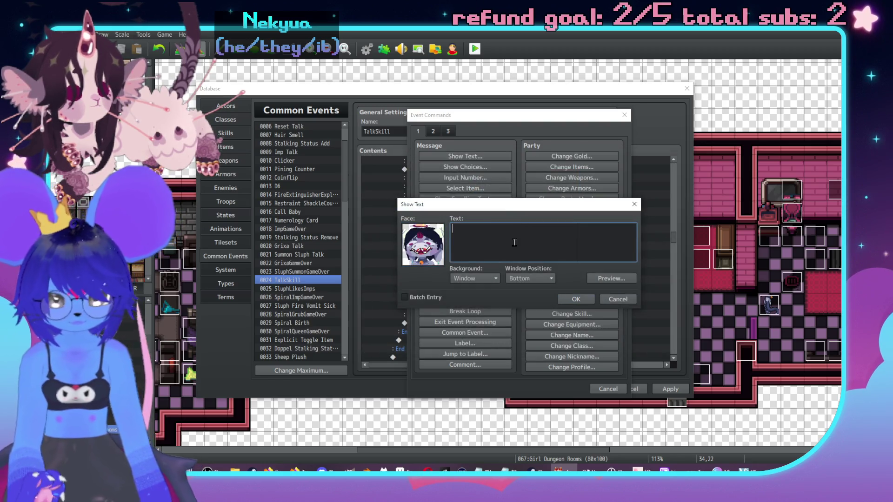
text(Like when we)
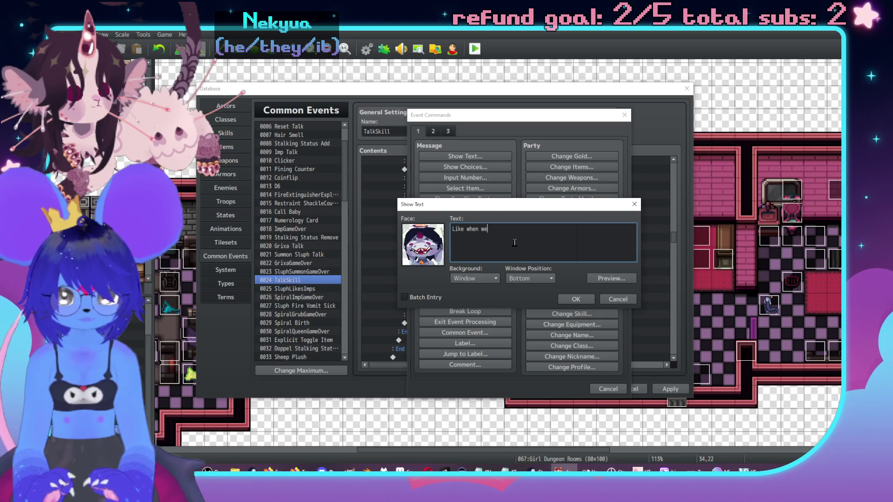
text( initially made t)
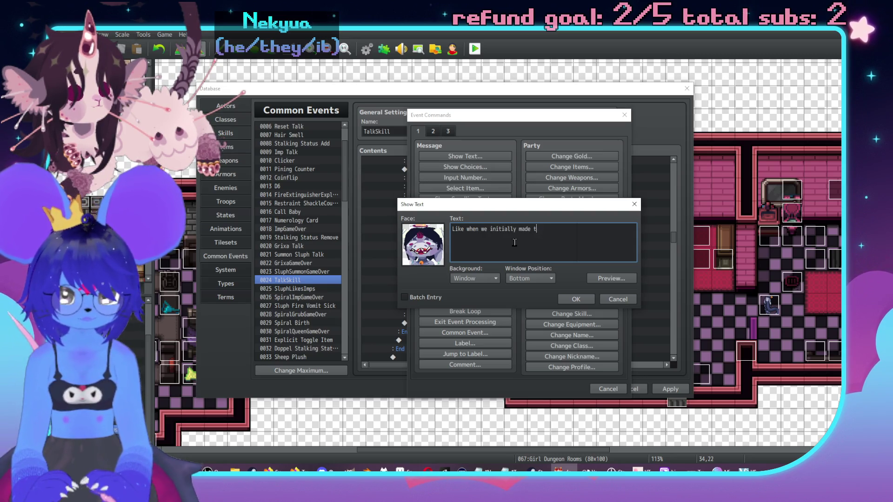
text(he pact I was look)
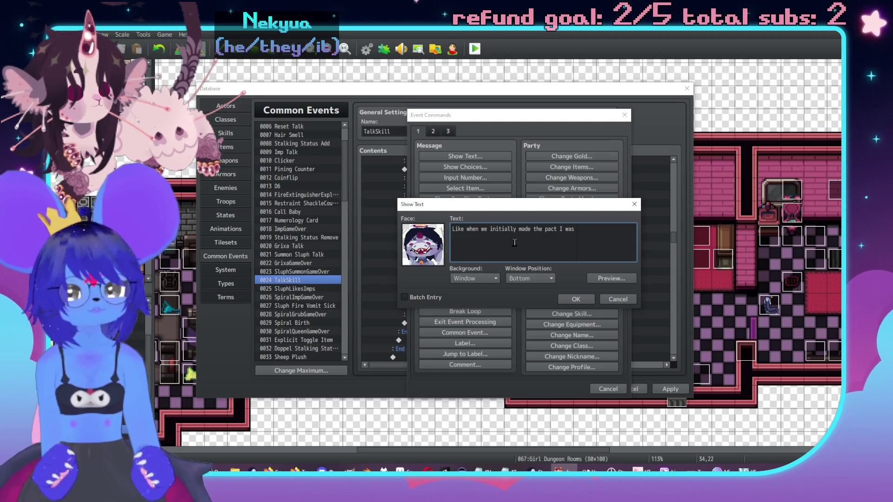
text(ing f)
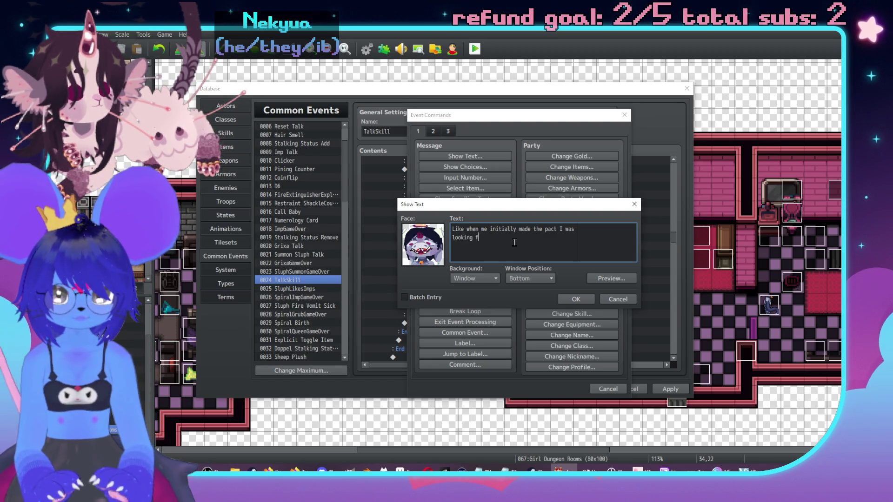
text(orward to own)
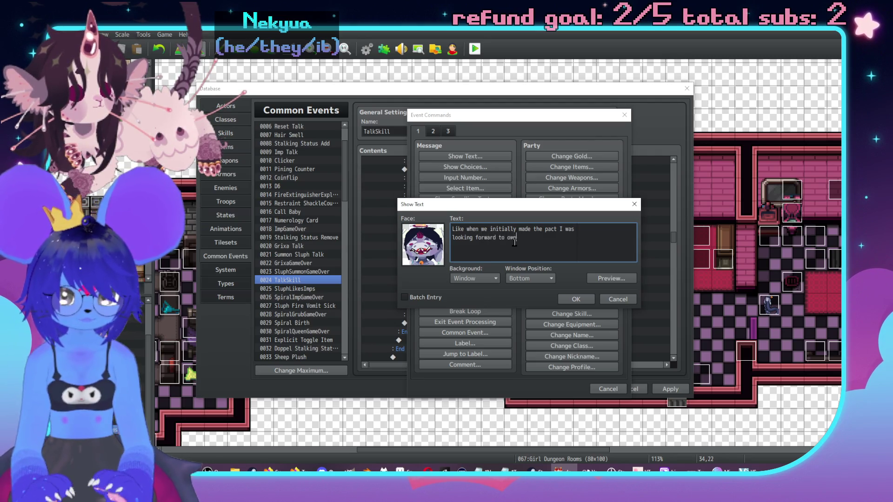
text(ing you,\. and I didn)
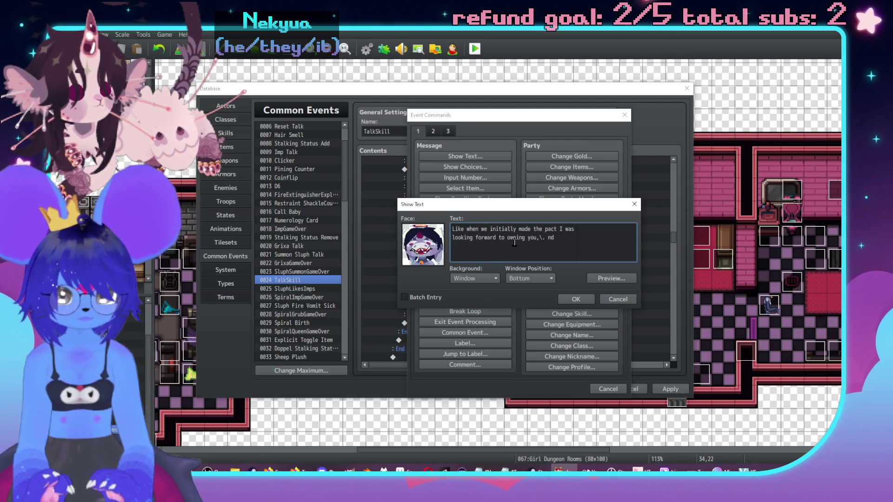
text('t)
key(Return)
text(t)
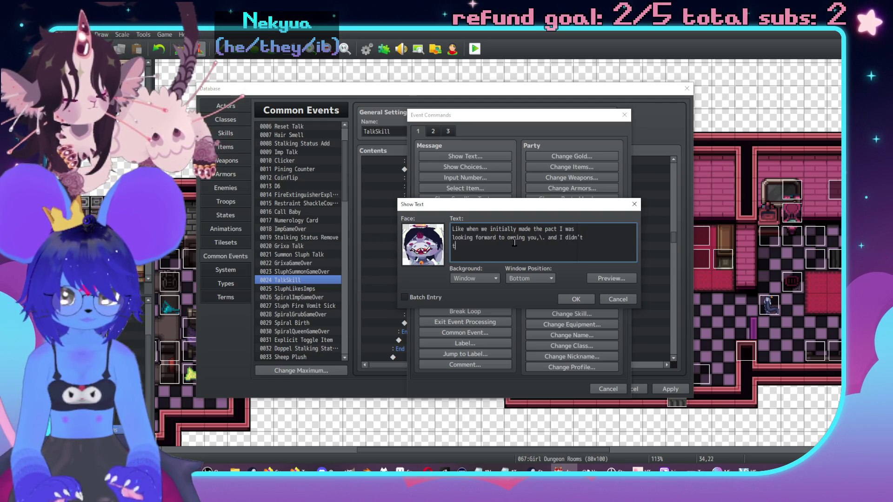
text(hink it was a pr)
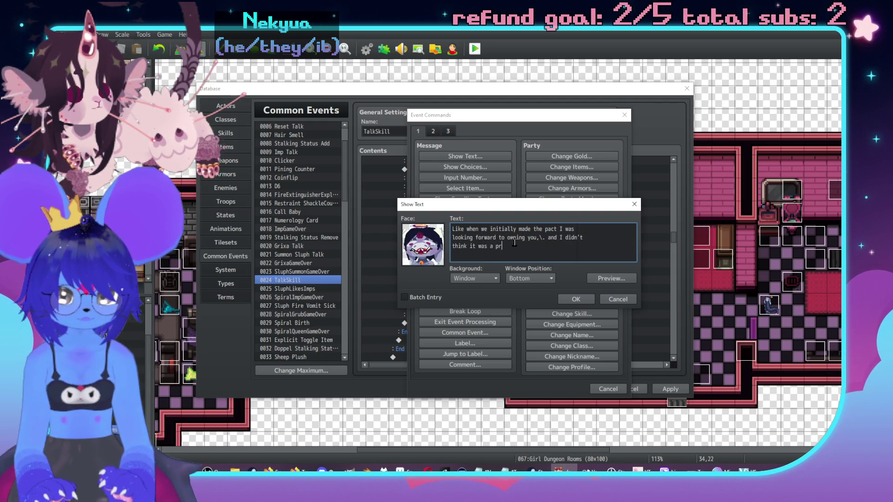
text(oblem at all )
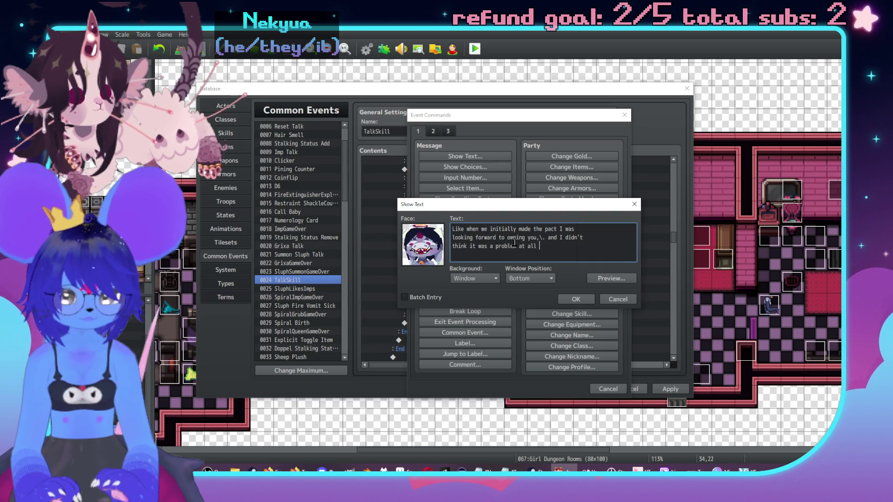
text(or )
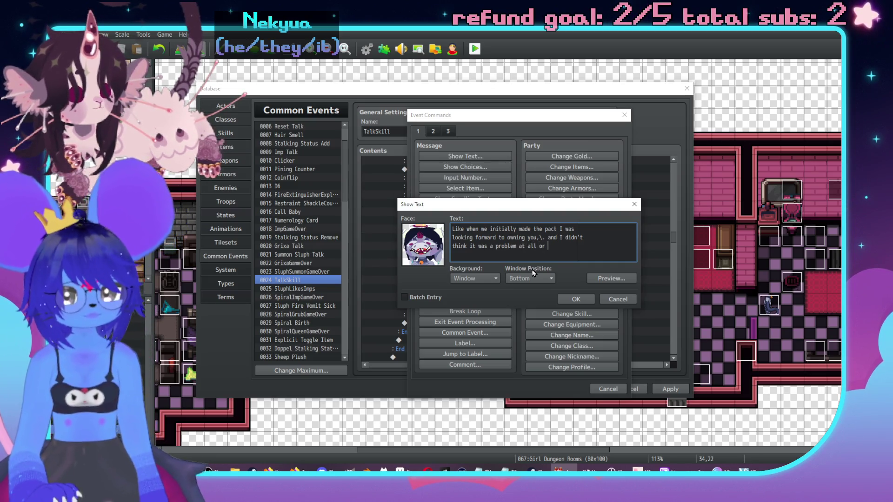
text(anything)
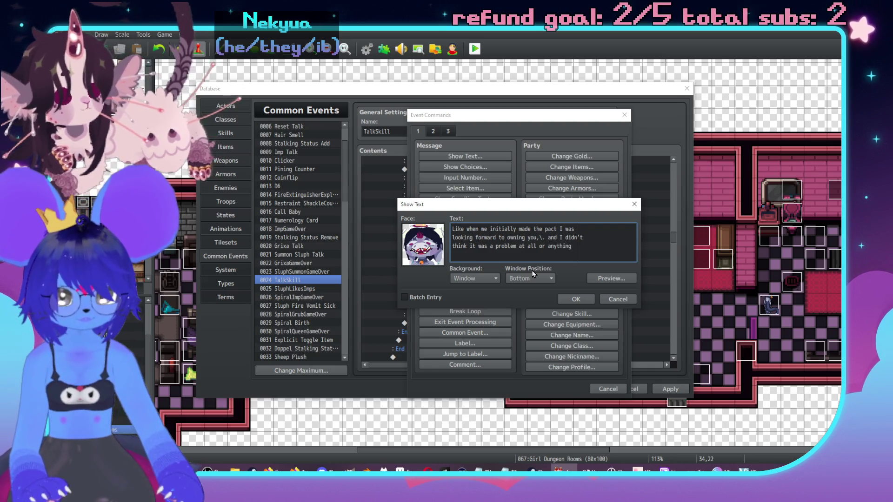
click(565, 297)
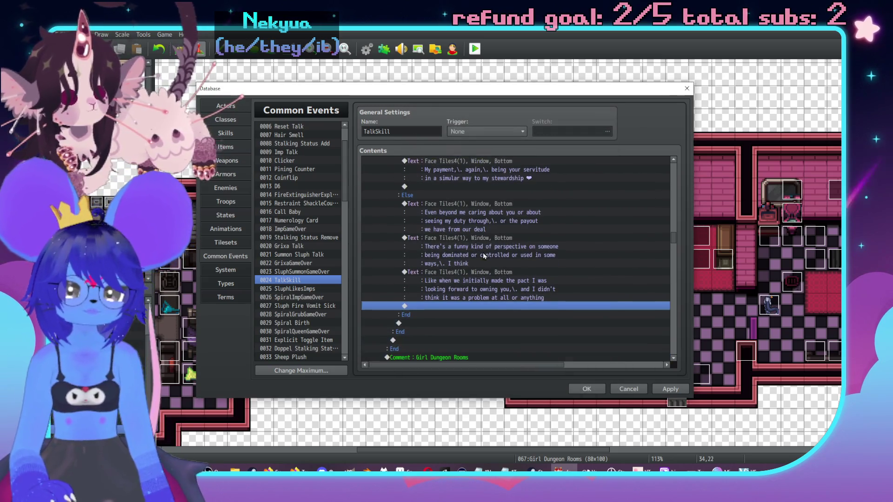
Start a Sluph message: 'Thinking about someone or something else doing it though,\. that sort of makes'.
double_click(504, 305)
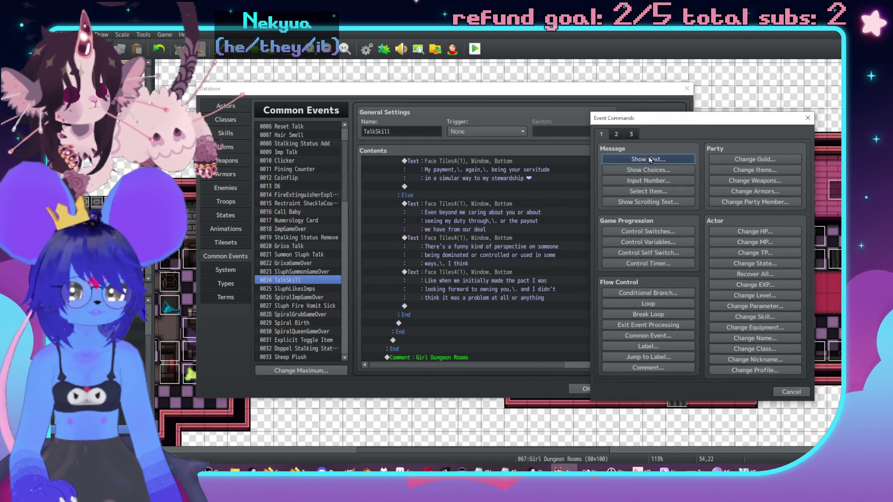
click(650, 160)
double_click(606, 248)
click(584, 207)
double_click(697, 189)
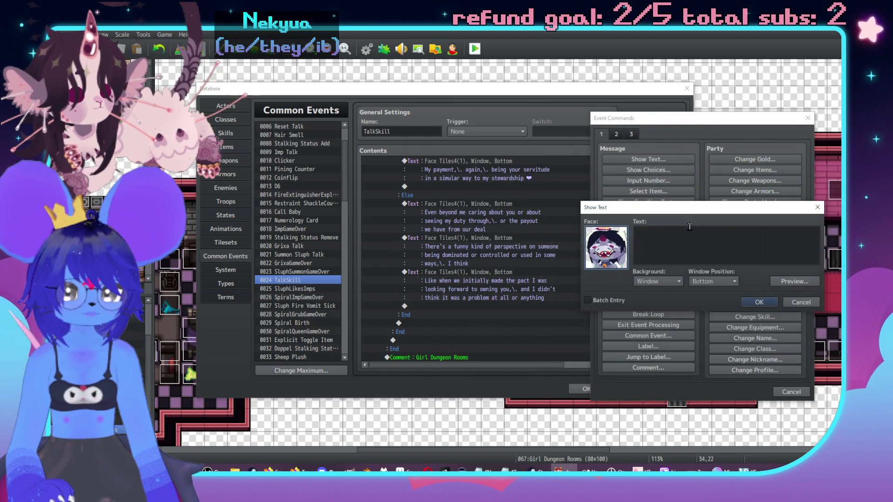
click(684, 249)
text(nking ab)
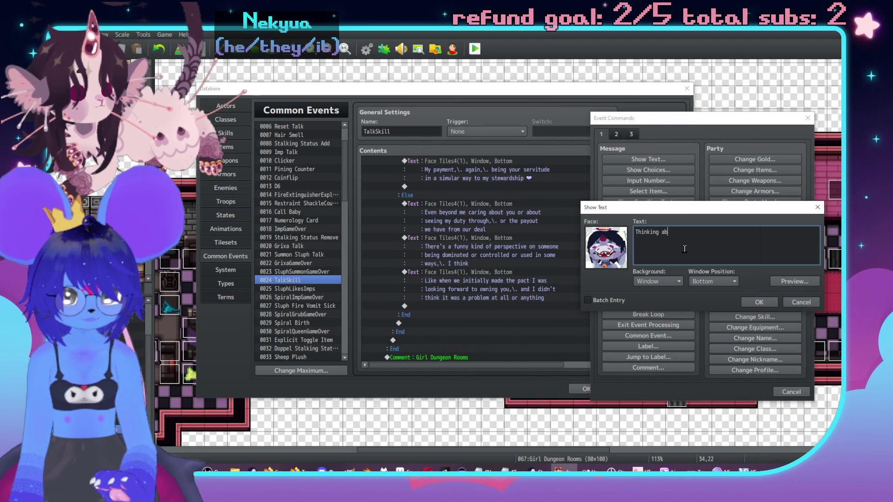
text(out someone or sometu)
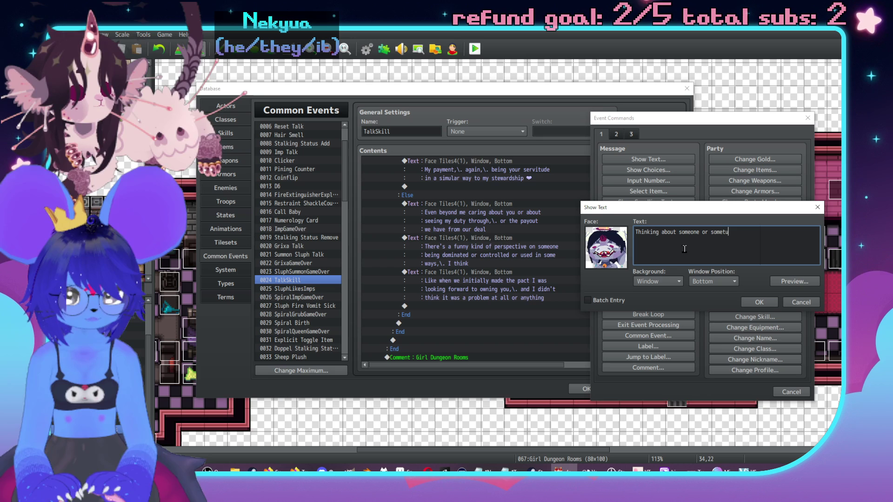
key(BackSpace)
text(hing els)
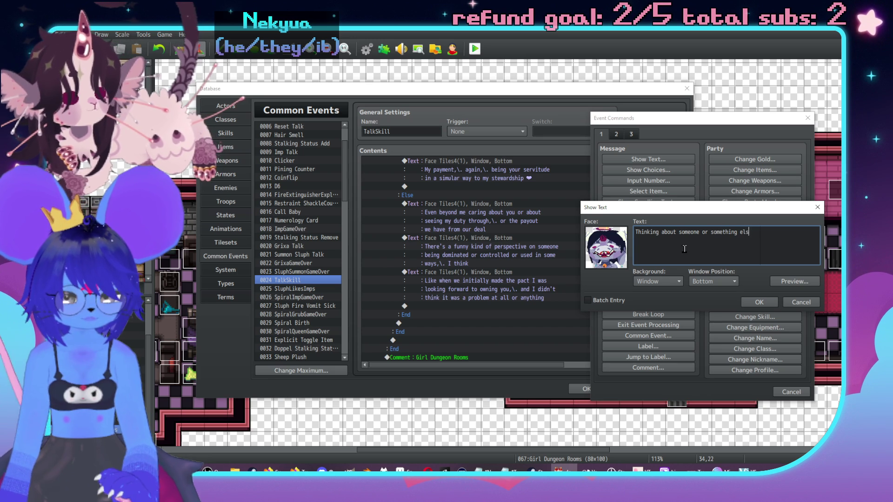
text(e doi)
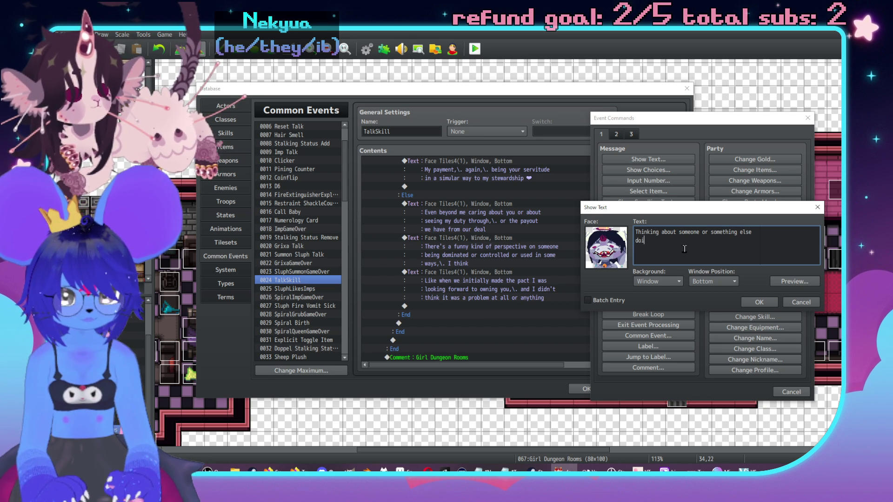
text(ng it though,\. th)
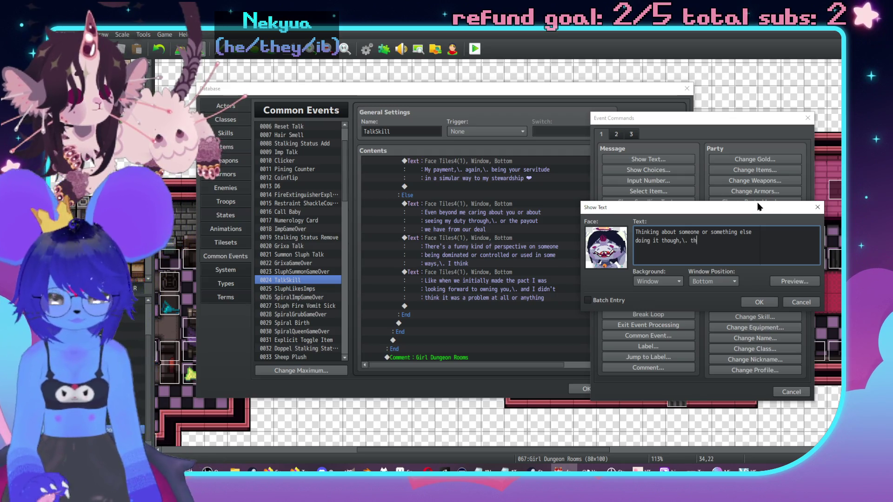
text(at sort of makes me)
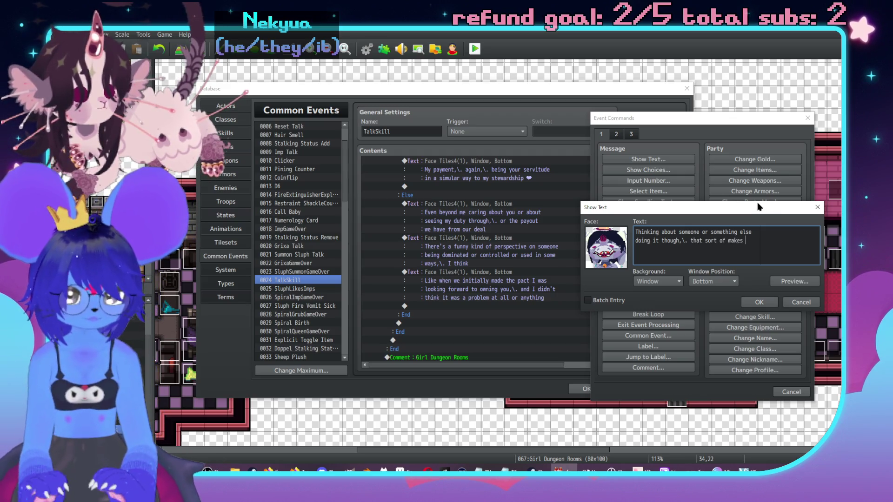
Finish it with 'makes me feel angry' and 'and sort of sick' lines, then confirm.
key(Return)
text(feel)
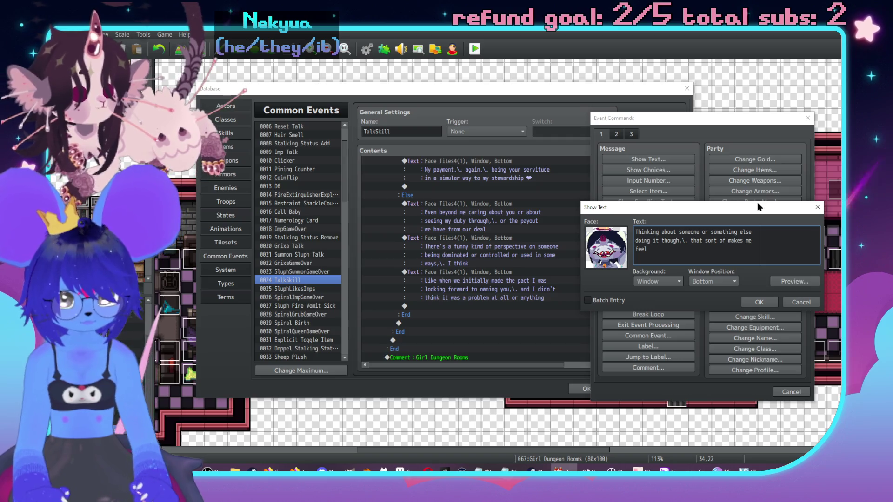
key(ctrl+BackSpace)
key(ctrl+BackSpace)
key(ctrl+BackSpace)
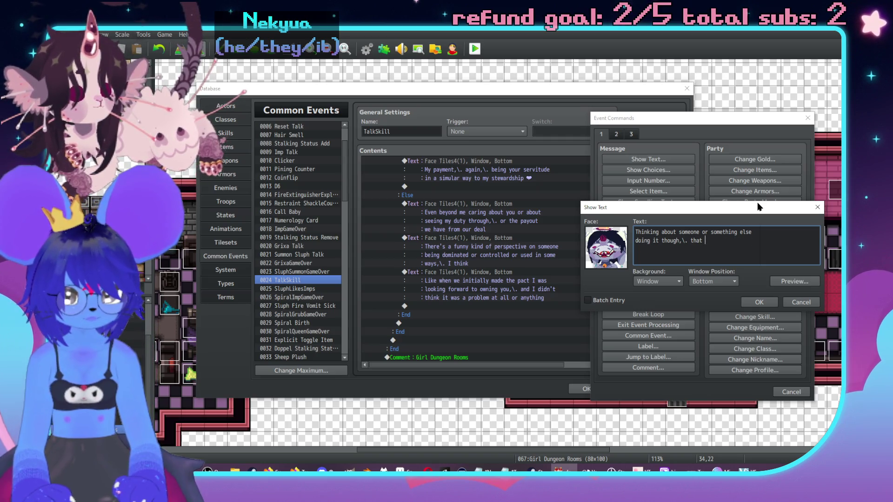
text(makes me feel)
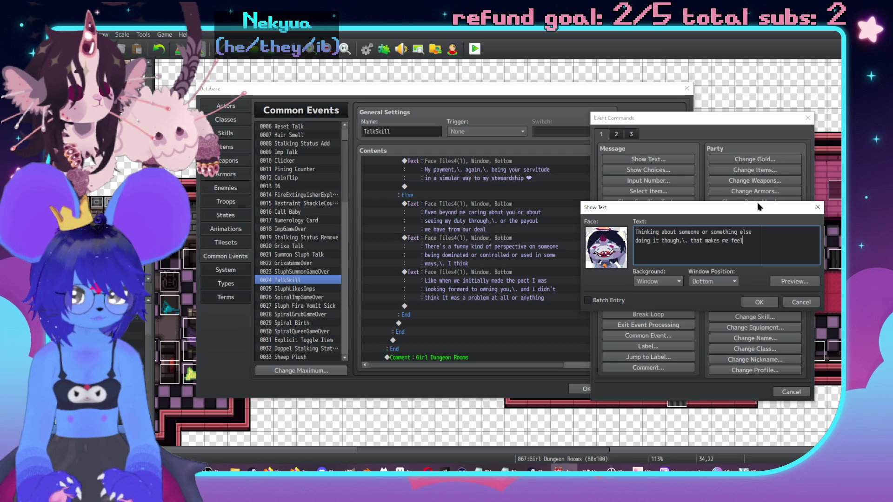
text( angry)
key(Return)
text(and sort)
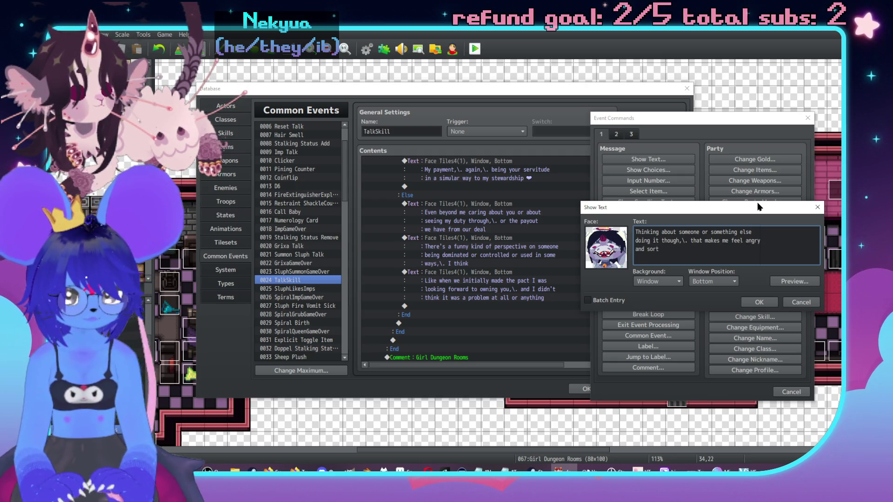
text( of queick to my)
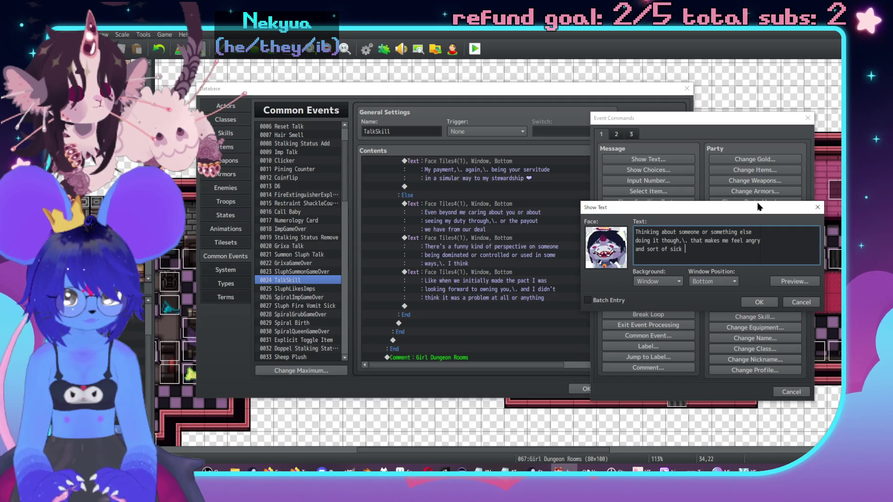
text(maches)
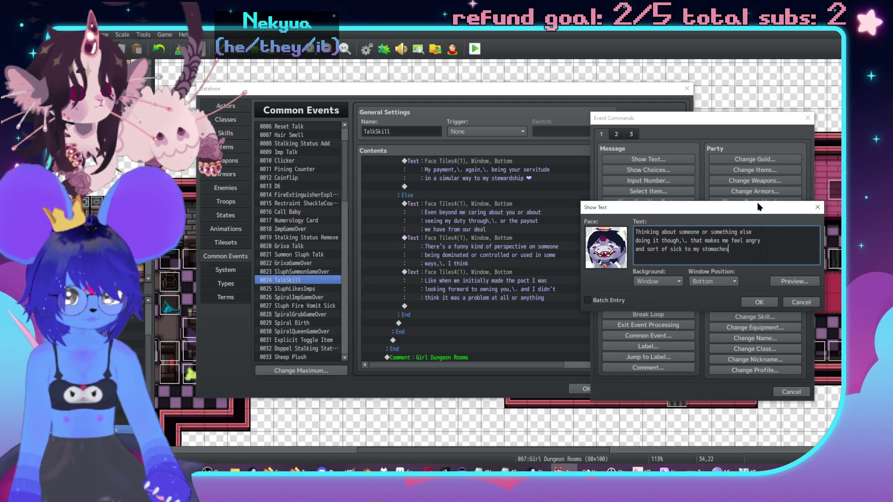
key(alt+Tab)
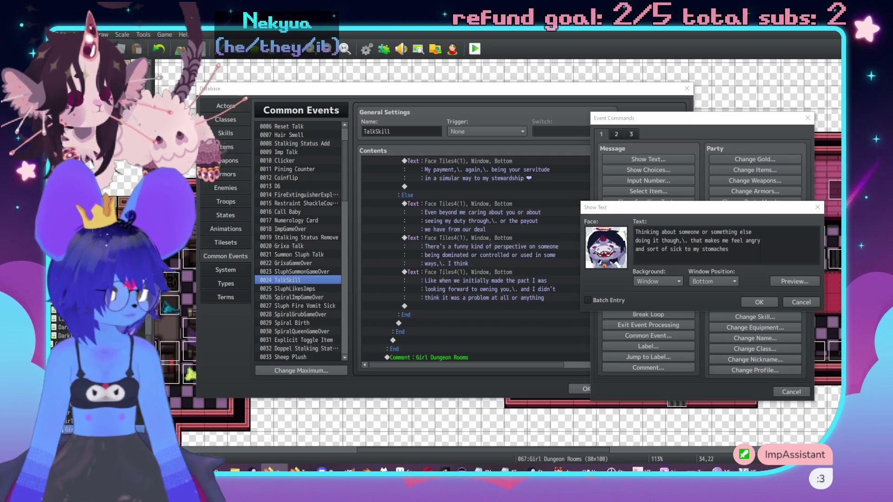
click(749, 254)
key(Left)
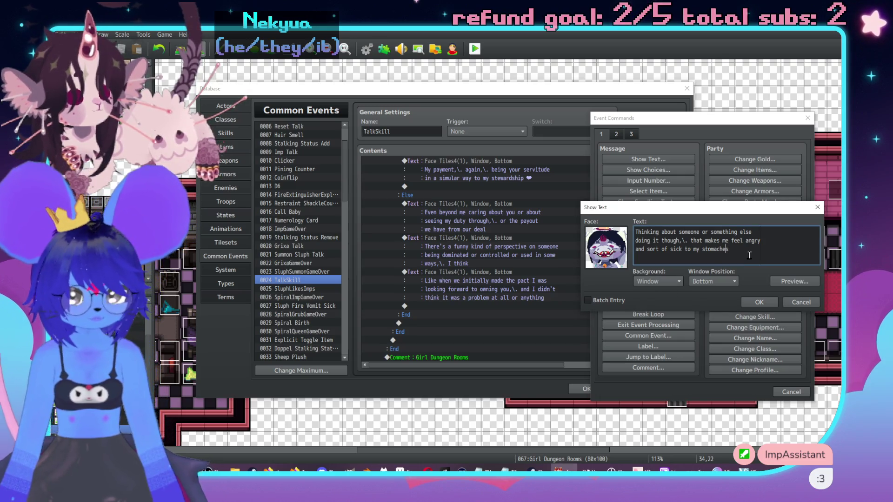
click(759, 303)
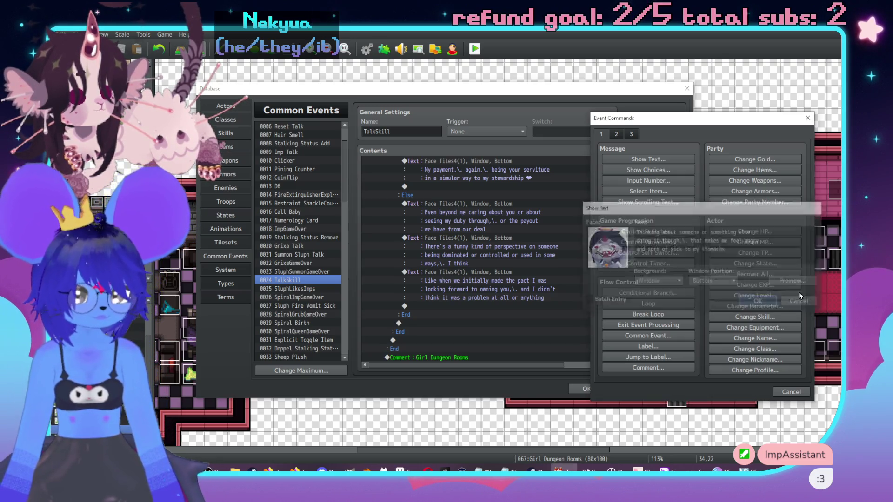
Start a fifth Sluph Face Tiles4 message reading 'It's easy to look at my deal'.
double_click(442, 340)
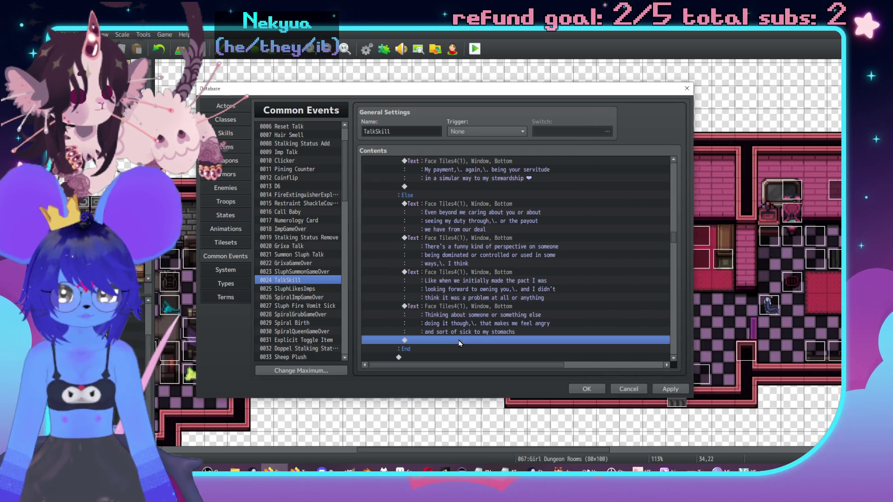
drag(502, 112, 605, 116)
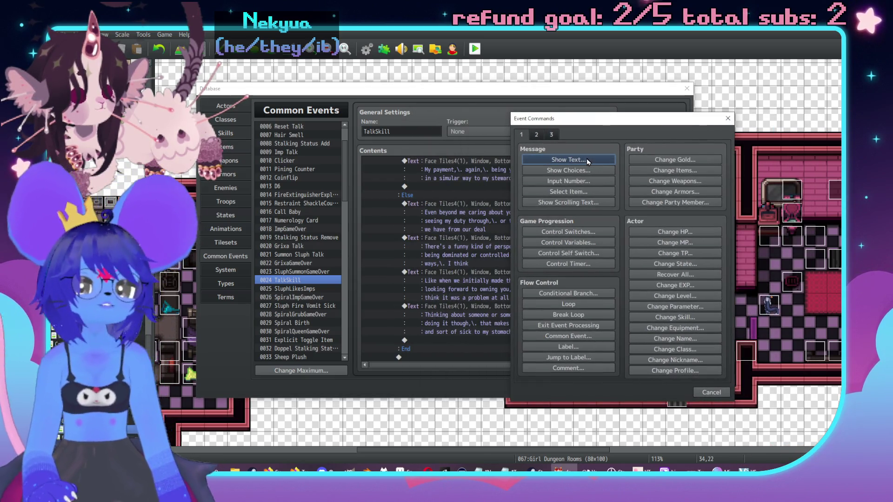
click(587, 158)
double_click(541, 242)
click(484, 205)
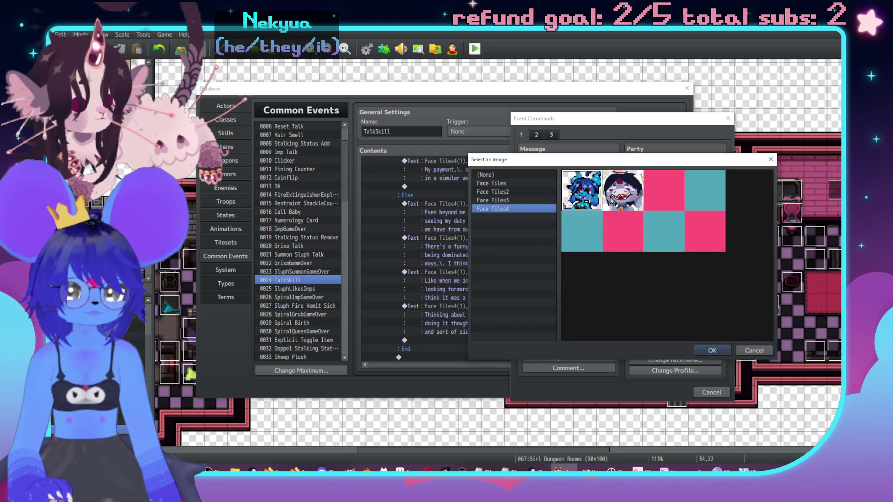
double_click(613, 191)
click(623, 237)
text(It;s)
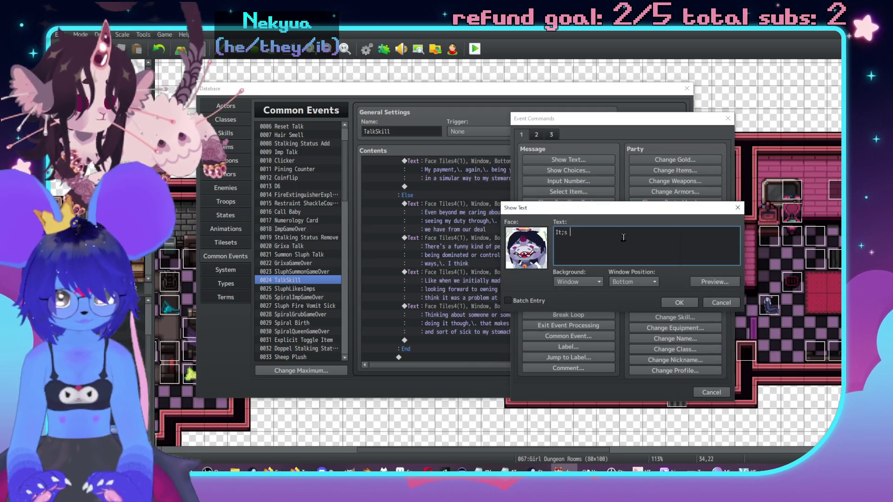
key(BackSpace)
key(BackSpace)
key(BackSpace)
text('s wea)
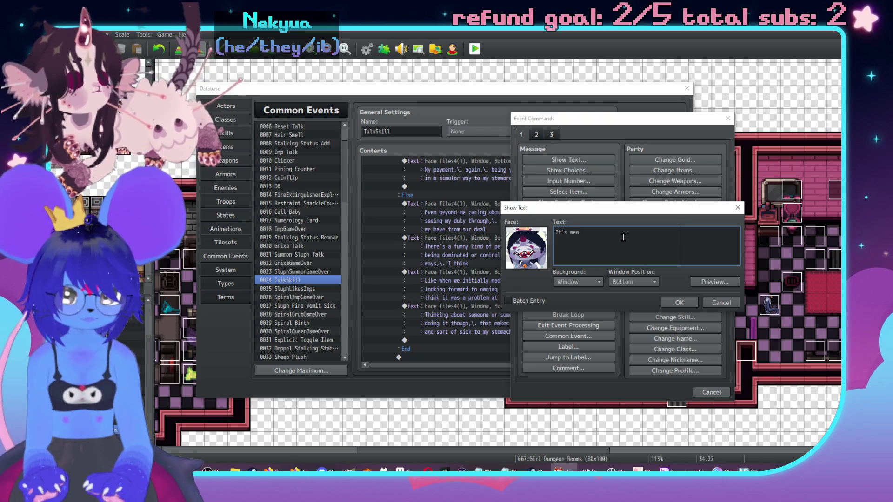
key(BackSpace)
key(BackSpace)
key(BackSpace)
text(easy to look)
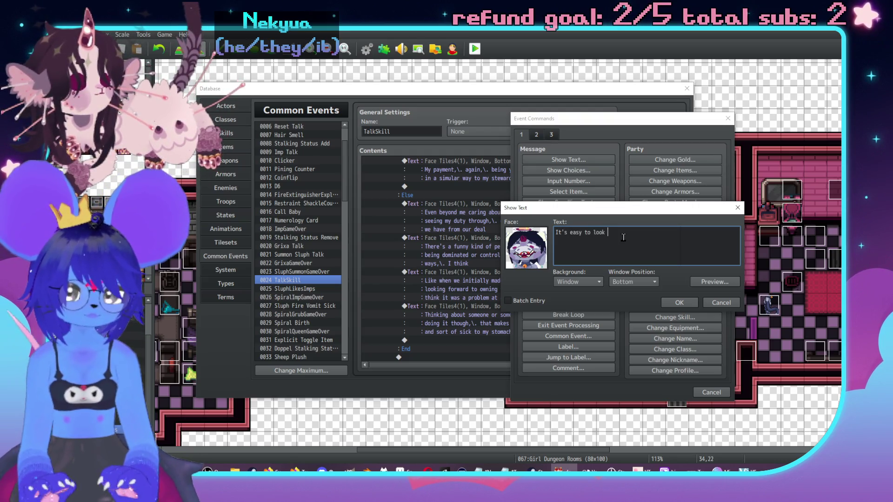
text(my deal and know I wouldn'y)
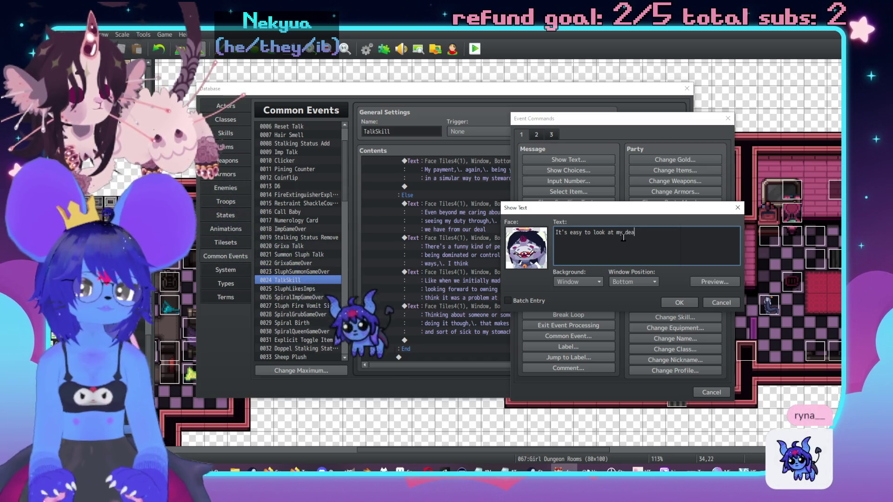
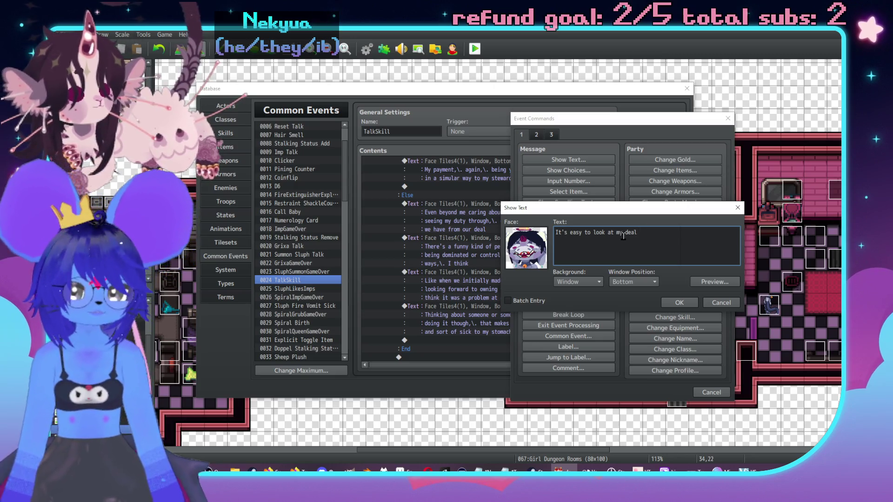
Type the lines '…and know I wouldn't' and 'be abusive or go "too far" with anything.', fixing typos.
text( and )
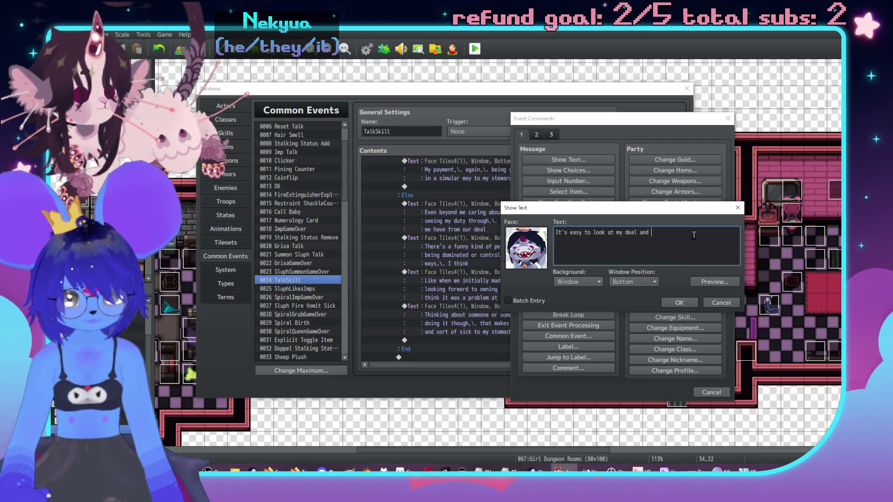
text(know I wouldn'y)
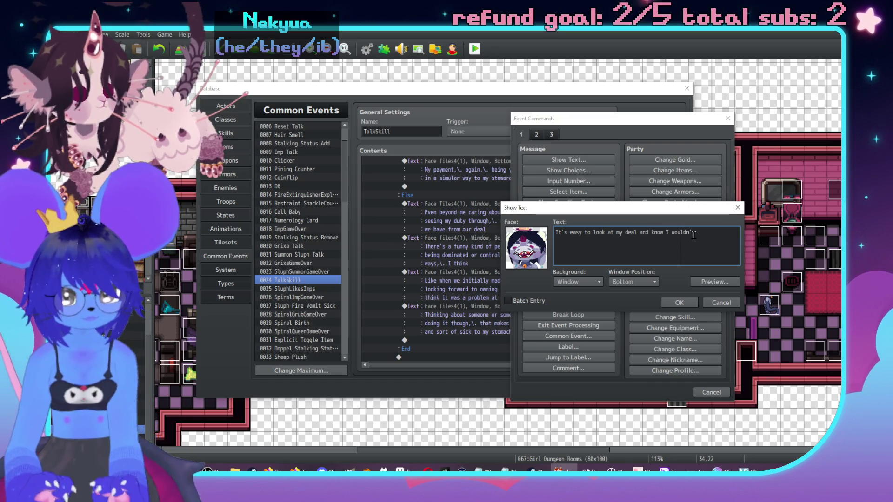
key(BackSpace)
text(t)
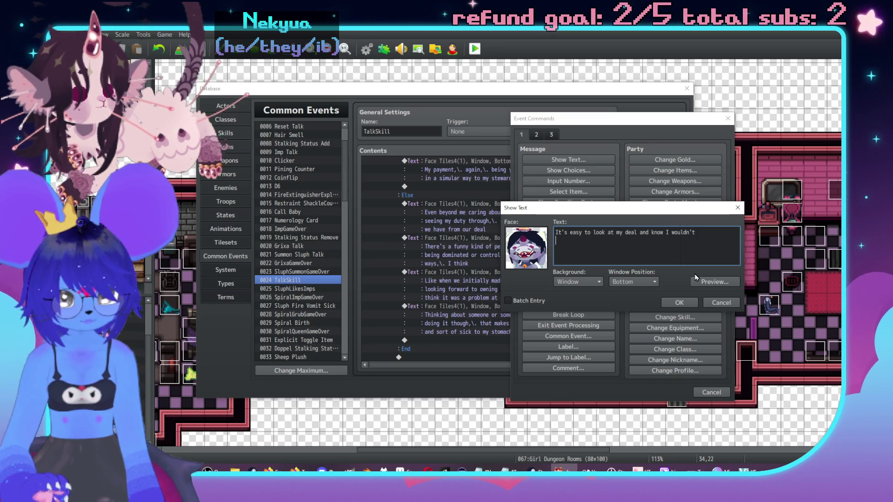
key(Return)
text(be abusive or )
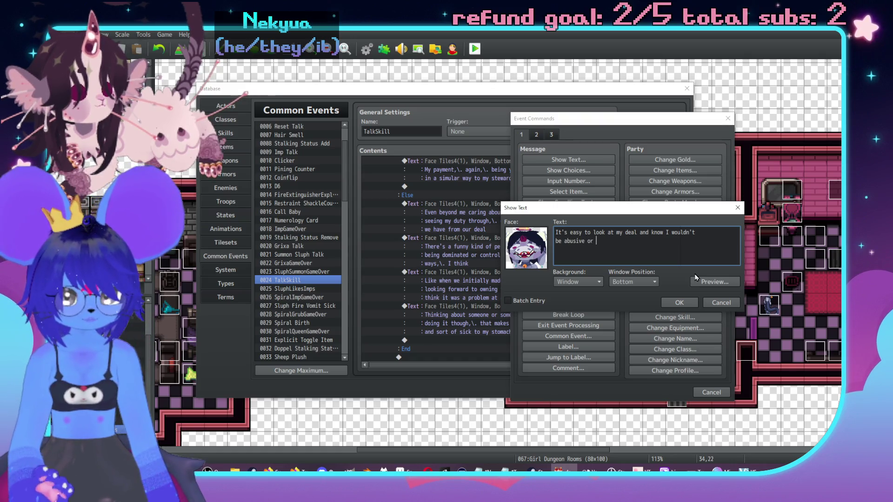
text(go "too)
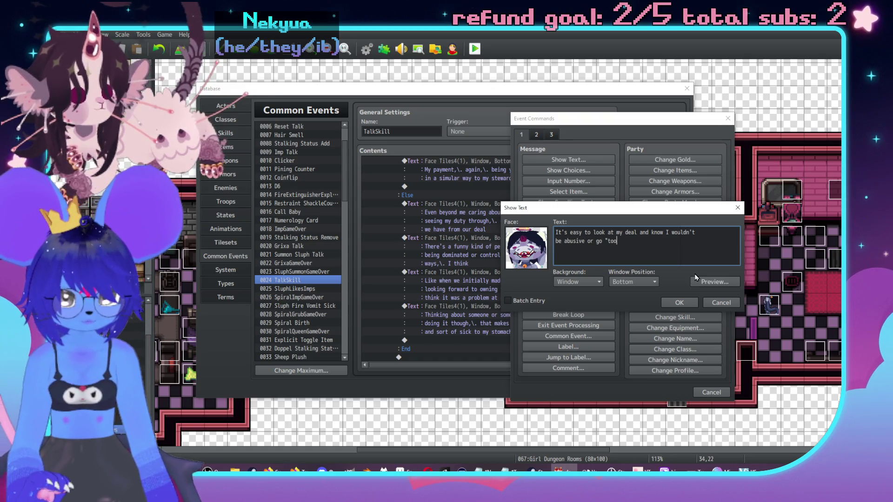
text( far" wit an)
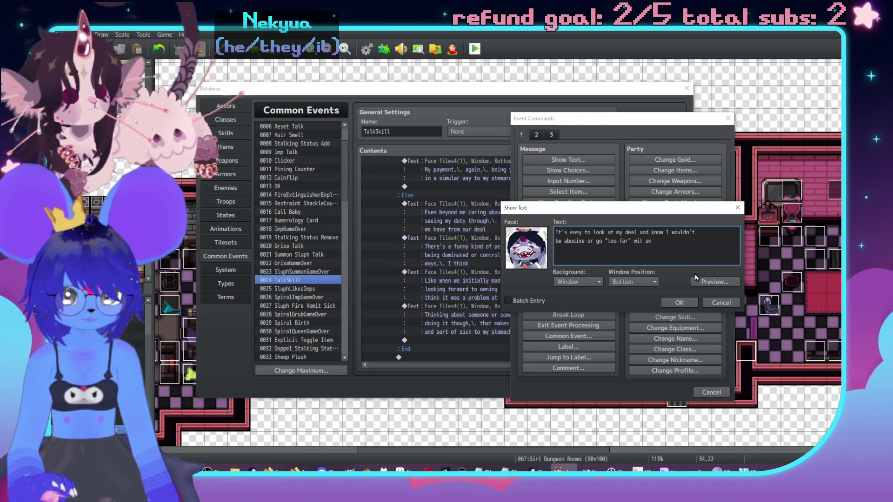
key(BackSpace)
key(BackSpace)
key(BackSpace)
text(h an)
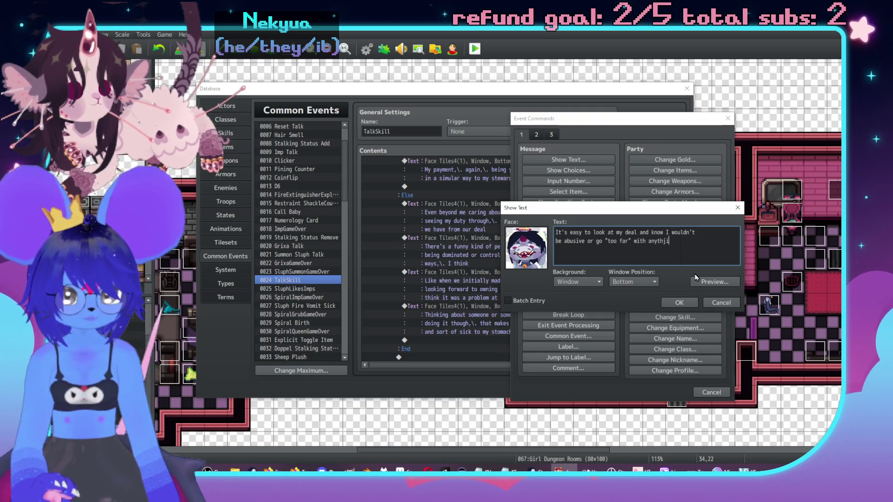
key(BackSpace)
text(un)
key(BackSpace)
key(BackSpace)
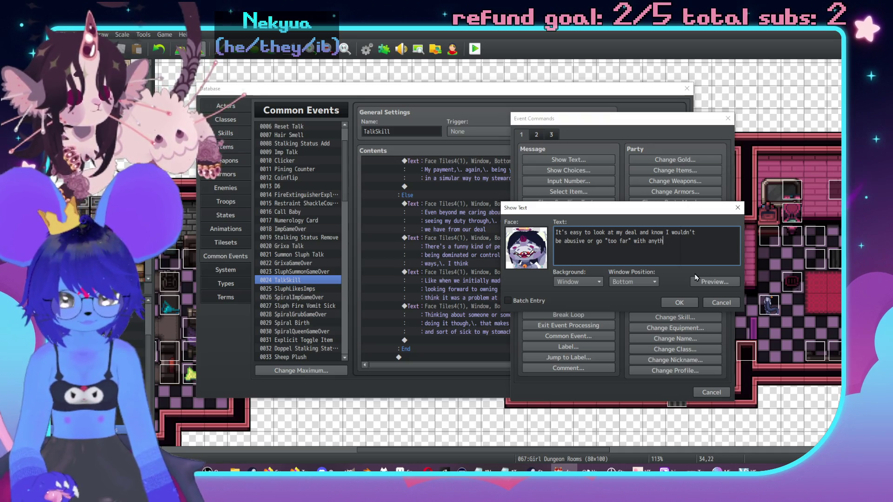
text(ing,\.b)
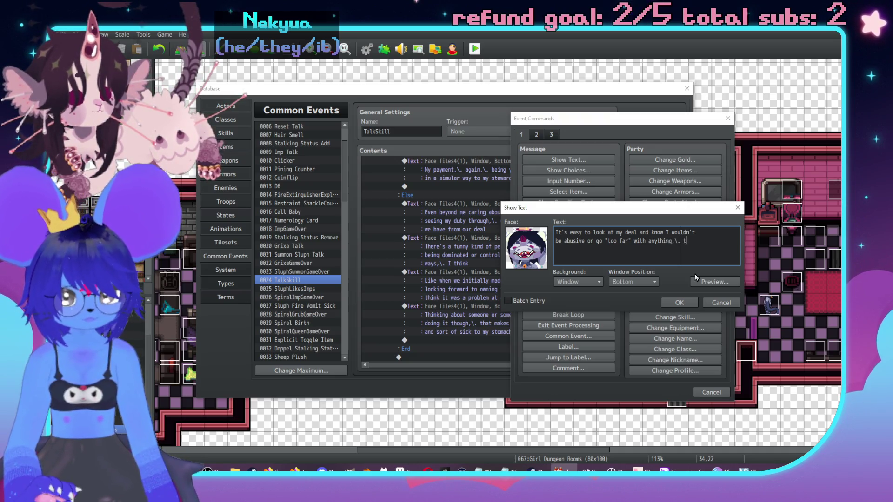
key(BackSpace)
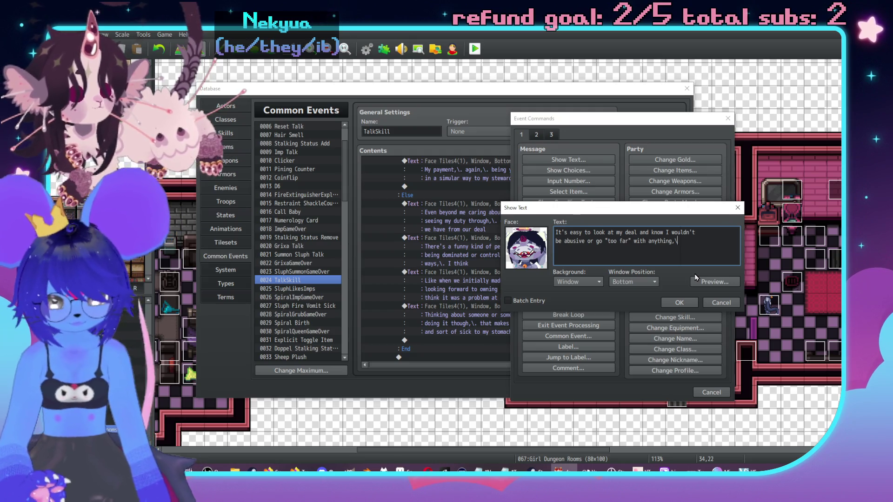
text(.)
Add 'but like,\. I know I can't truly KNOW that' and 'until it's happening,\. I guess?', then confirm.
key(Return)
text(but like,\. )
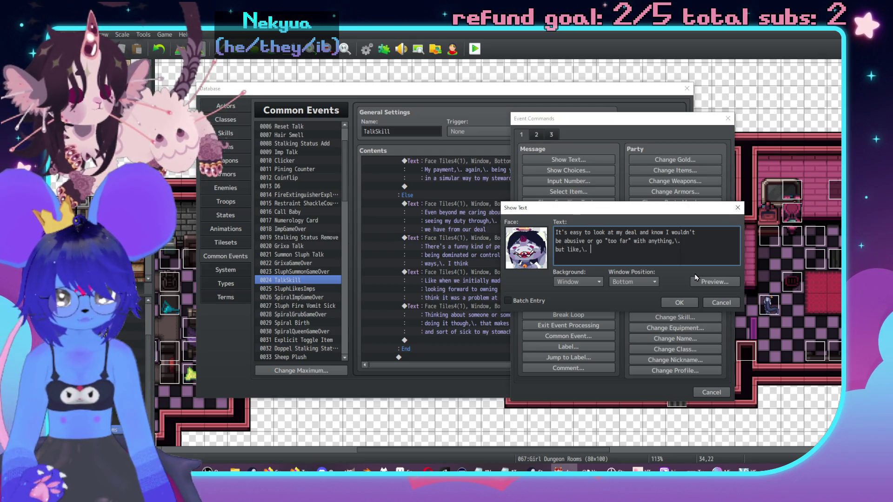
text(I know I can't )
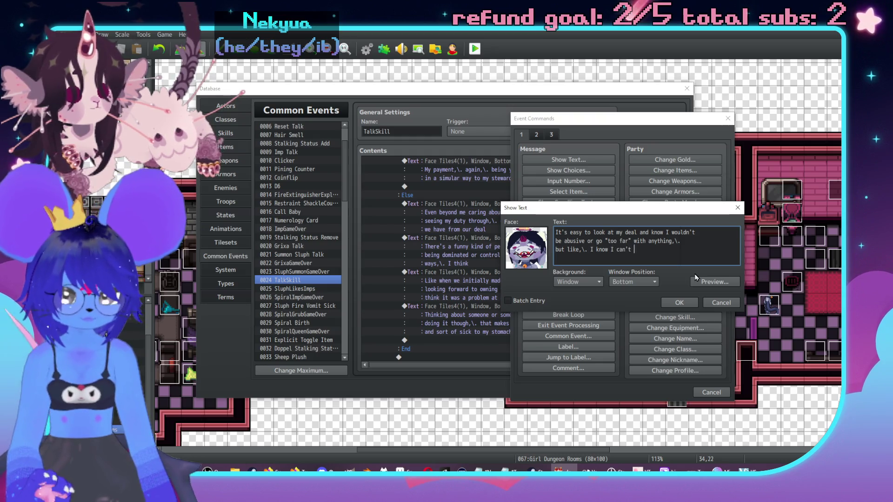
text(truly )
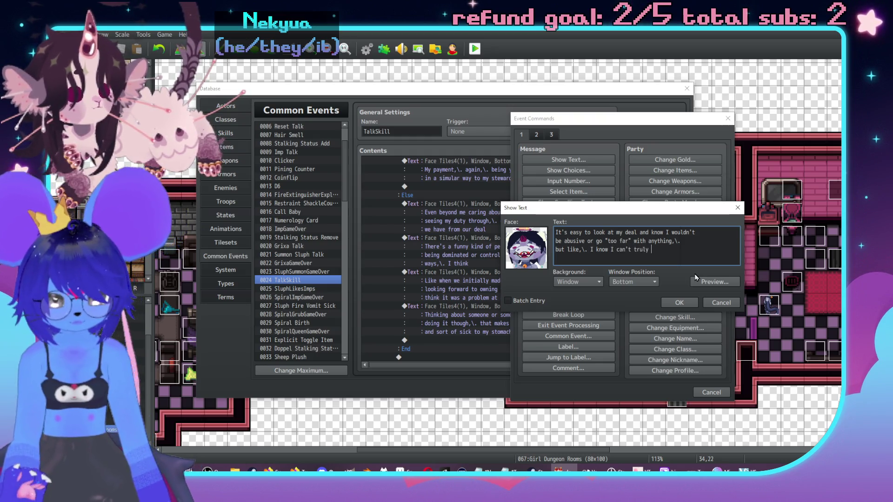
text(KNOW tha)
text(t)
key(Return)
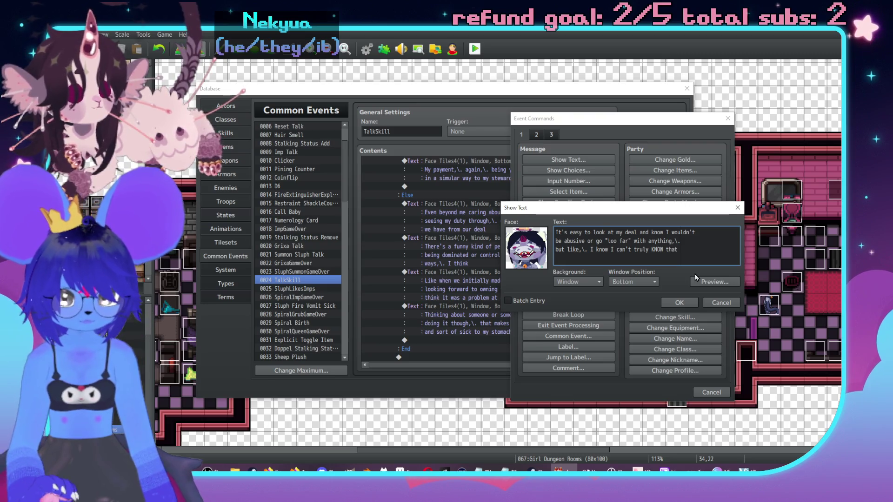
text(until it's happening,\\.)
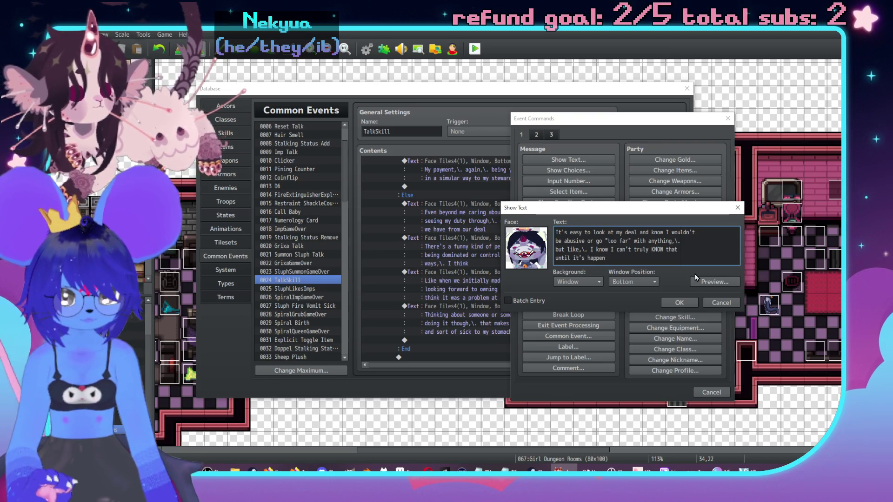
key(BackSpace)
key(BackSpace)
text(. I guess?)
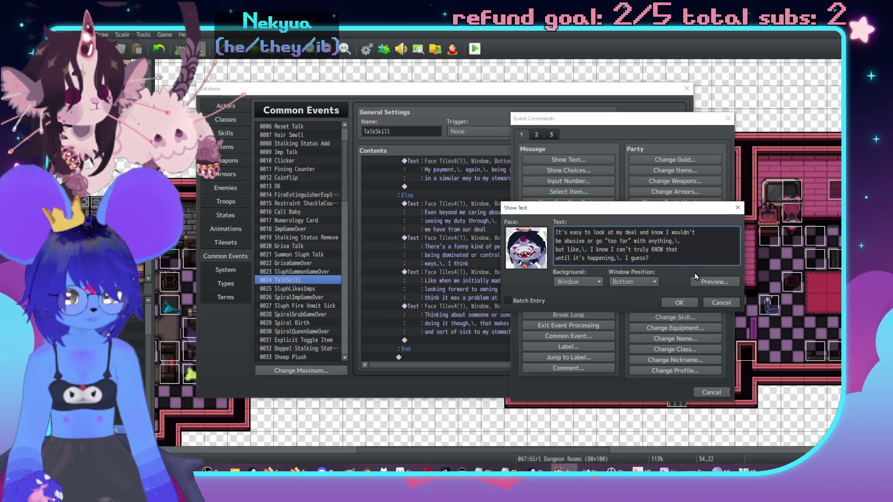
click(670, 303)
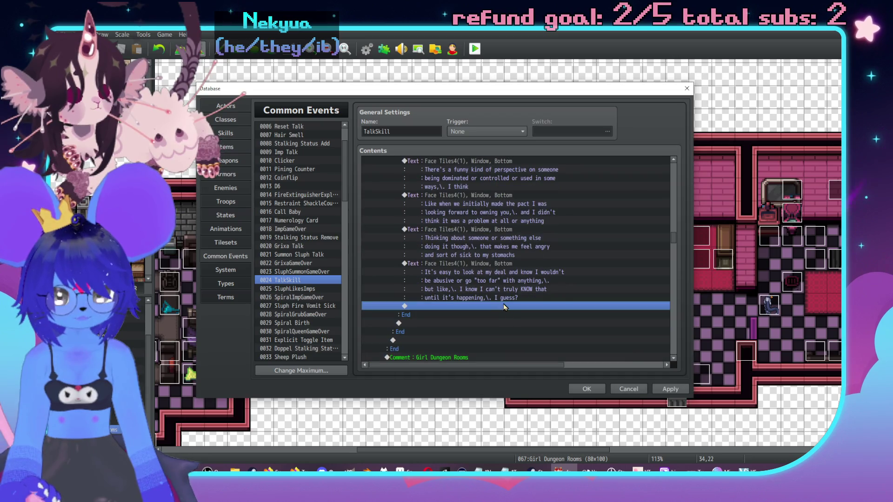
Add a face-portrait Show Text about someone bending your will, ending 'and makes it the worst thing imaginable'.
double_click(502, 306)
click(465, 156)
double_click(423, 238)
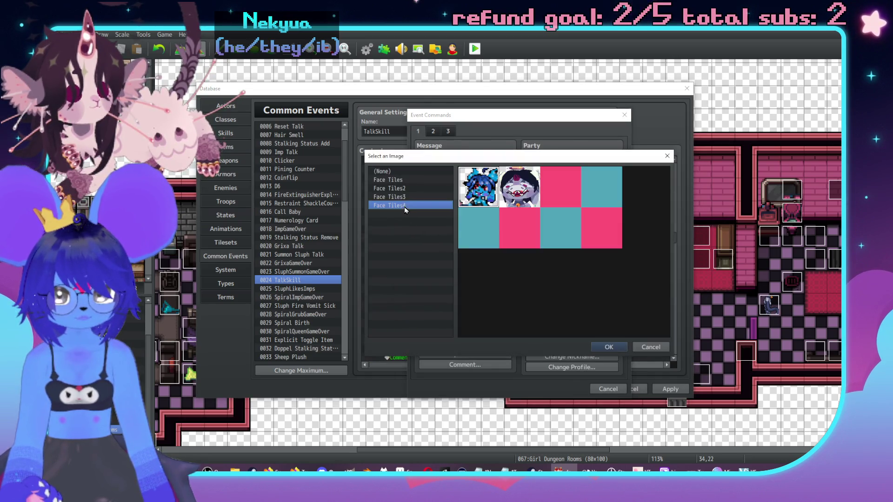
double_click(473, 186)
click(542, 255)
text(But)
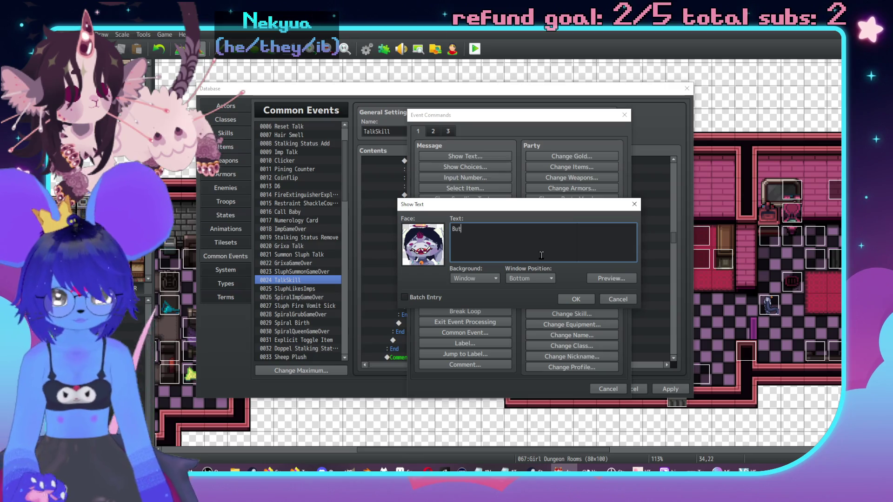
text( when I think about)
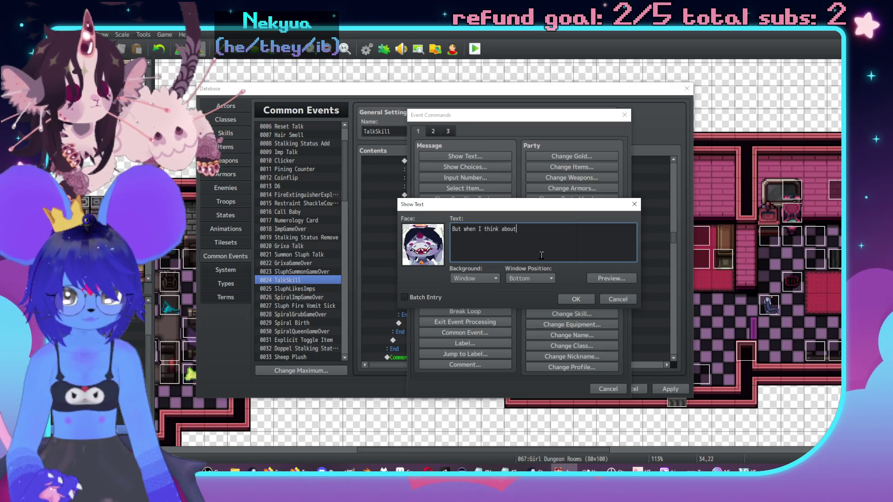
text( someone like this fucker)
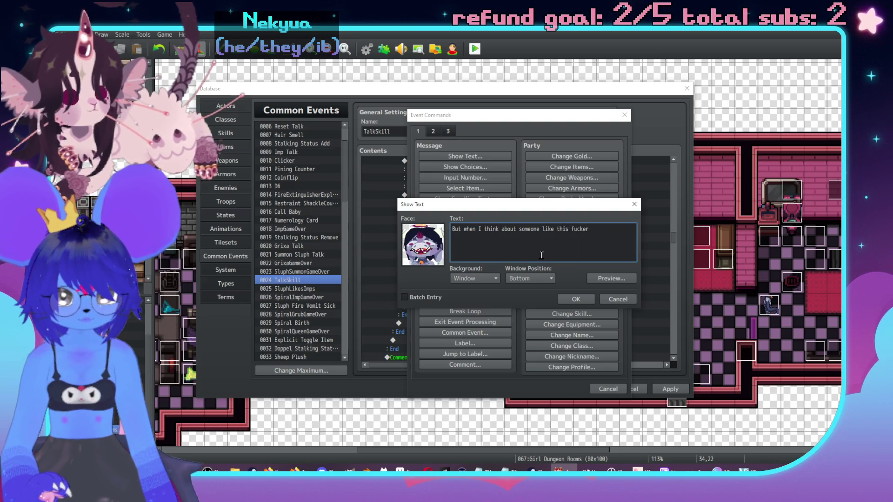
key(Return)
text(getting a h)
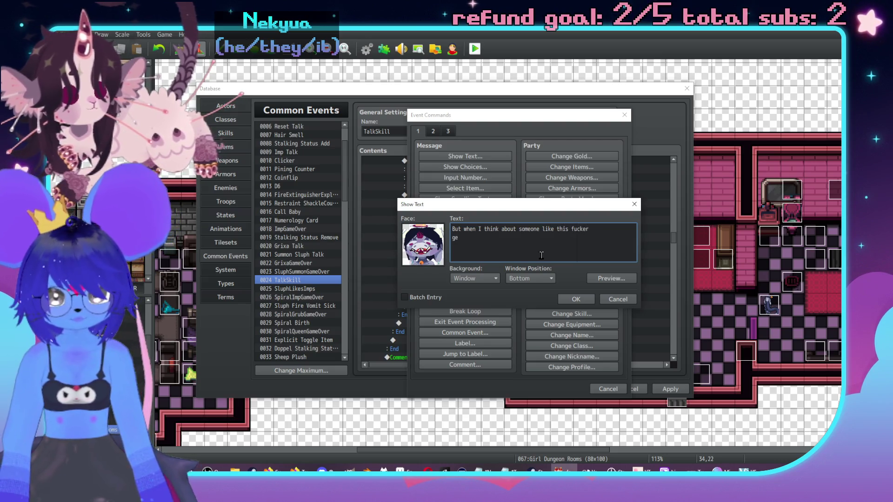
text(old of y)
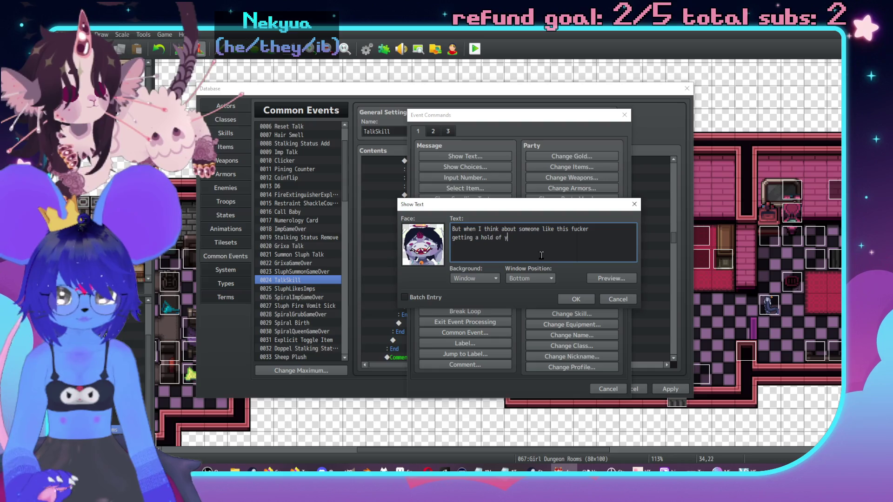
text(ou and bendi)
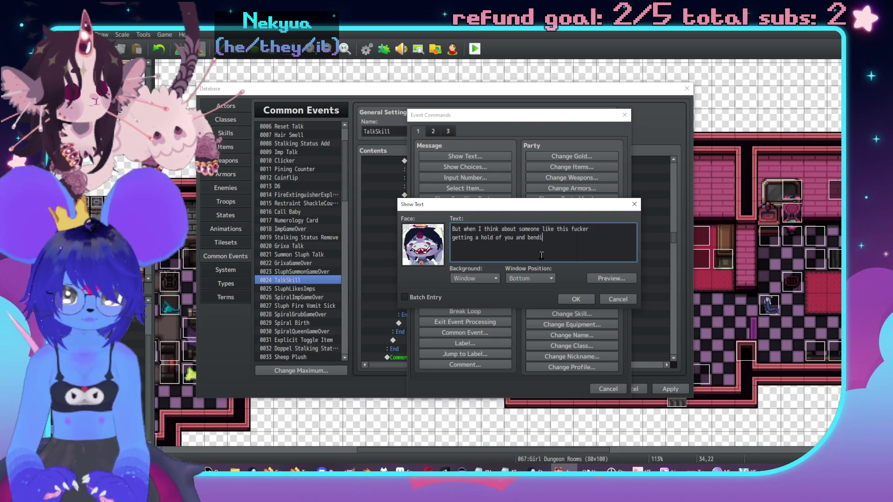
text(ng your will )
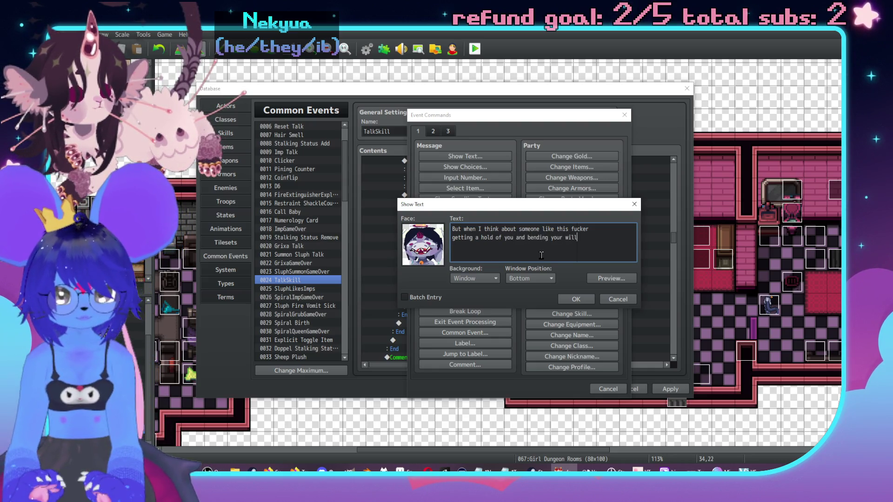
text(and all that my imm)
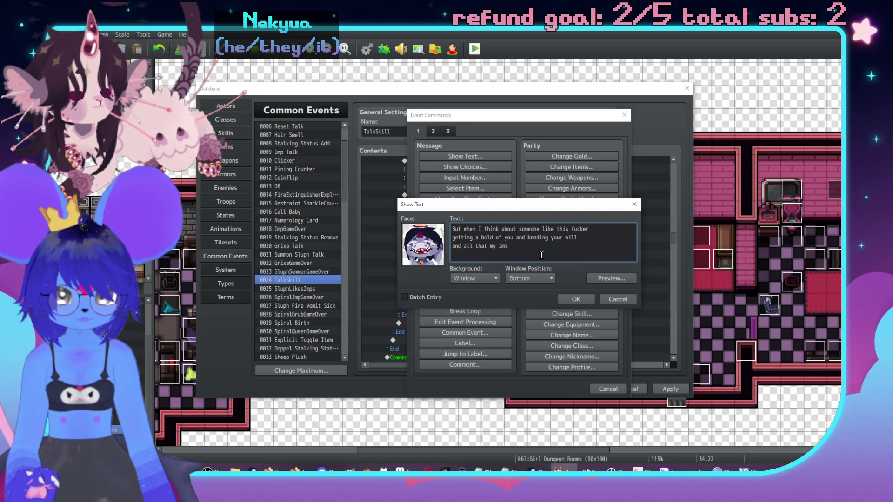
key(BackSpace)
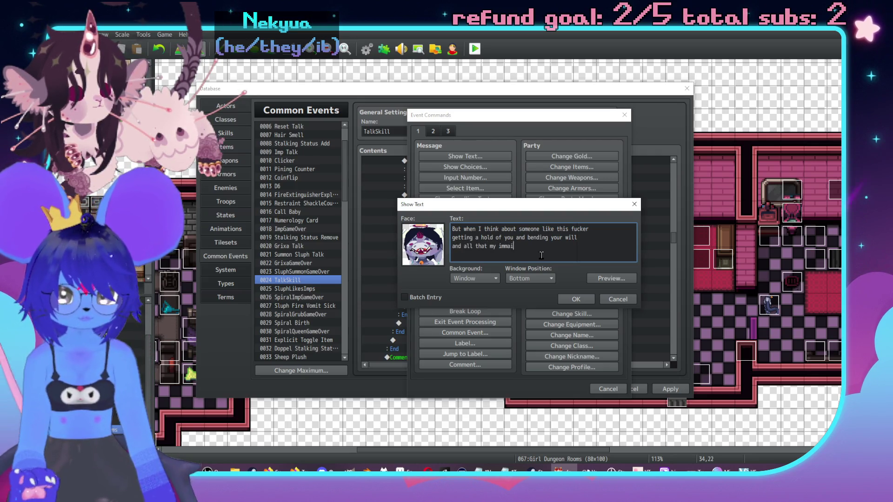
text(agination just)
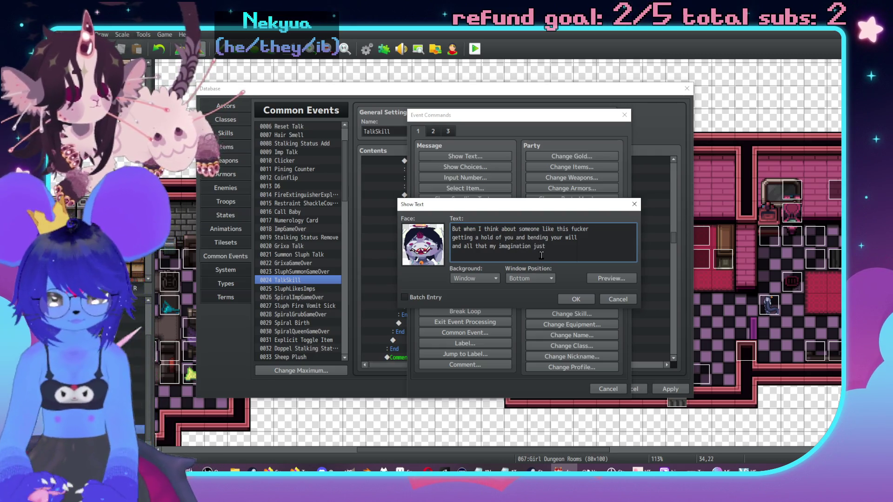
text( goe)
text(n m)
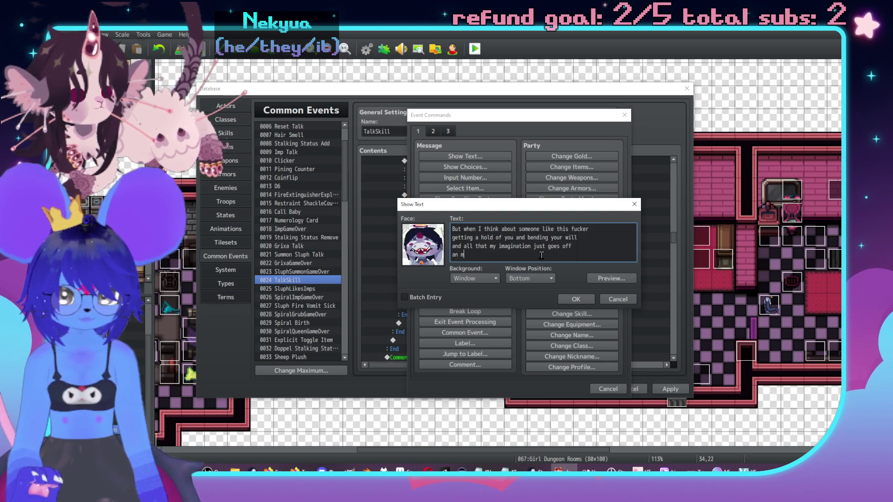
text( makes it the worst thing )
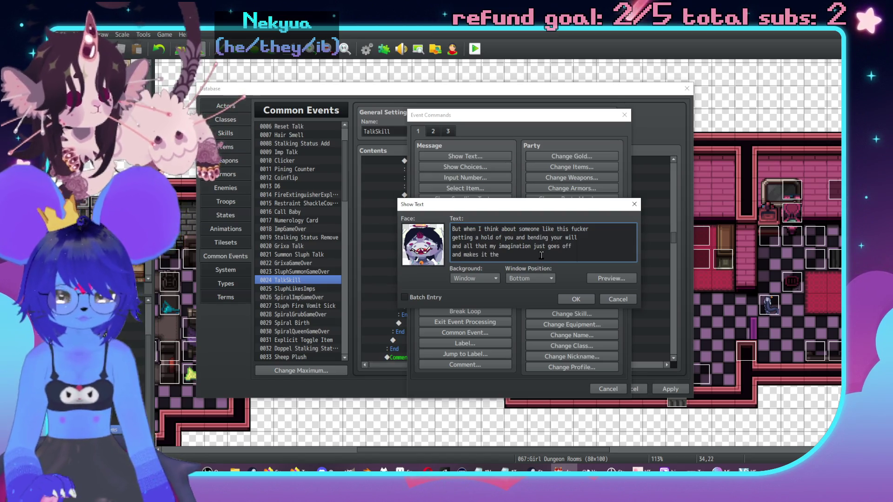
text(in)
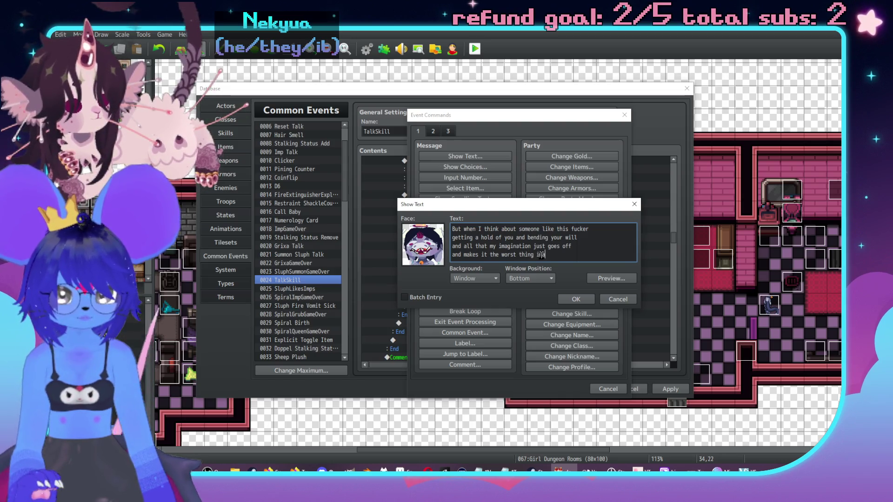
text(able)
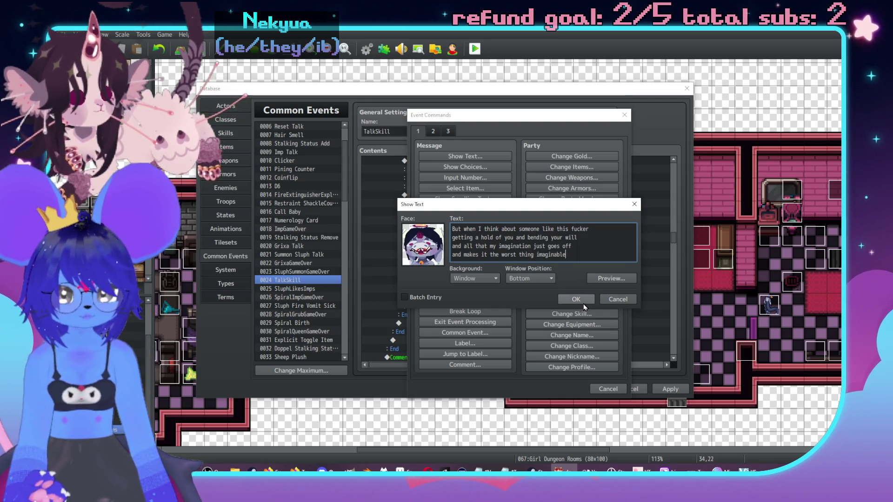
click(582, 302)
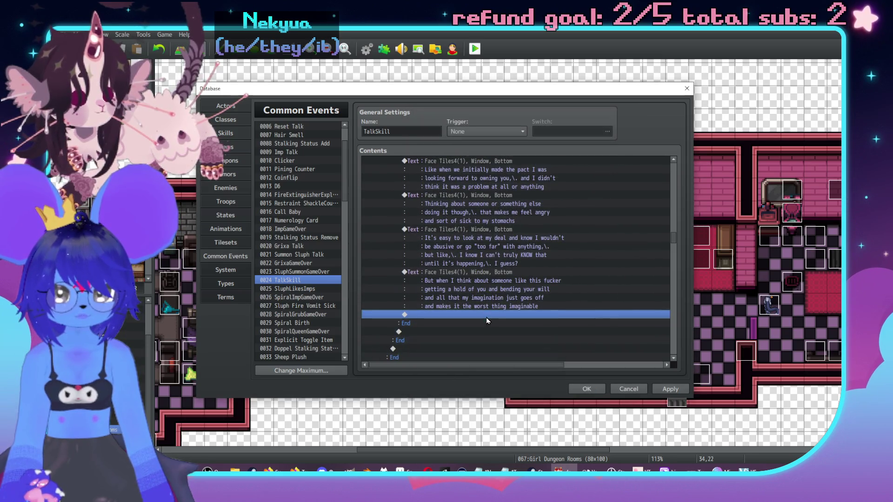
Start a new Show Text command using the horned character's Face Tiles4 portrait.
double_click(486, 318)
drag(465, 115, 692, 132)
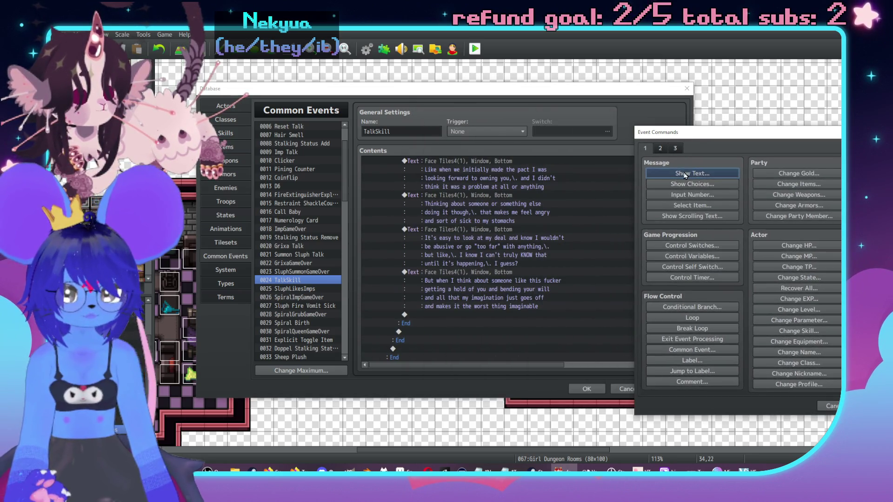
click(682, 173)
double_click(636, 253)
click(612, 223)
double_click(661, 200)
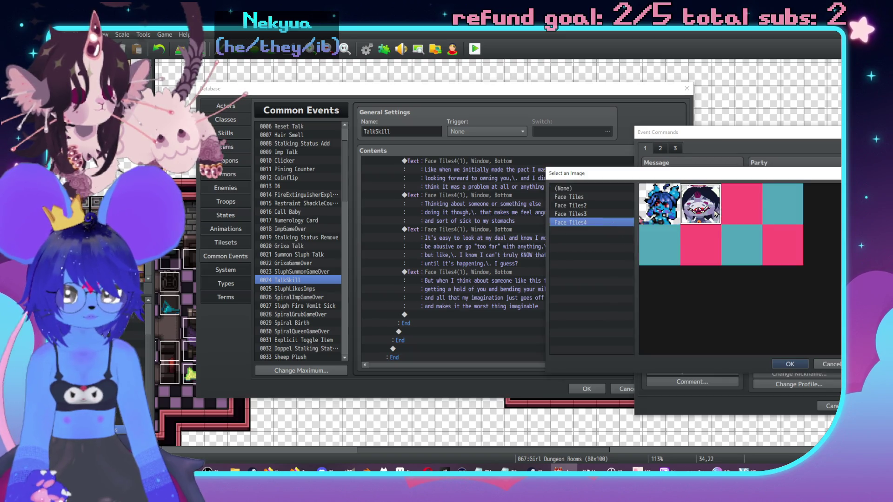
click(691, 258)
Type the lines about hating him even more, ending 'enough reason for max hatred already,\. y'know?', and confirm.
text(mak)
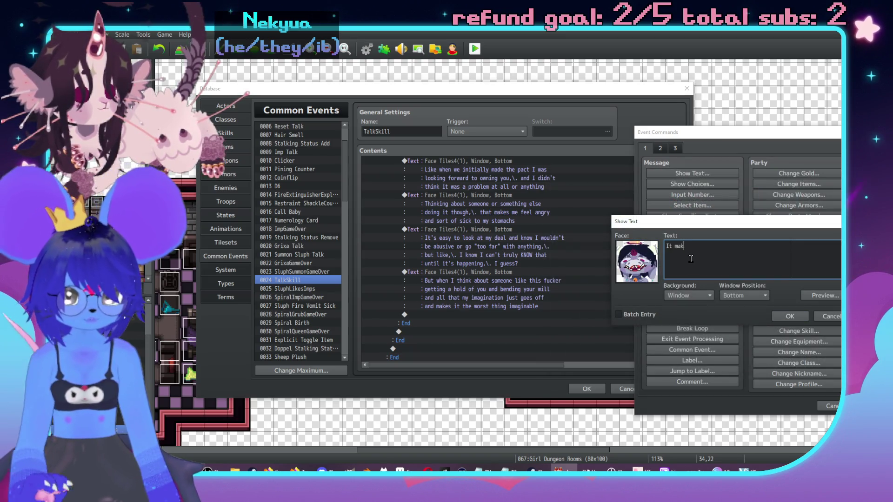
text(es me hate)
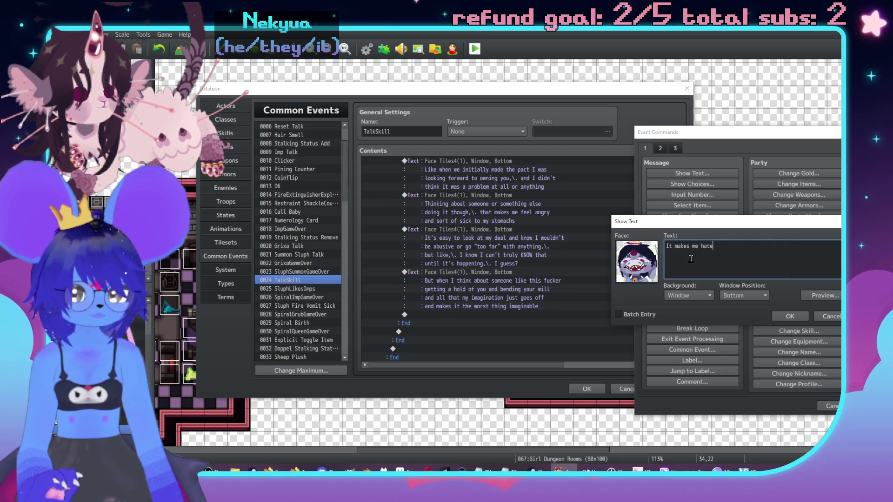
text( the fucker even more)
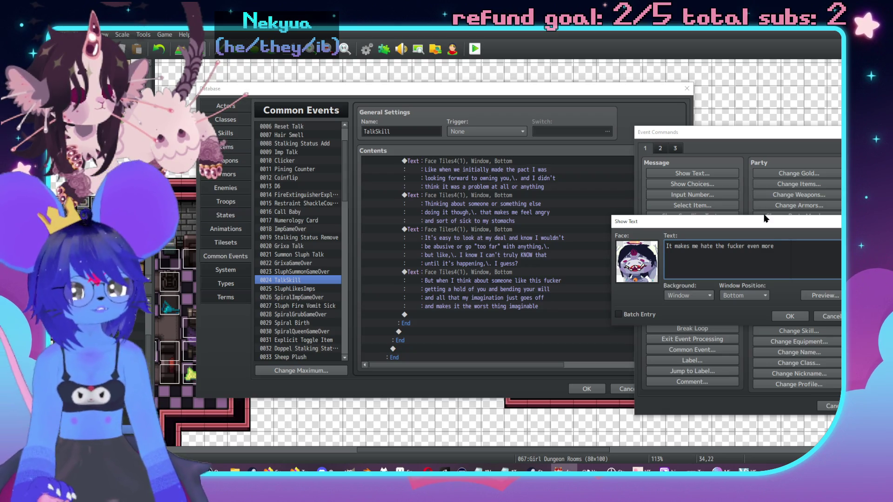
drag(756, 222, 630, 212)
text(.)
key(Return)
text(a)
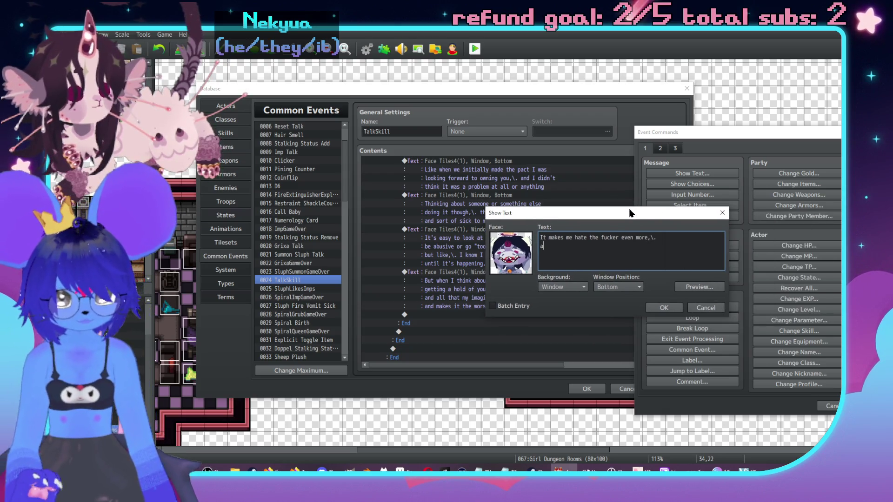
text(nd I've got en)
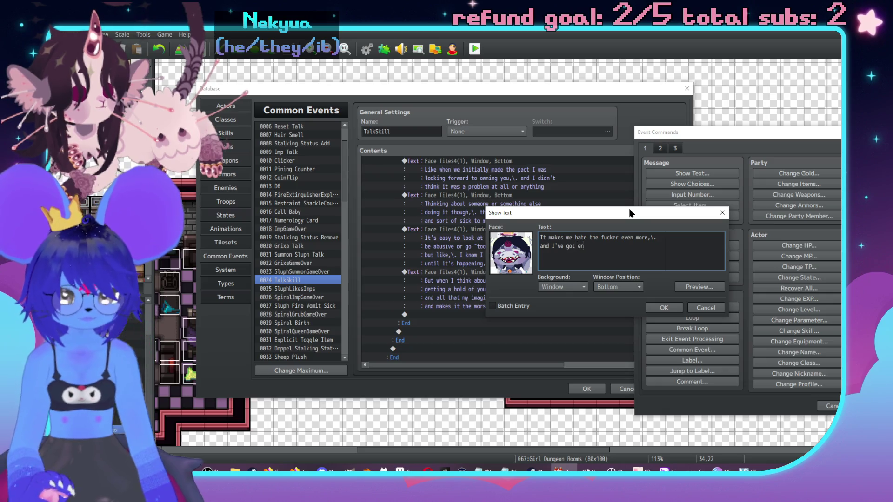
text(ough reason for )
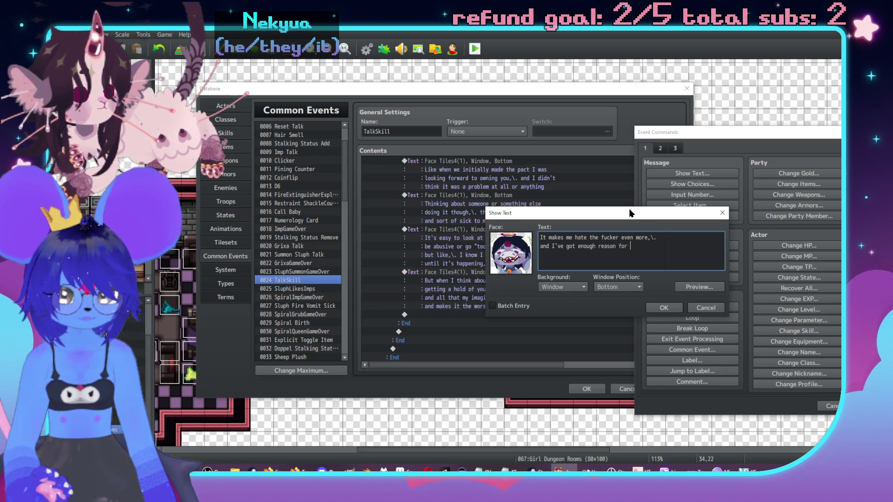
text(max hatred)
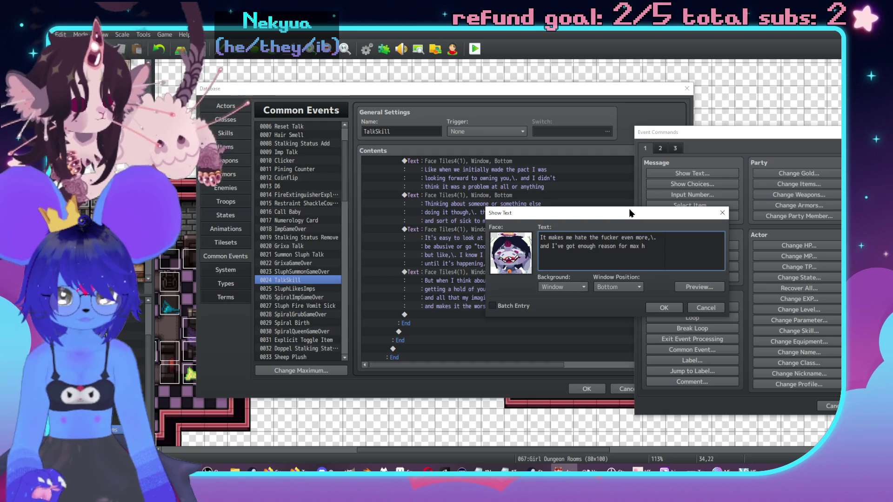
key(Return)
text(alread)
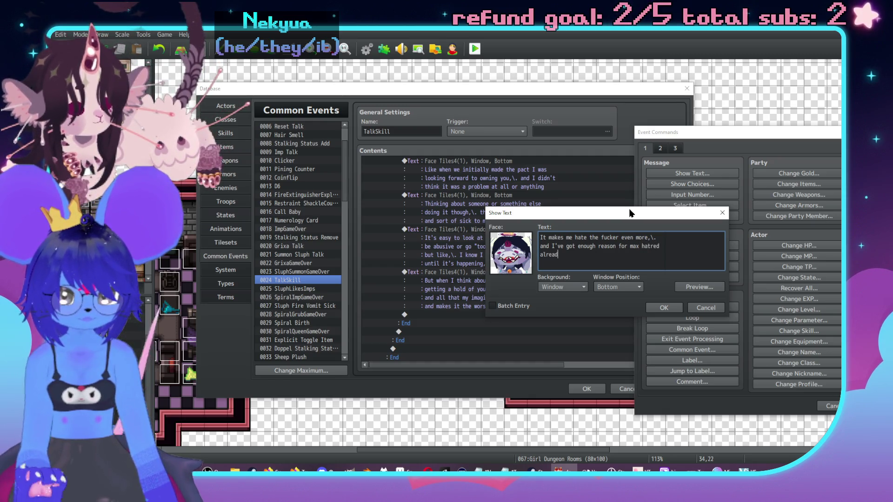
text(y,\. y'know?)
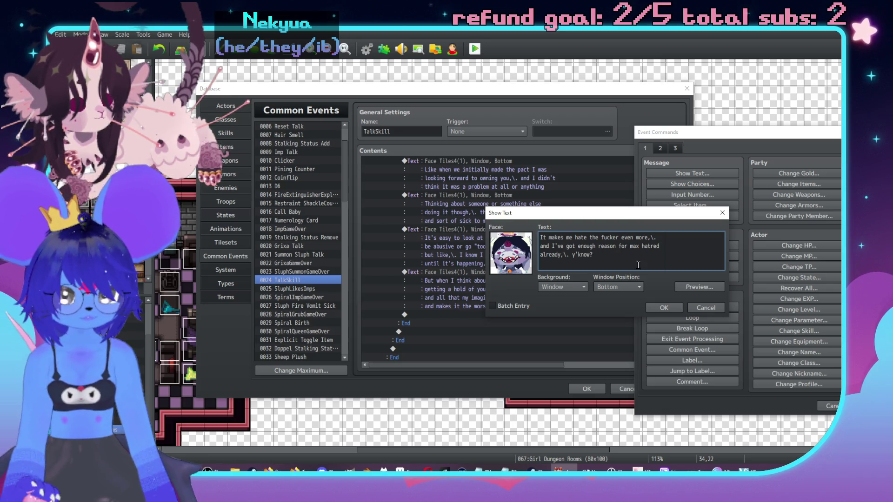
click(664, 309)
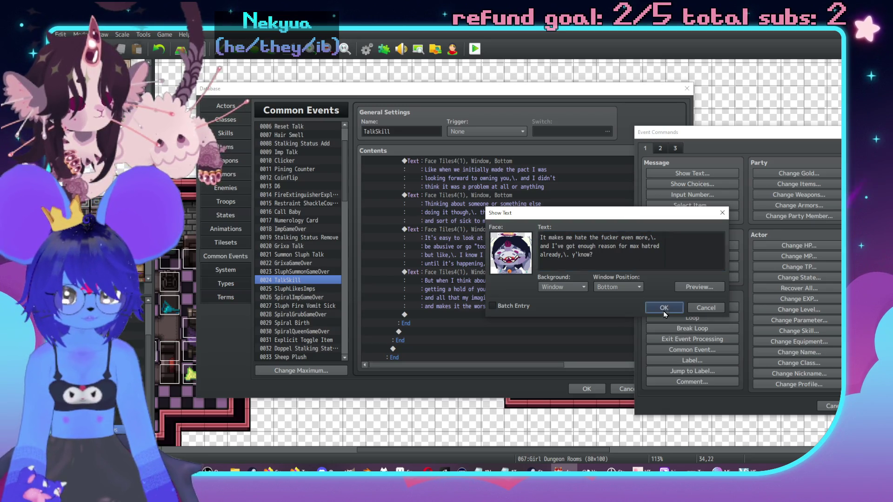
double_click(471, 350)
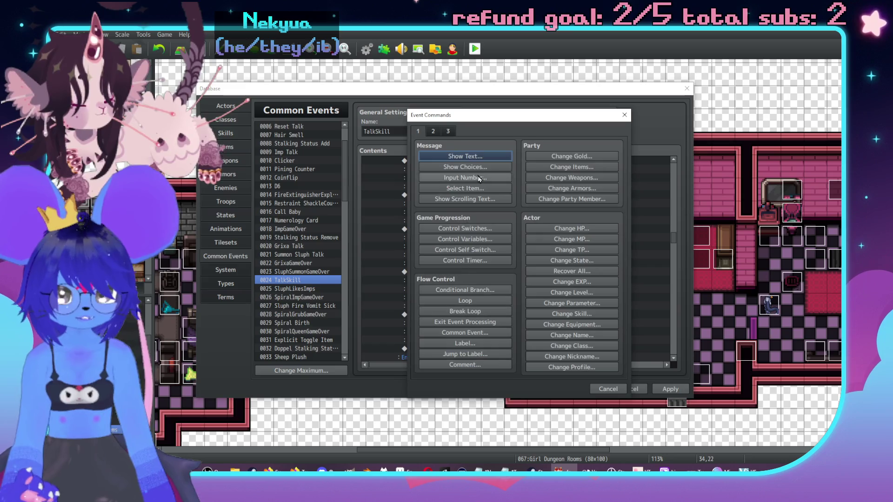
Insert a horned Face Tiles4 portrait message: 'it's weird how our threshold for ethics…' ending 'how we judge ourselves or others'.
click(465, 156)
double_click(421, 240)
click(406, 206)
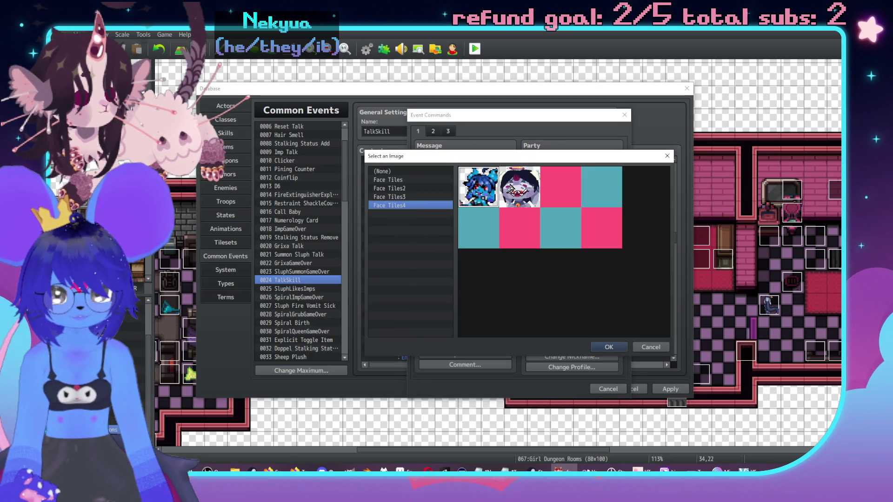
double_click(479, 186)
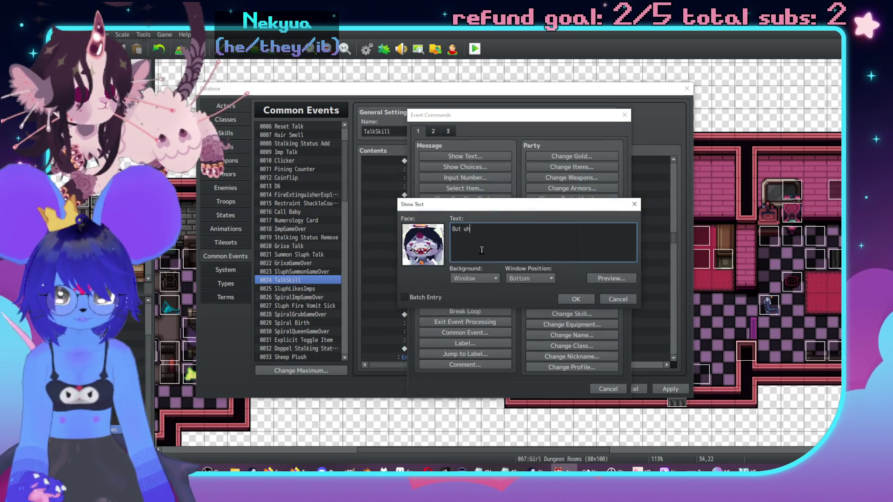
text(h,\. it's weird how our thr)
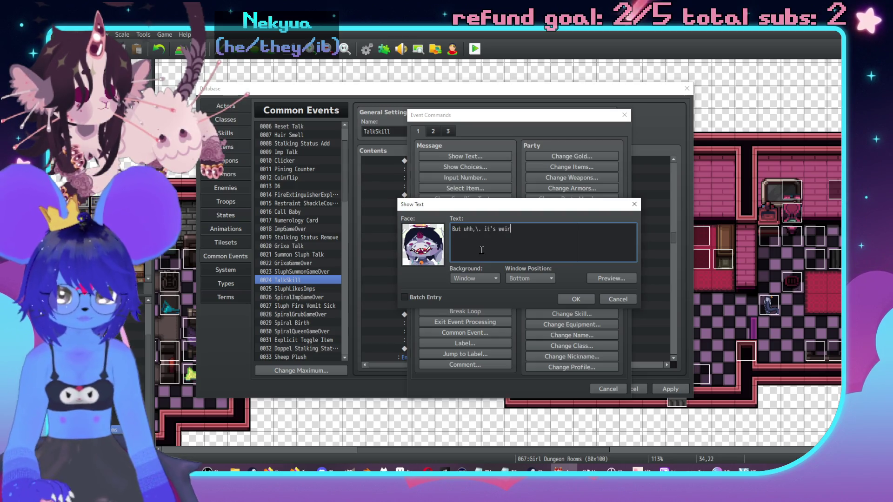
text(eshold for)
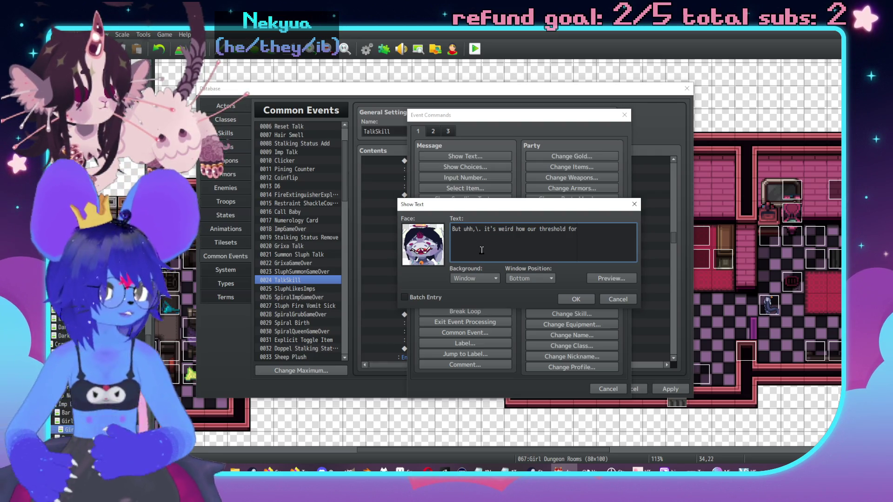
key(Return)
text(ethics)
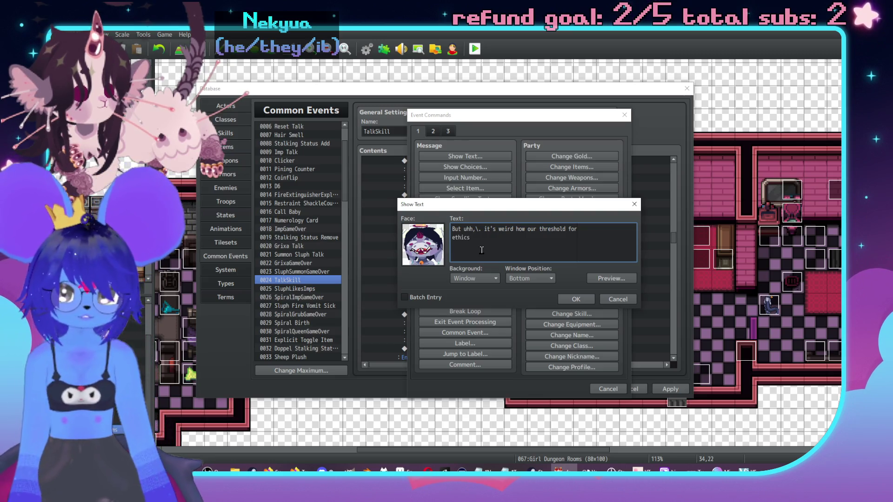
text( is diff)
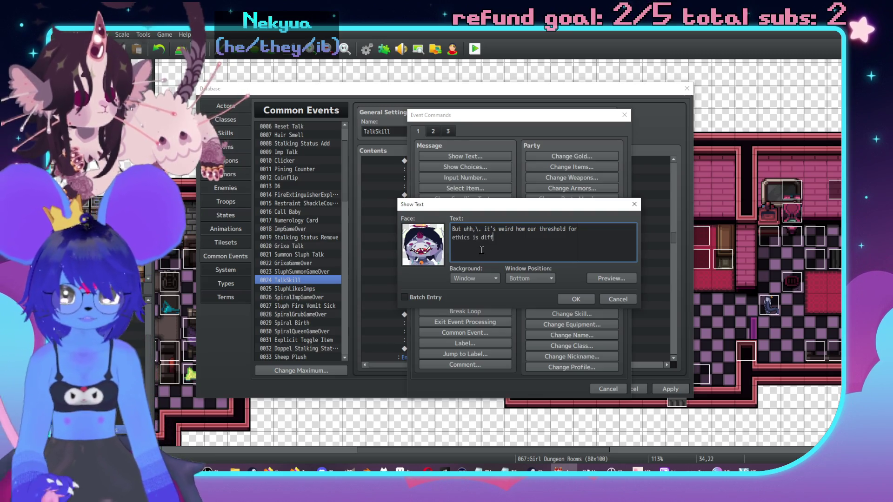
text(erent in the double stand)
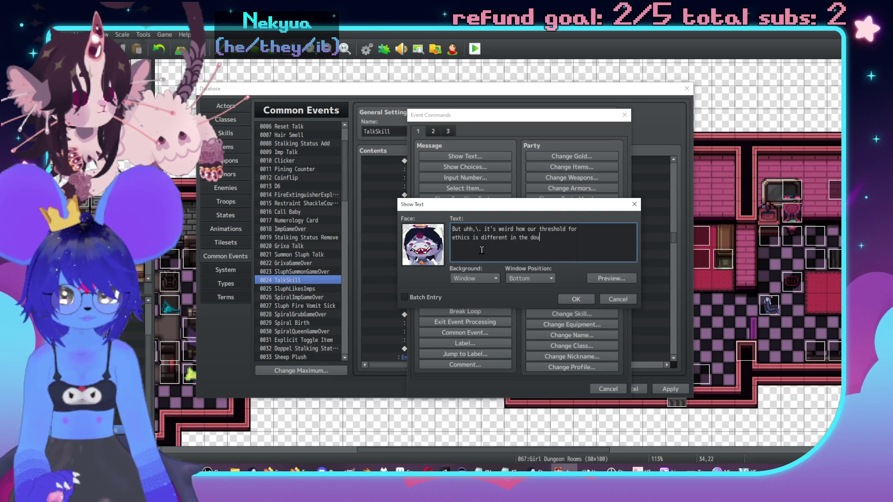
text(ard for)
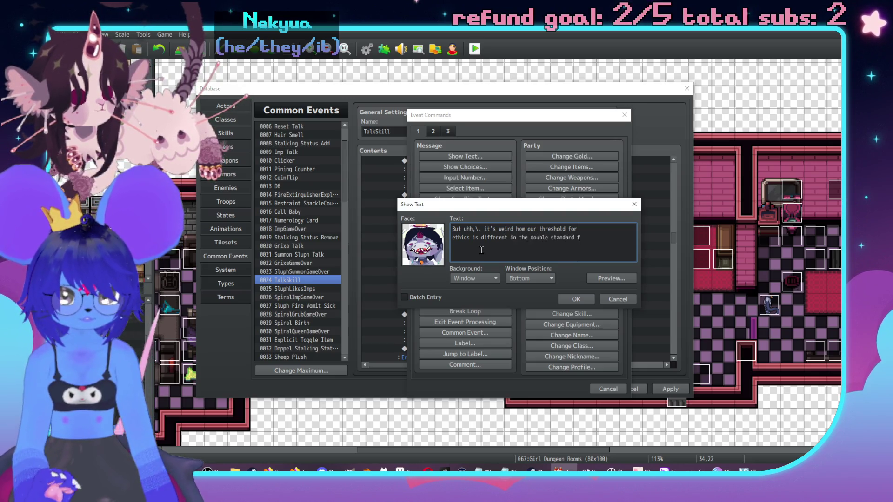
key(Return)
text(h)
text(ow we judge ourselve)
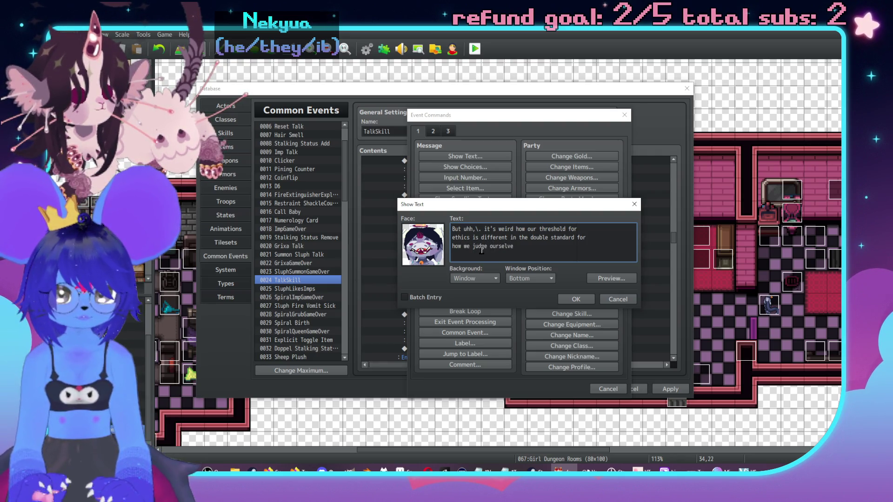
text(others)
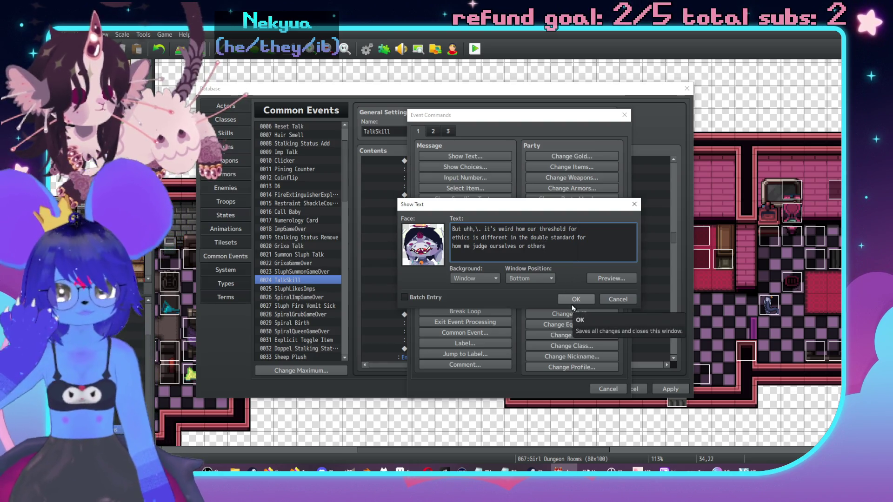
click(572, 305)
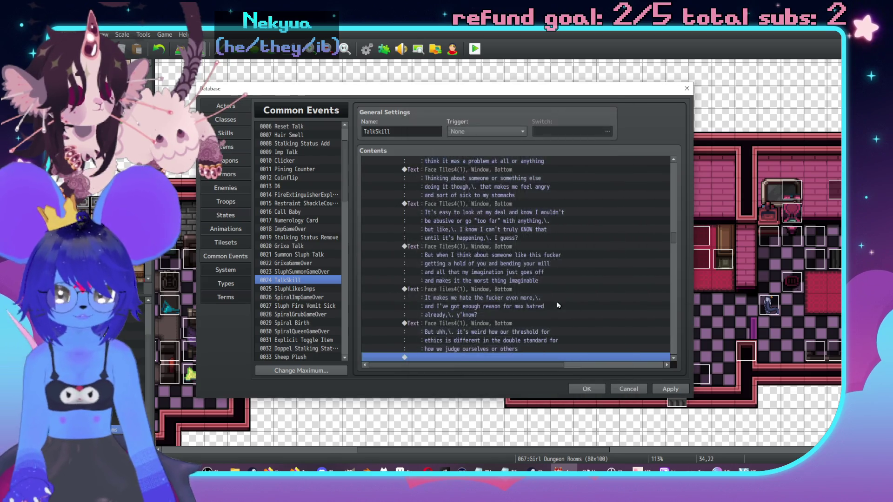
Start a new Show Text command with the second Face Tiles4 face portrait.
double_click(530, 306)
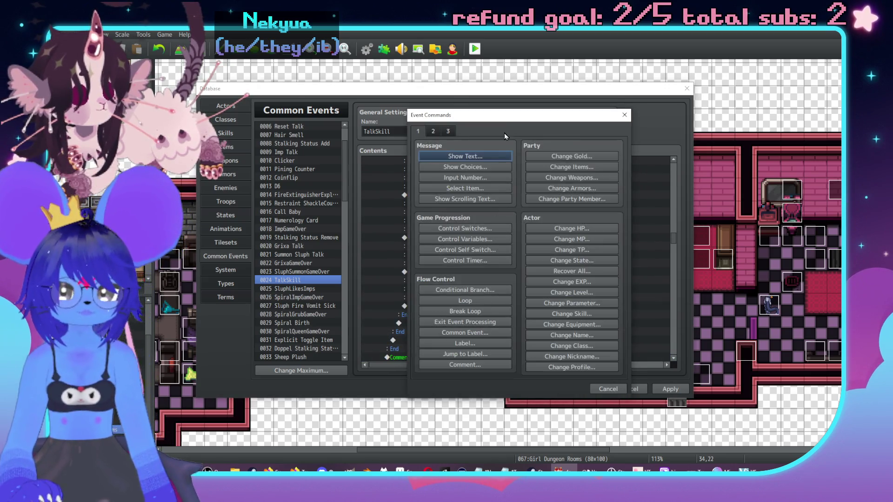
drag(504, 132, 647, 133)
click(598, 166)
double_click(549, 254)
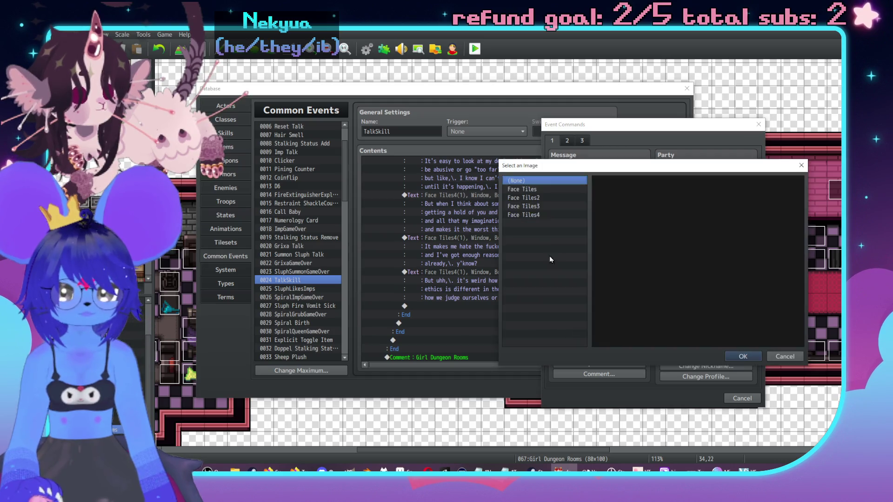
click(523, 215)
click(656, 199)
double_click(656, 199)
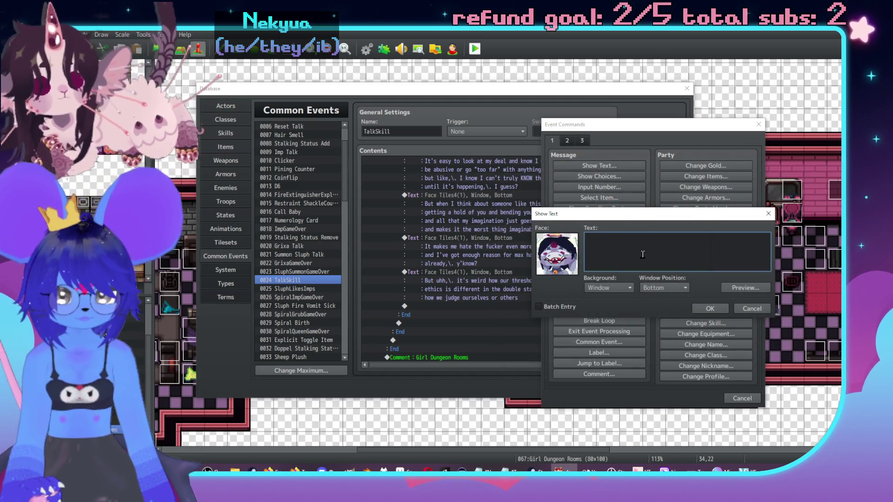
Type 'I think I'd be better to you than whatever…' ending 'because we fairly bartered yours a while ago', and confirm.
text(I like)
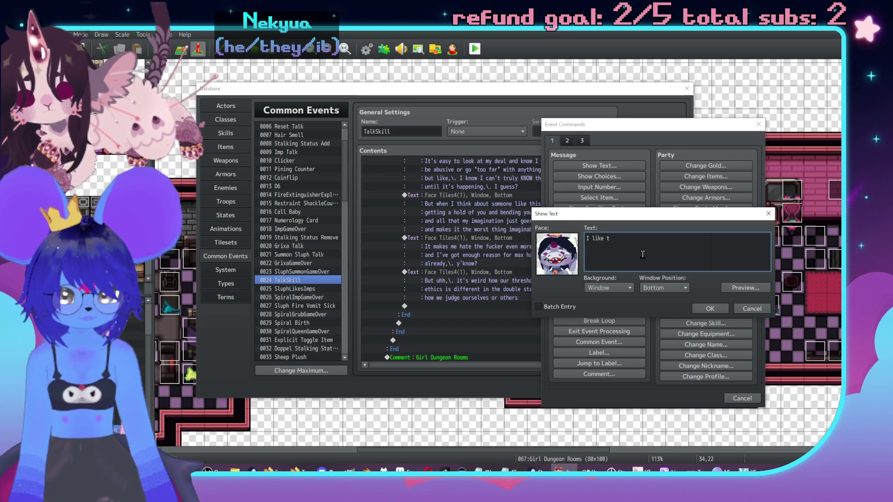
text(think I')
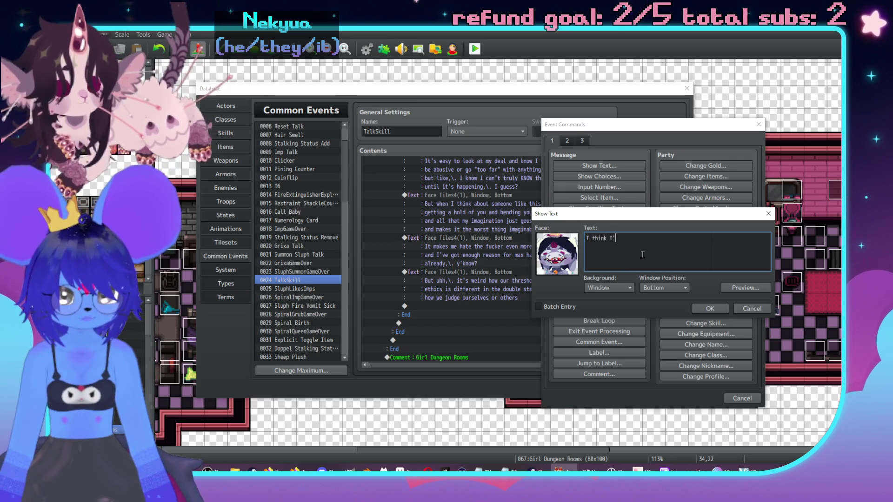
text(d be better to y)
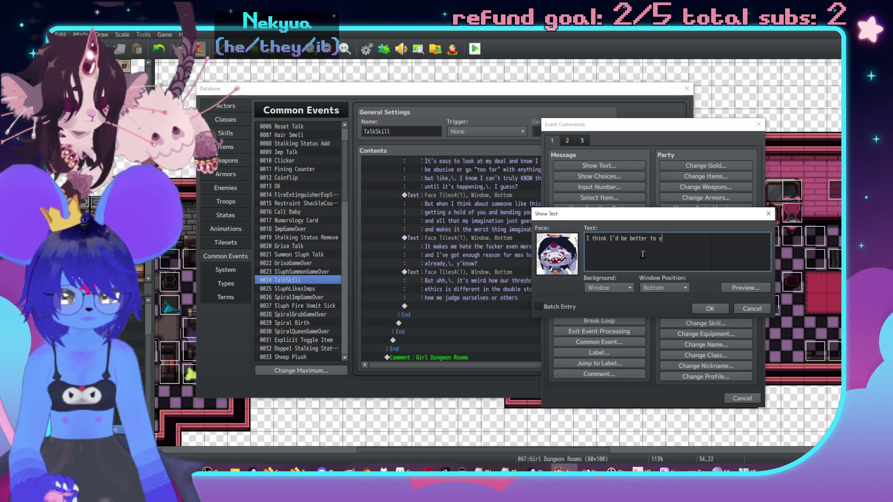
text(ou than whatever)
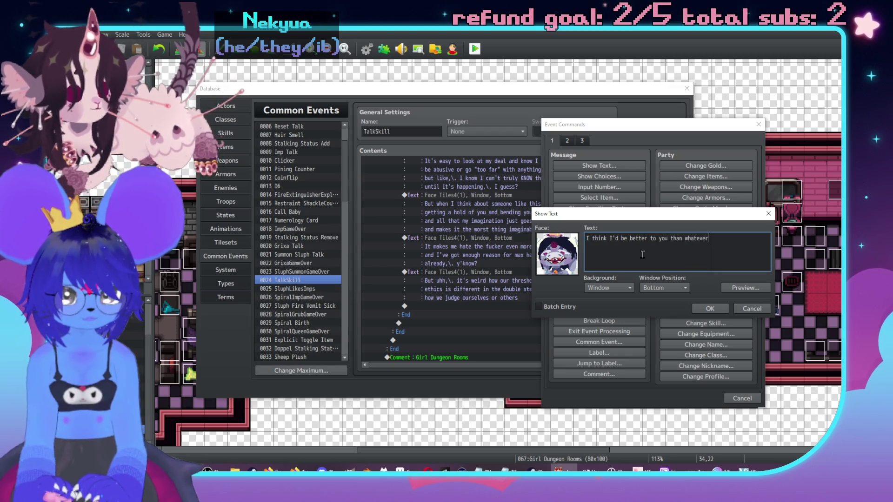
text(ould )
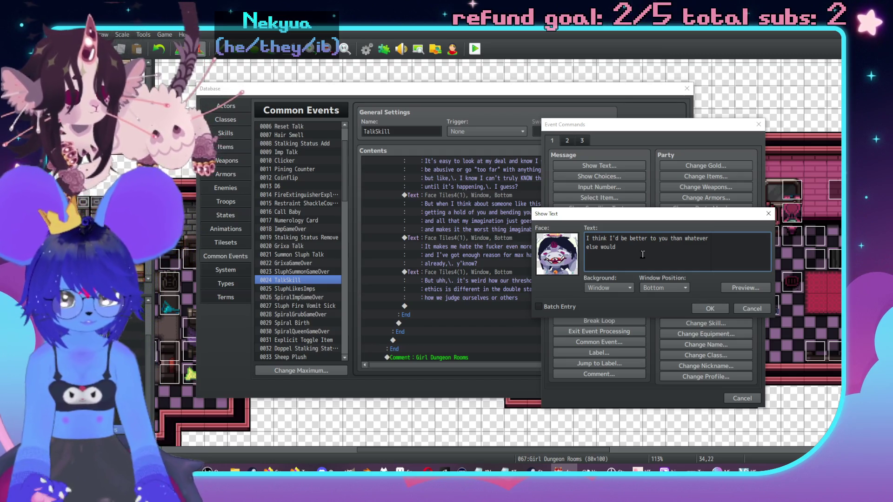
text(steal your)
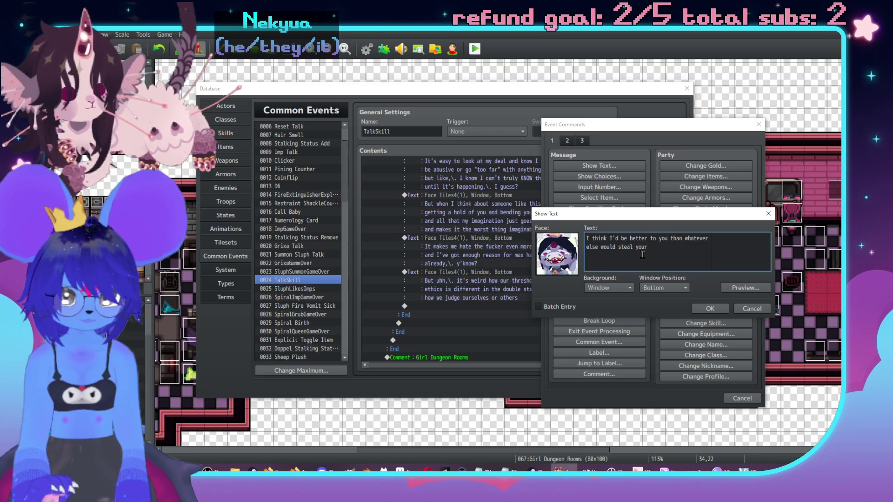
text(eedom,\.)
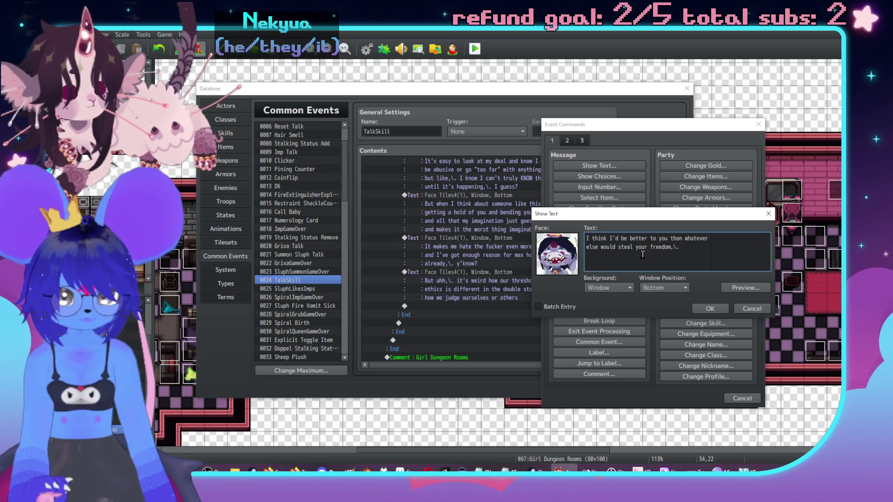
key(ctrl+Left)
key(ctrl+Left)
key(ctrl+Left)
key(BackSpace)
key(BackSpace)
key(BackSpace)
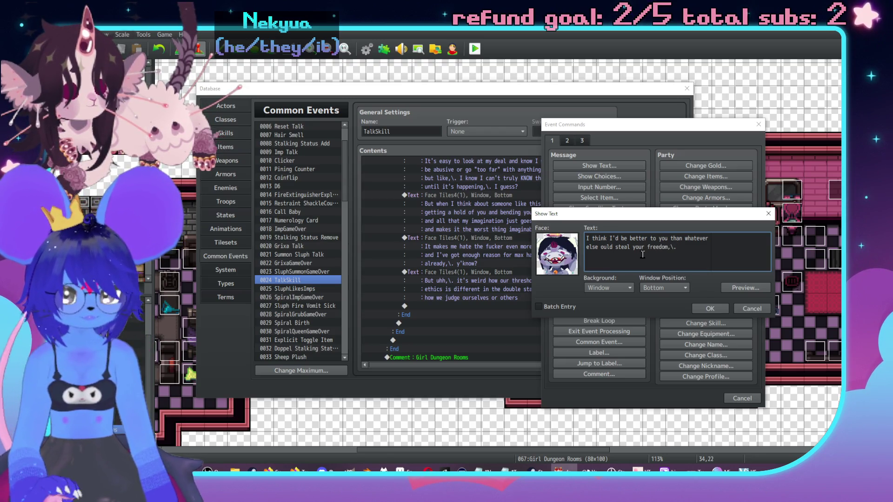
key(BackSpace)
key(BackSpace)
text(w)
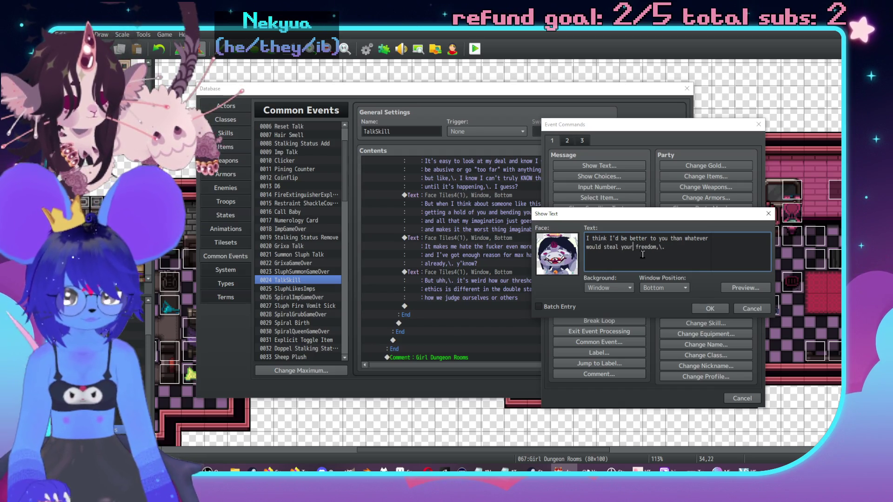
text(ot j)
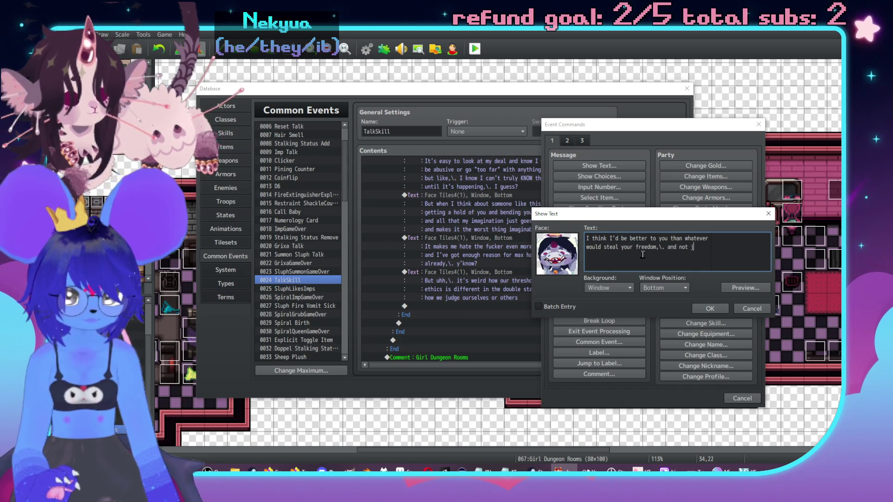
text(ustcause we fairly b)
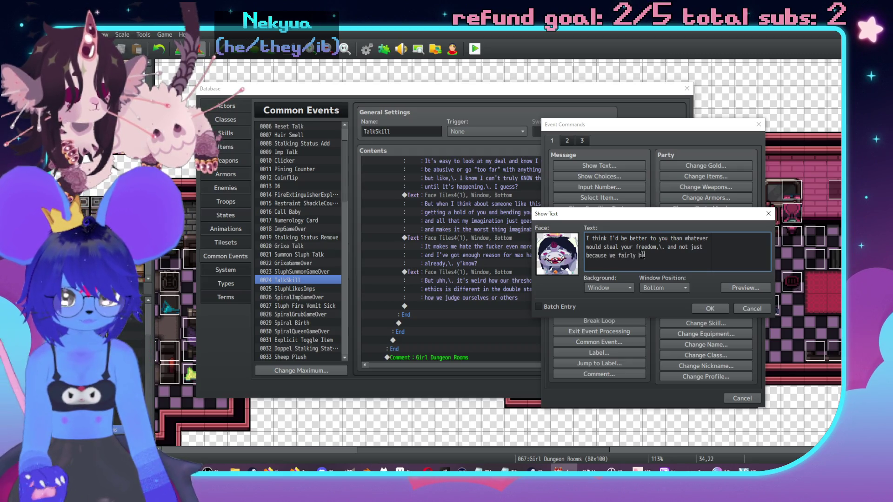
text(artered yours a)
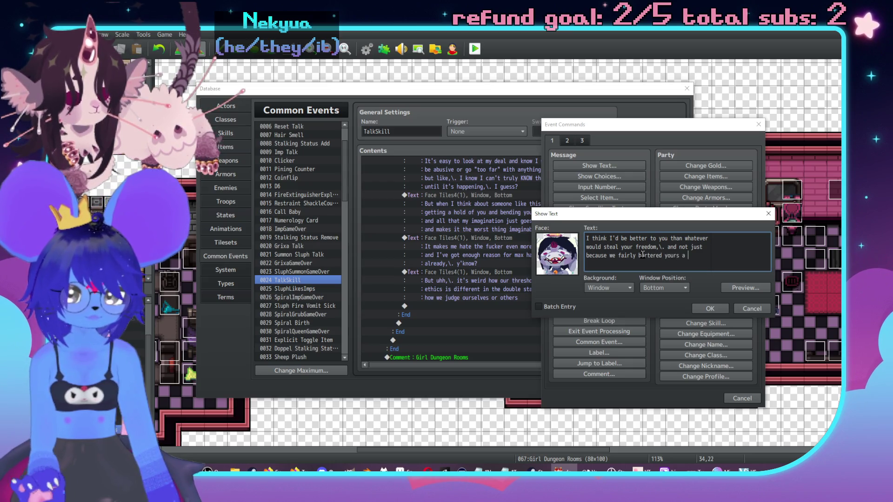
text(while ago)
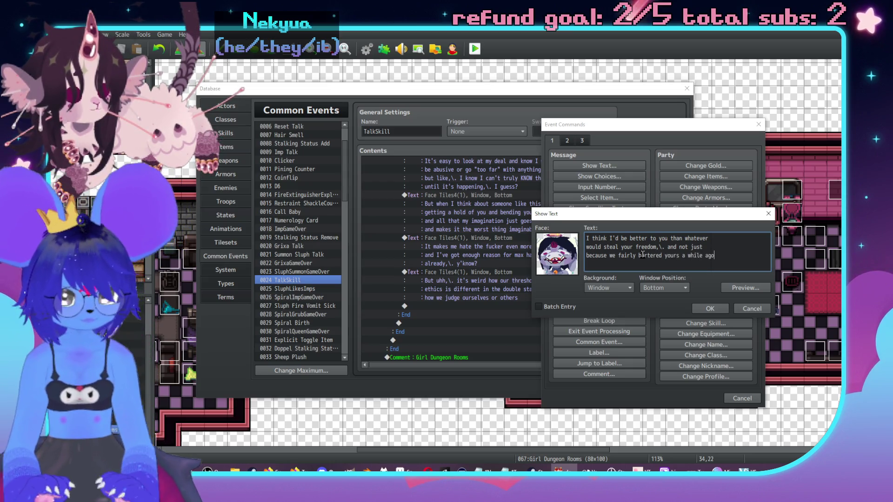
click(709, 308)
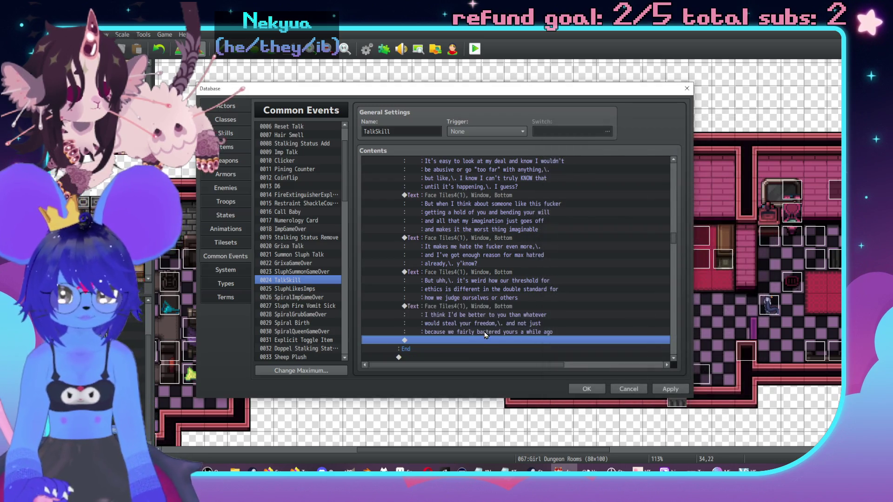
Append a one-line Face Tiles4 portrait message 'Anyway uhh,\. I'm rambling' at the end of TalkSkill.
double_click(484, 341)
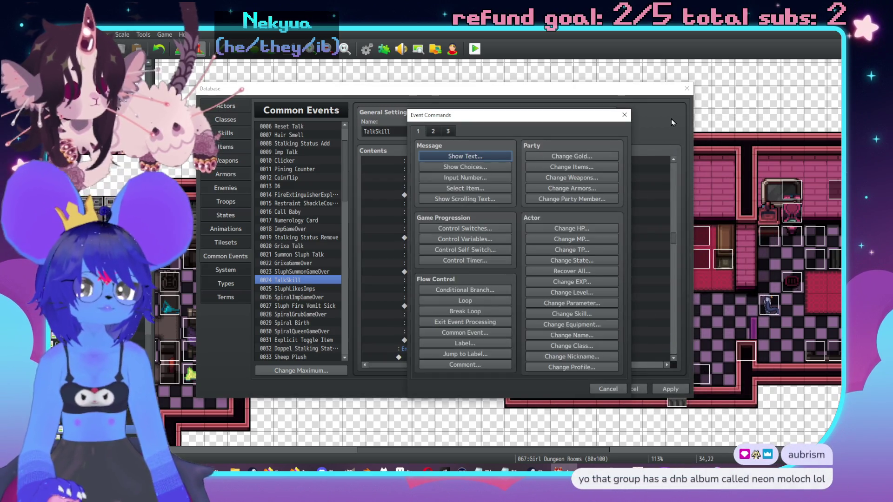
click(485, 157)
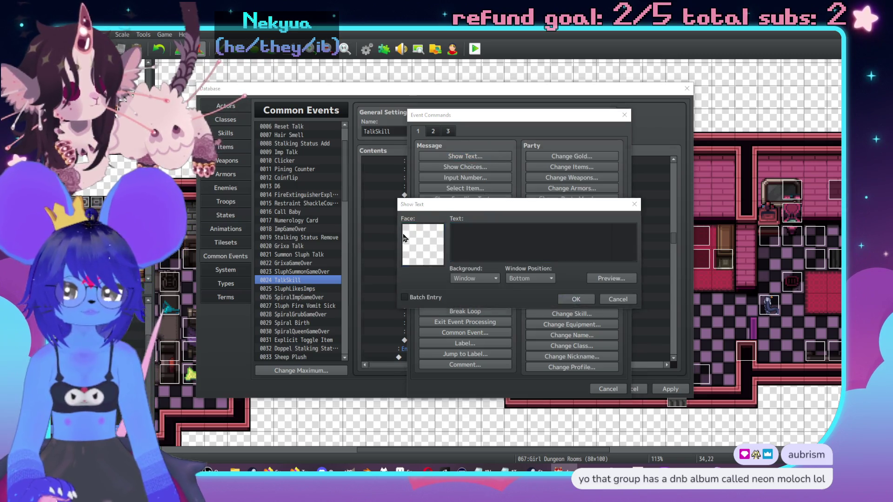
double_click(423, 244)
click(416, 197)
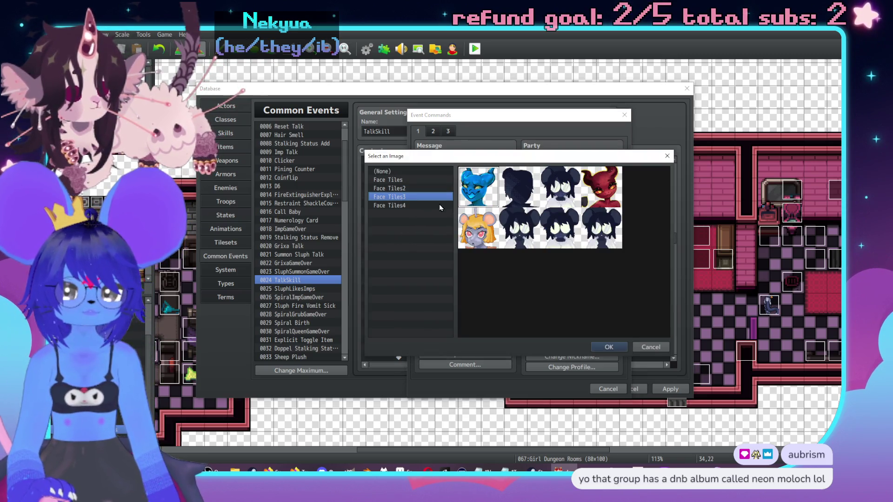
click(441, 205)
double_click(518, 189)
text(Anyway uhh,\.)
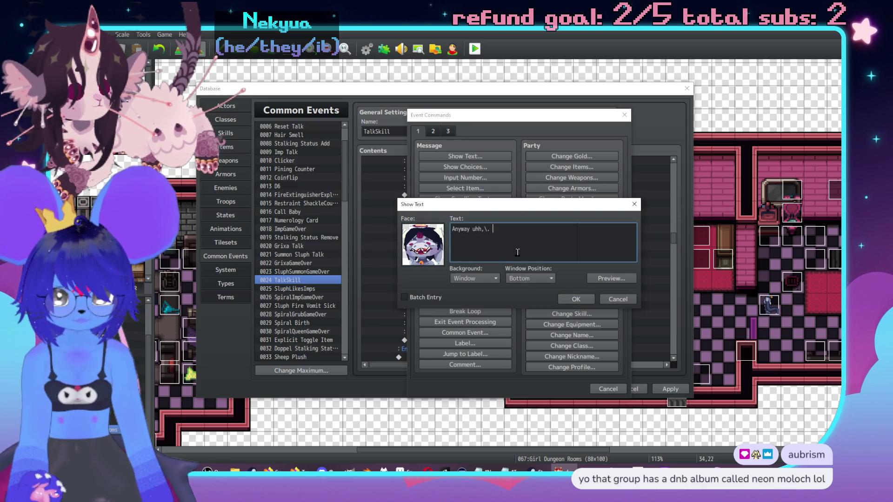
text(I'm rambling)
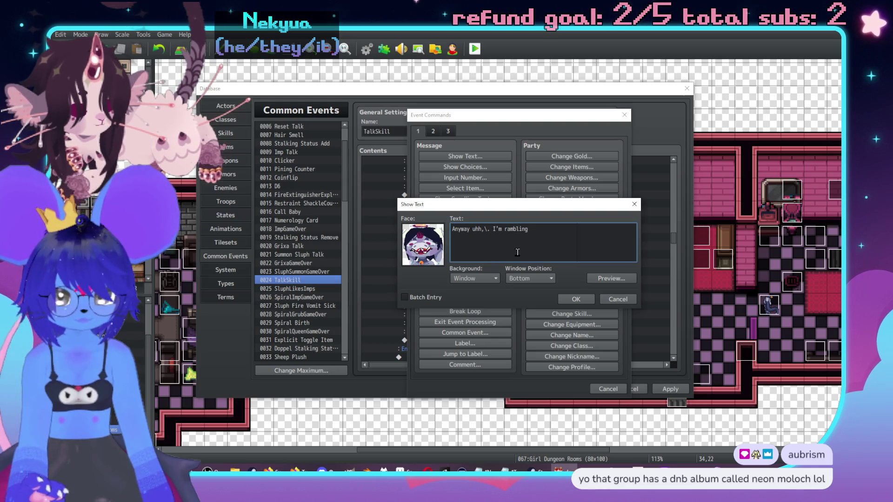
click(578, 299)
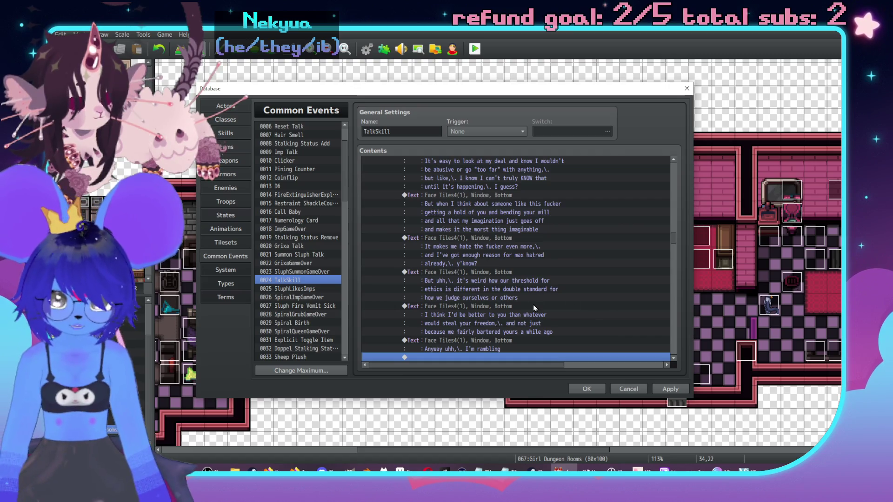
In a new conditional branch in the Second Hall block, name switch 0378 GDCloverSluphChat.
scroll(521, 293, up, 7)
scroll(507, 269, up, 6)
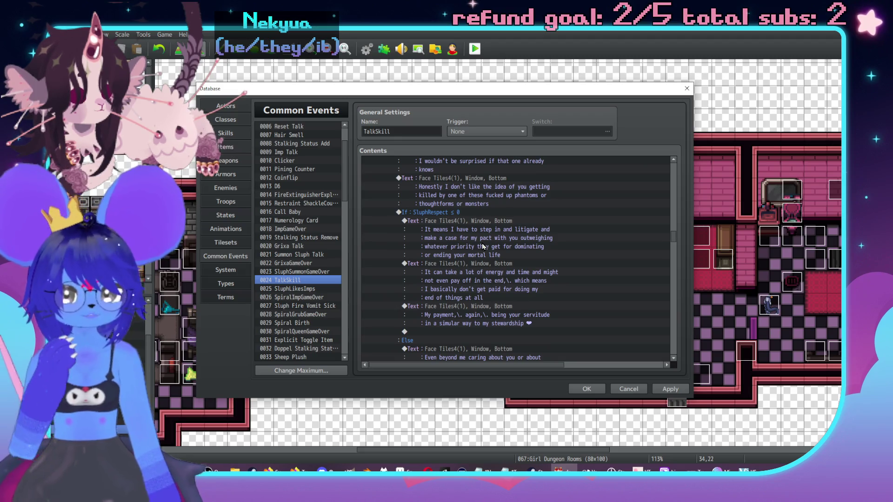
scroll(482, 243, up, 4)
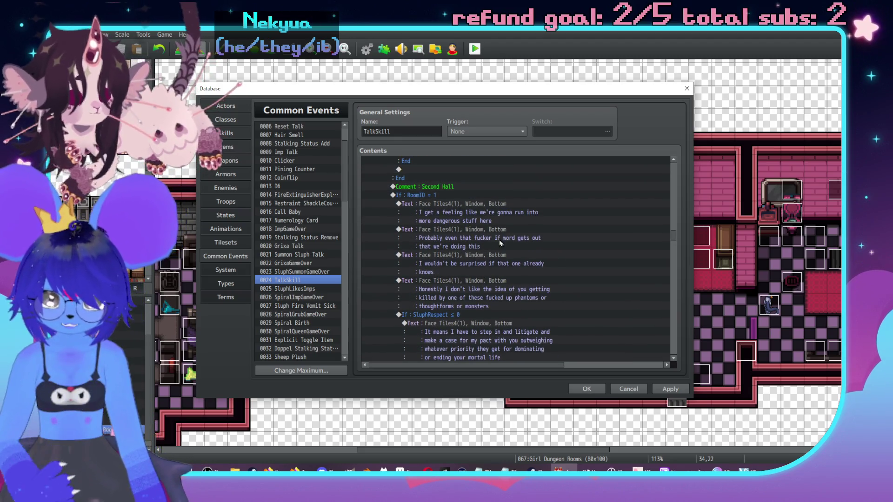
click(506, 202)
key(Insert)
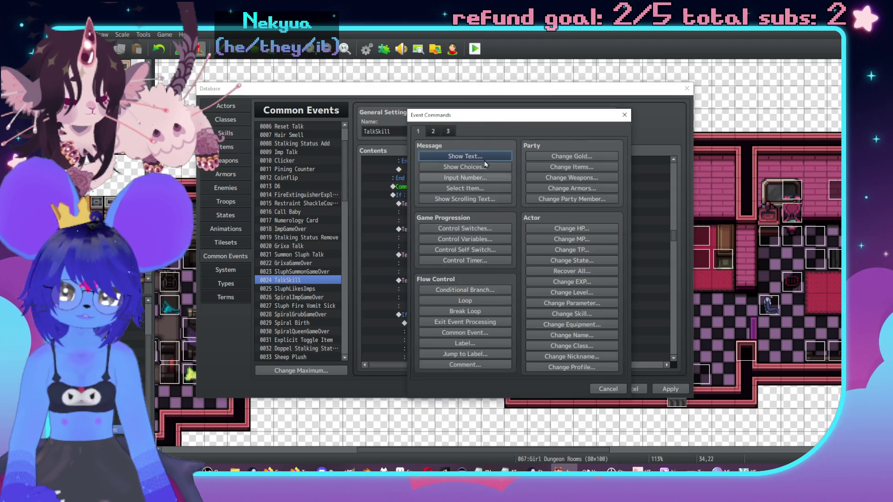
drag(490, 113, 599, 124)
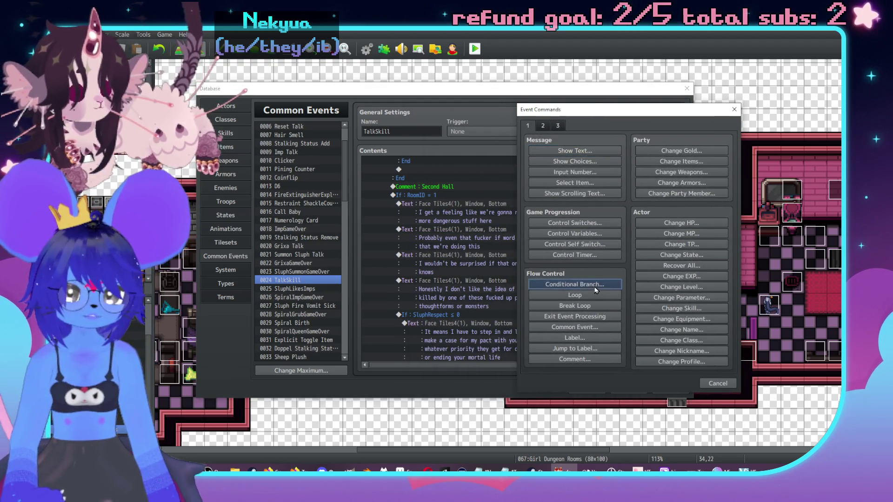
click(575, 284)
click(610, 201)
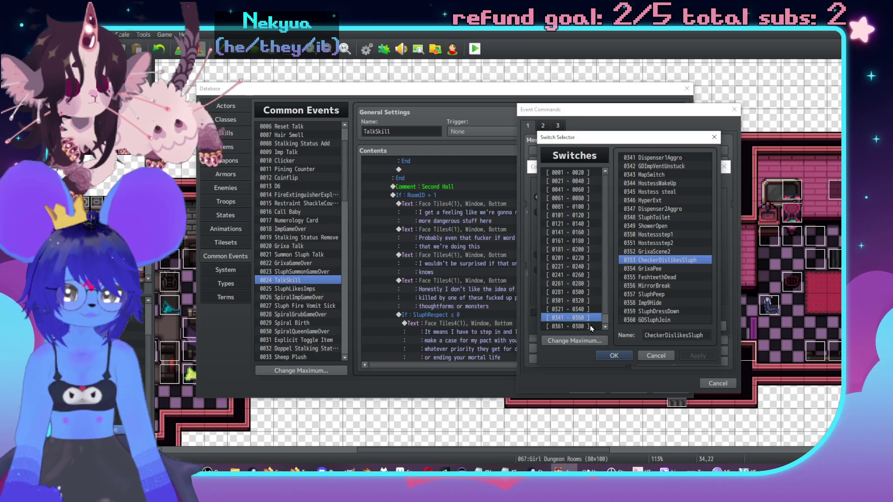
click(654, 302)
click(665, 333)
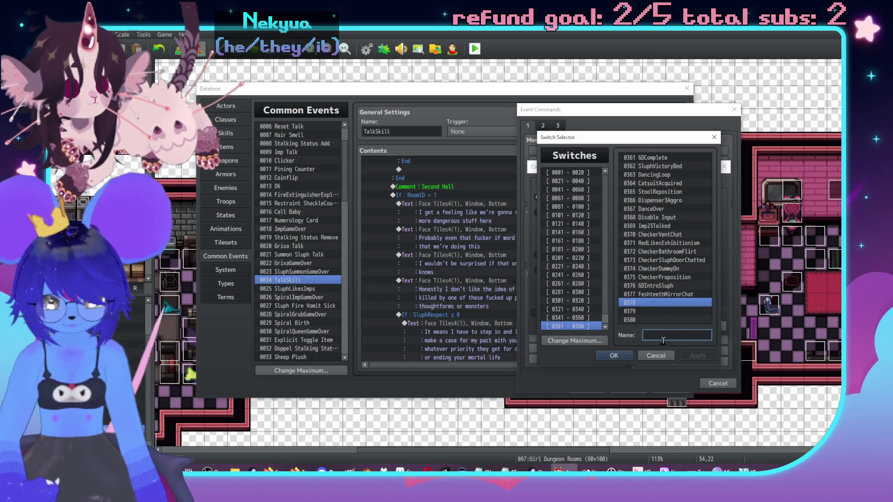
text(GDCLover)
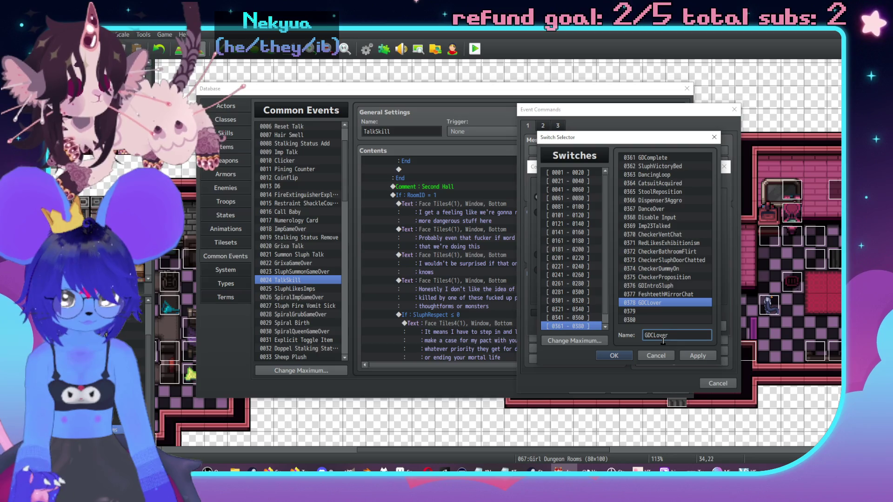
text(o)
text(love)
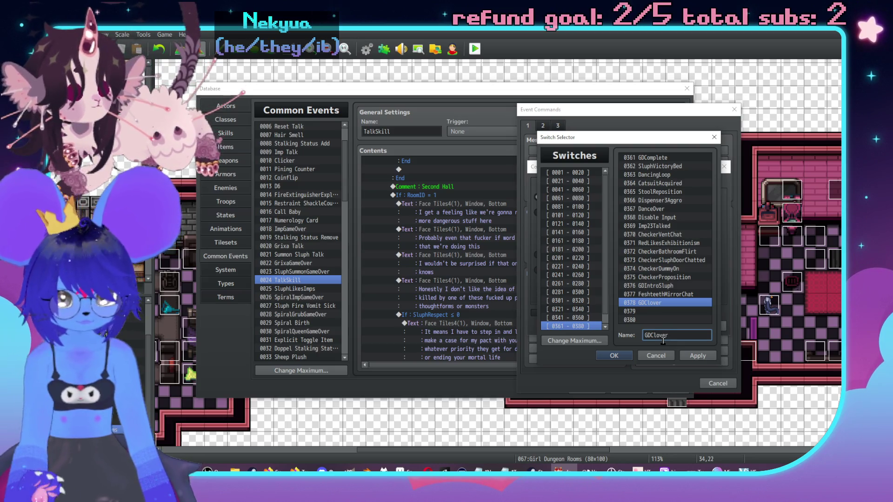
text(SluphChst)
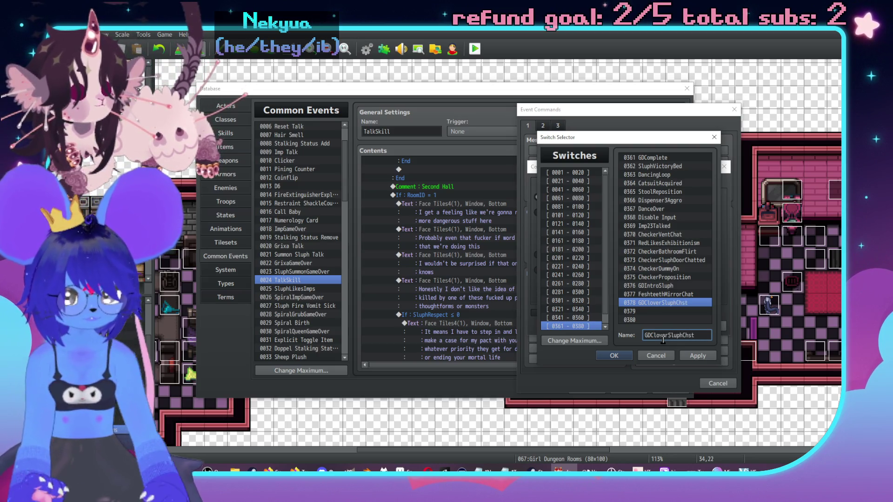
click(710, 357)
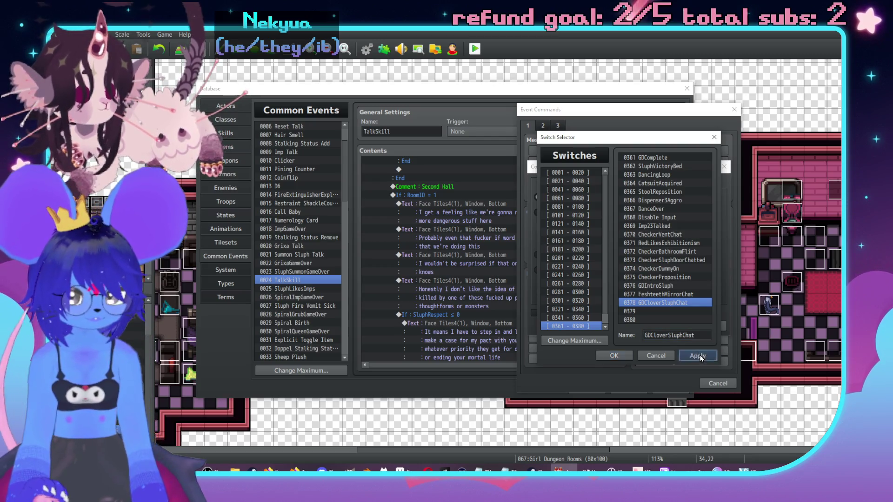
Set the branch condition to switch 0378 ON, add an Else branch, and insert it.
click(612, 356)
click(563, 313)
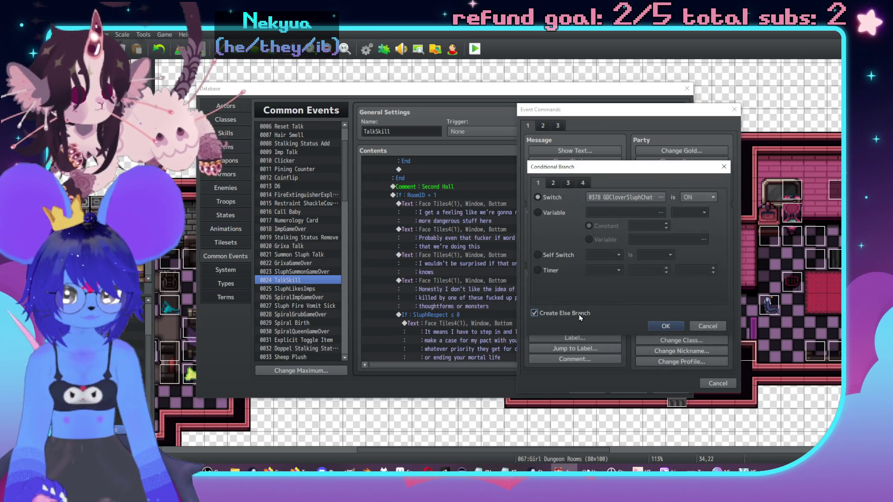
click(674, 327)
click(477, 256)
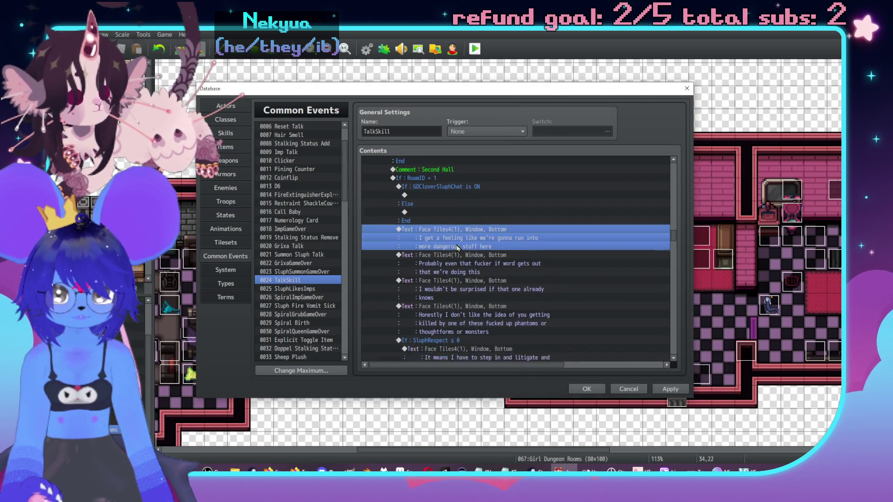
Cut the Second Hall dialogue and If SluphRespect block and paste it under Else.
scroll(460, 275, down, 3)
shift+click(463, 290)
key(ctrl+x)
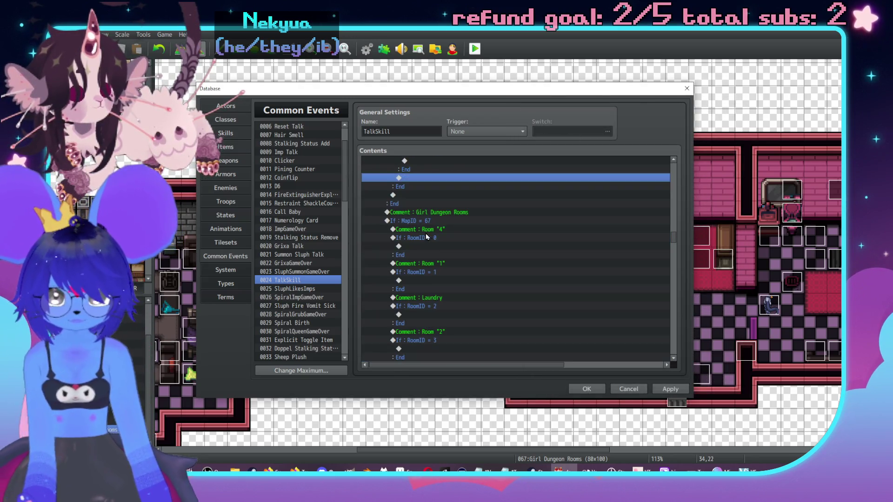
click(416, 218)
click(421, 221)
click(440, 195)
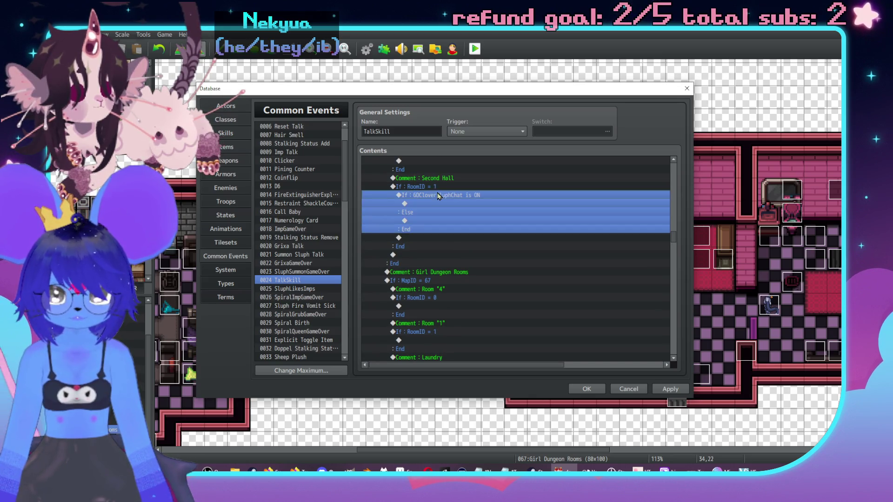
click(432, 187)
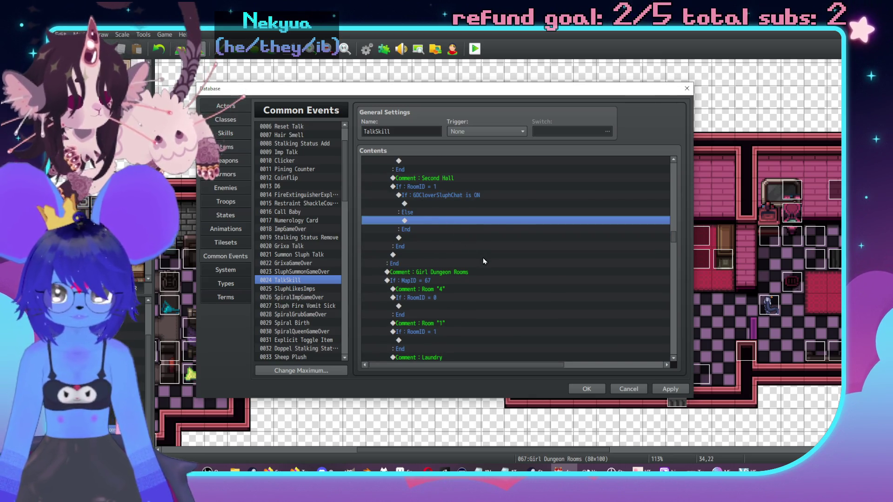
key(ctrl+v)
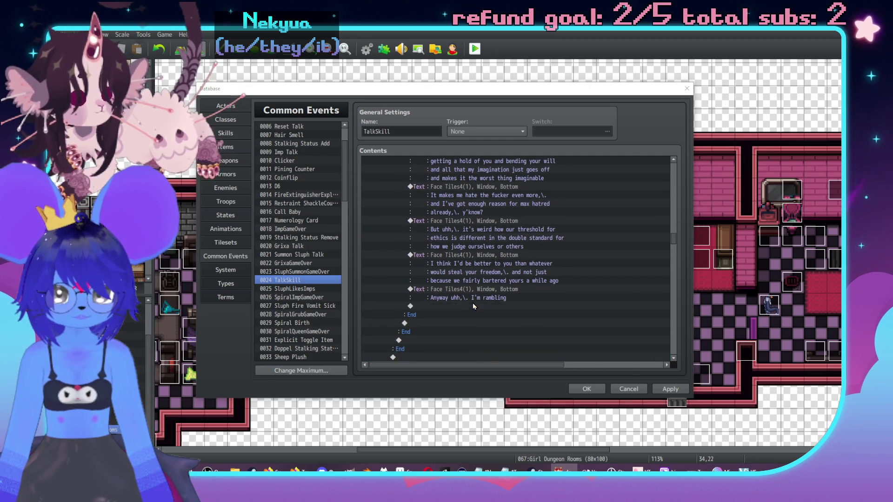
Start a new Show Text command at the end of the SluphRespect ≤ 0 branch.
double_click(473, 303)
click(613, 389)
scroll(476, 295, up, 10)
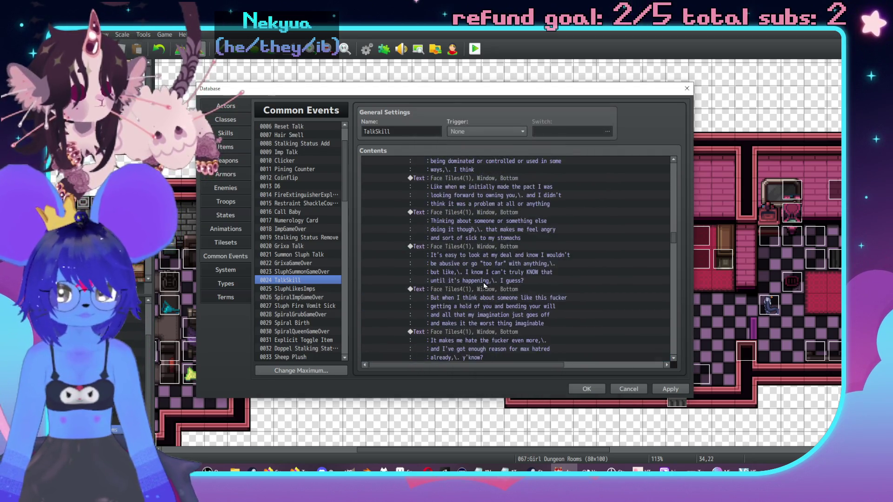
scroll(485, 264, up, 5)
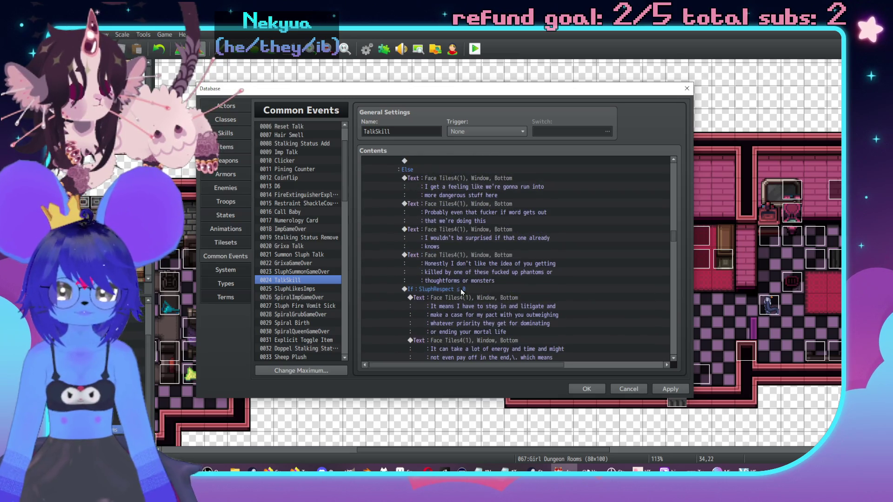
click(468, 288)
scroll(472, 285, up, 3)
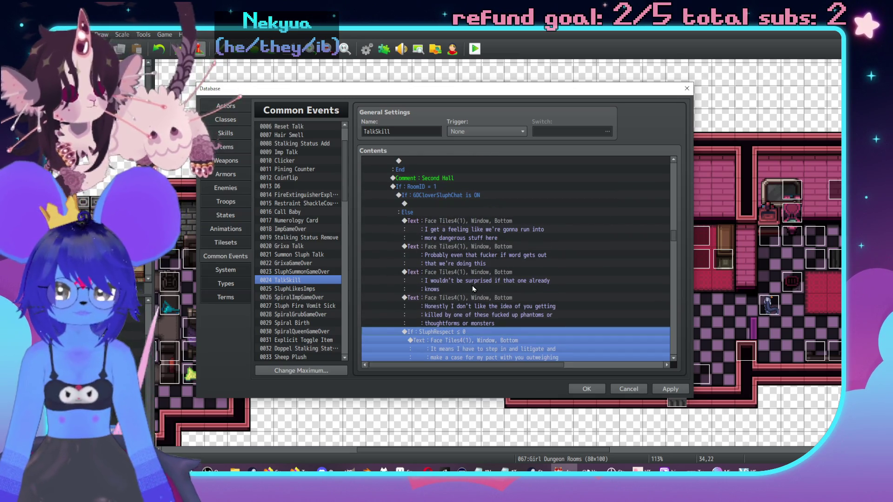
scroll(560, 265, down, 4)
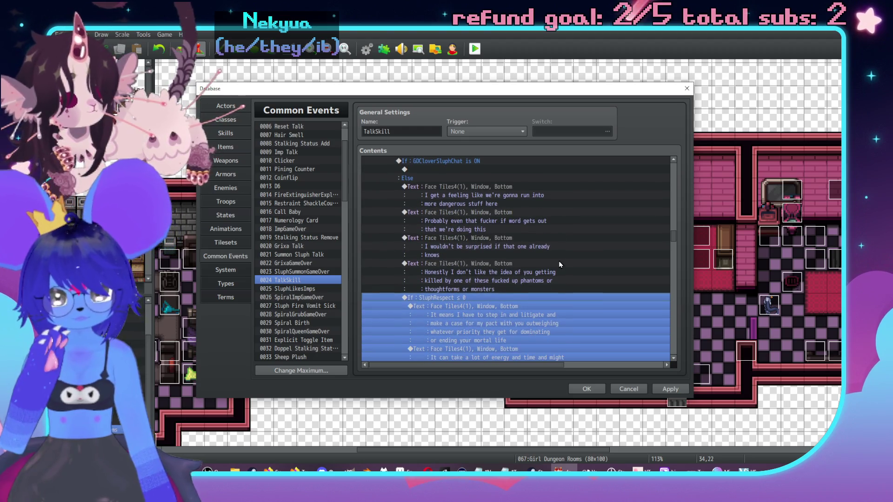
scroll(558, 274, down, 3)
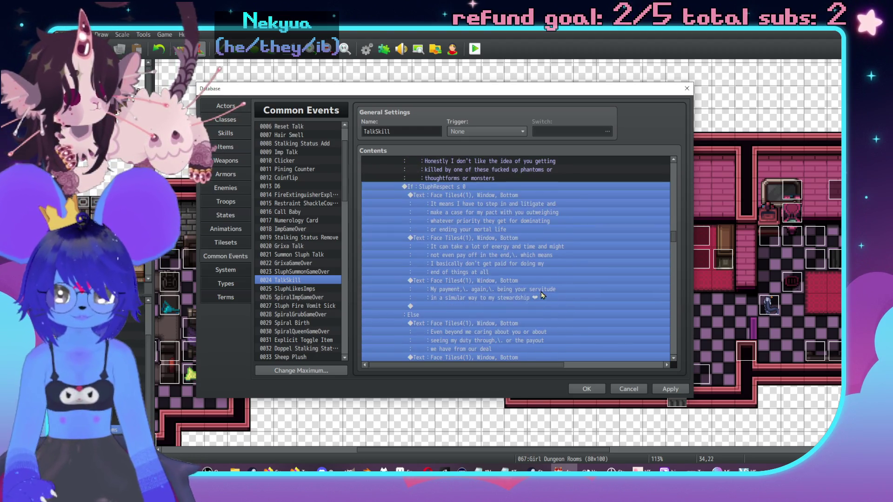
click(497, 308)
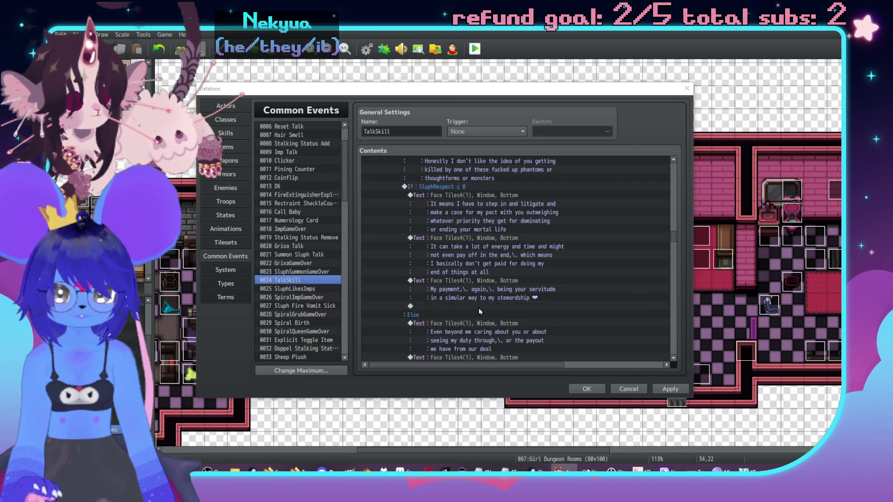
double_click(478, 308)
drag(505, 124, 669, 121)
click(629, 159)
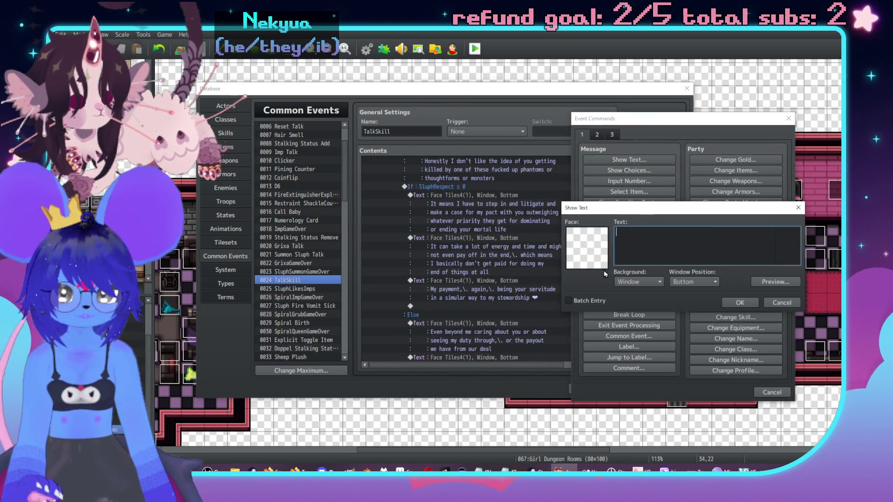
Add a Face Tiles4 message 'But uhh,\. even outside of my willingness…' ending 'it'll be better than if something else did'.
double_click(590, 246)
click(551, 209)
double_click(645, 190)
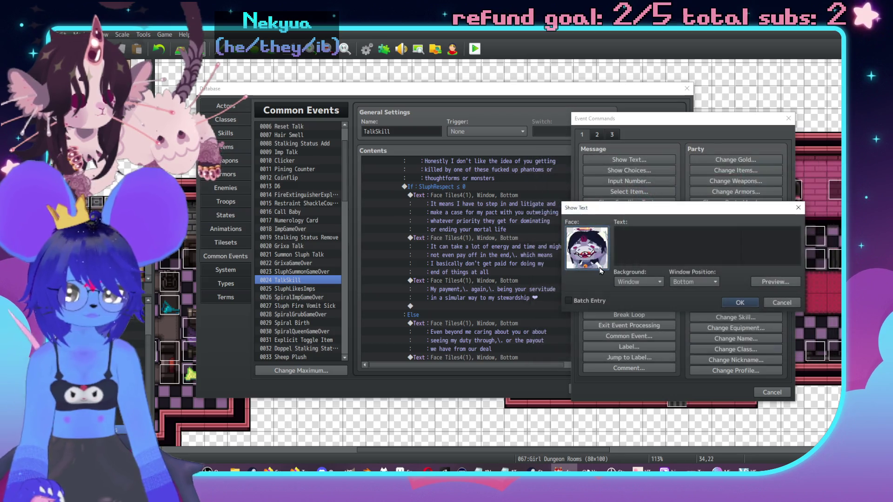
click(633, 257)
text(But uhh,)
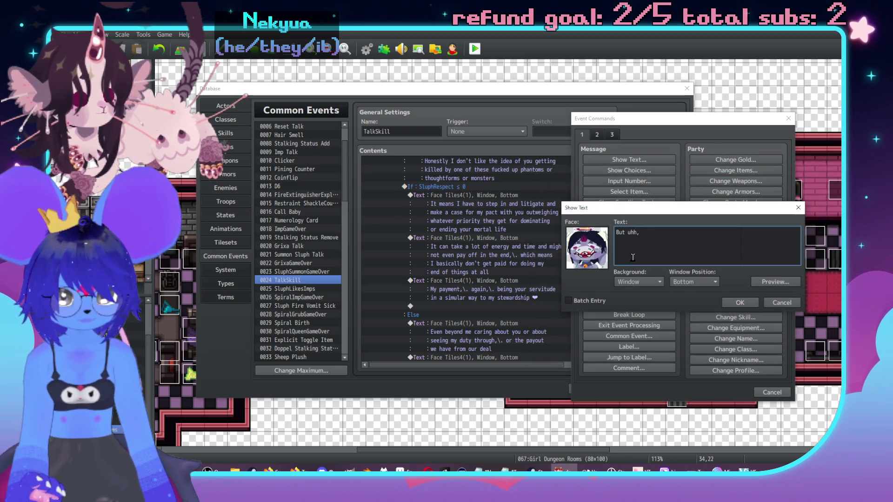
text(\. even outside )
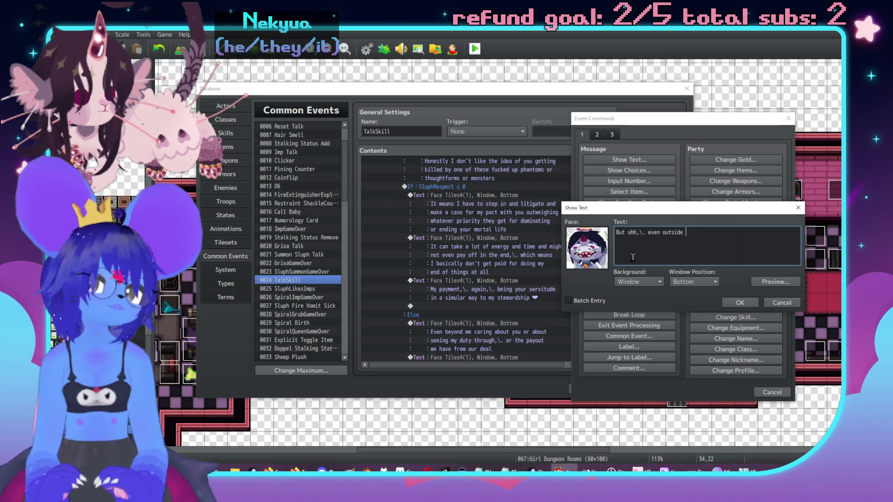
text(of my willingness to)
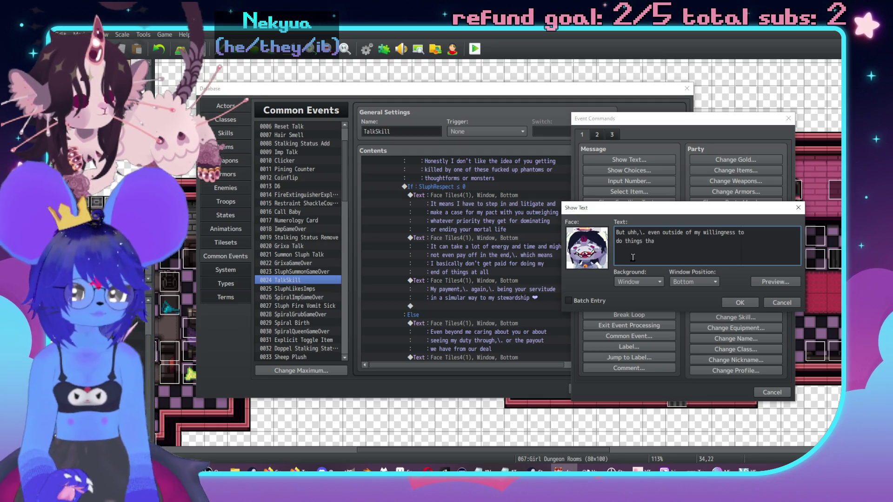
text(nst)
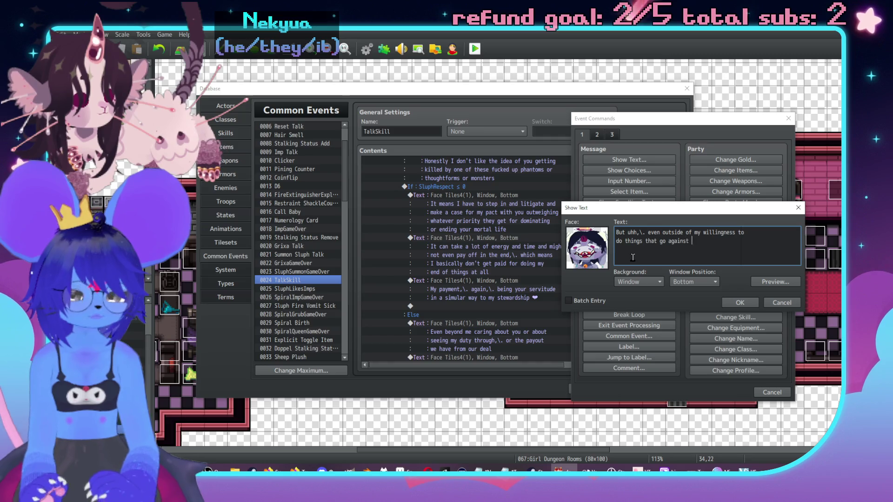
text( you)
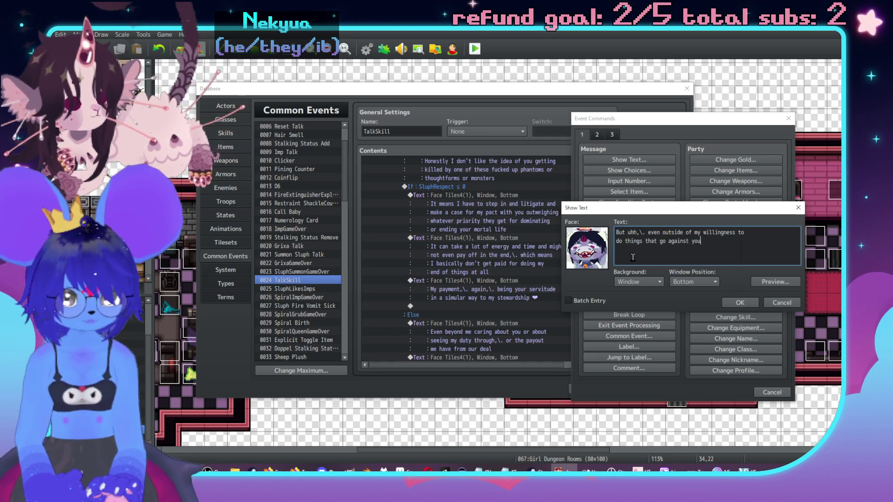
text(r etter)
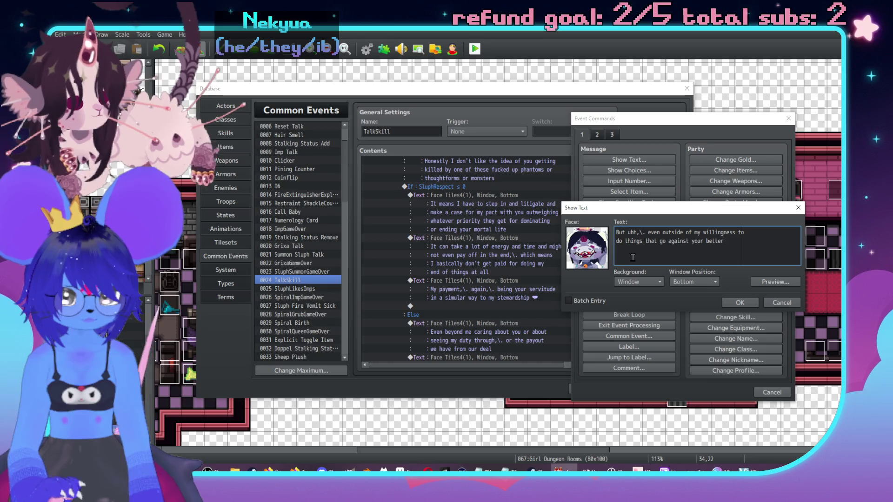
text(ellbeing)
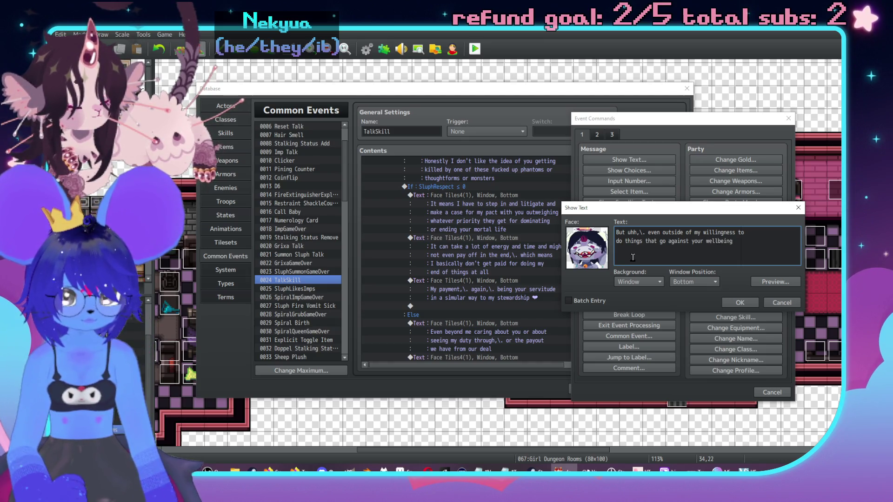
text(I have )
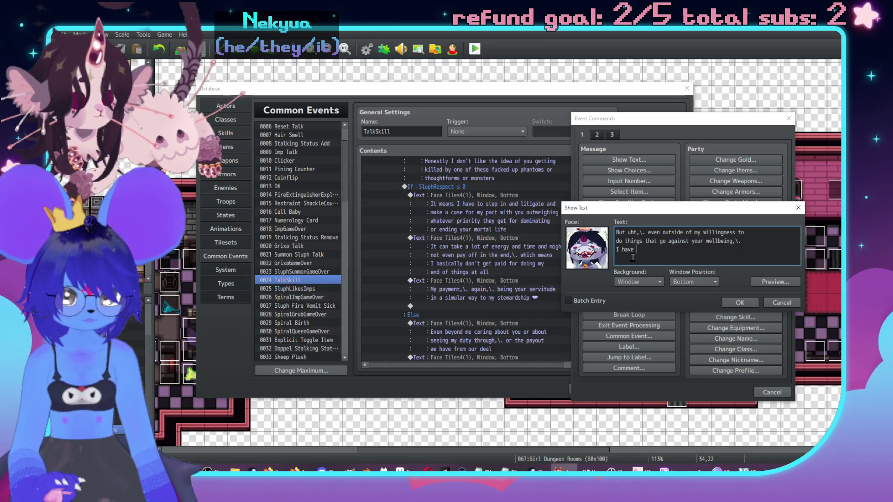
text(this  of intern)
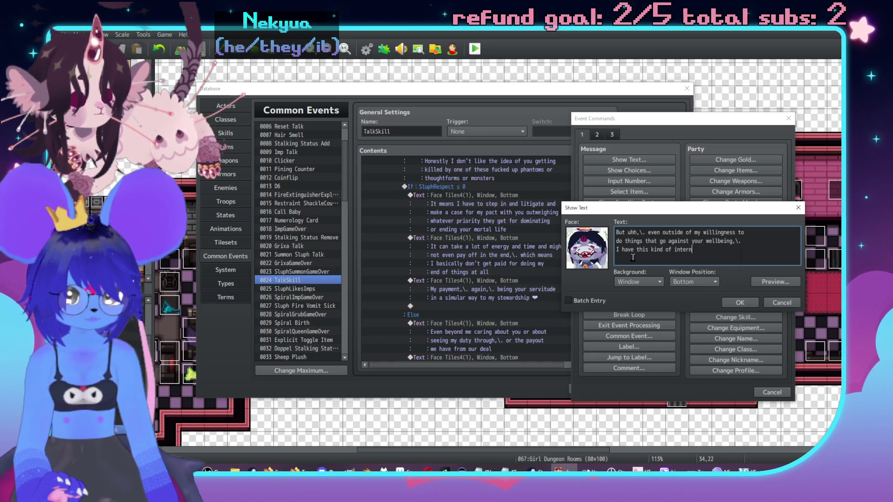
text(ike)
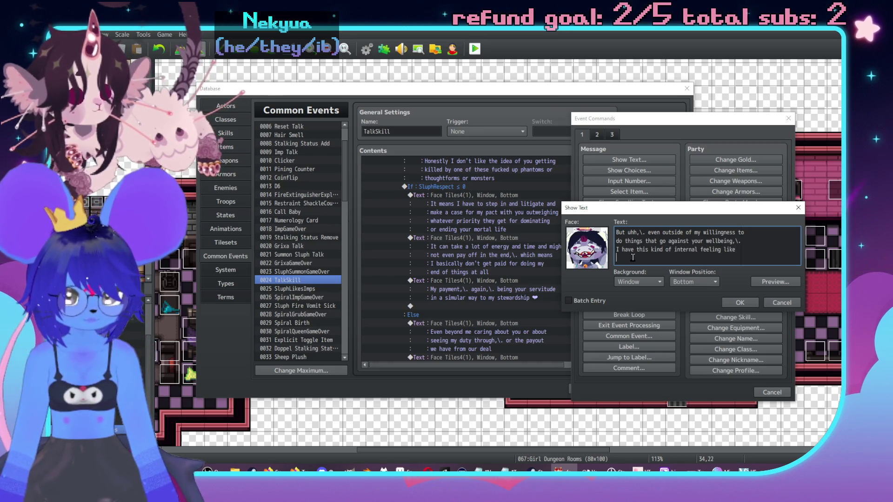
key(Return)
text(it'll be better than if something el)
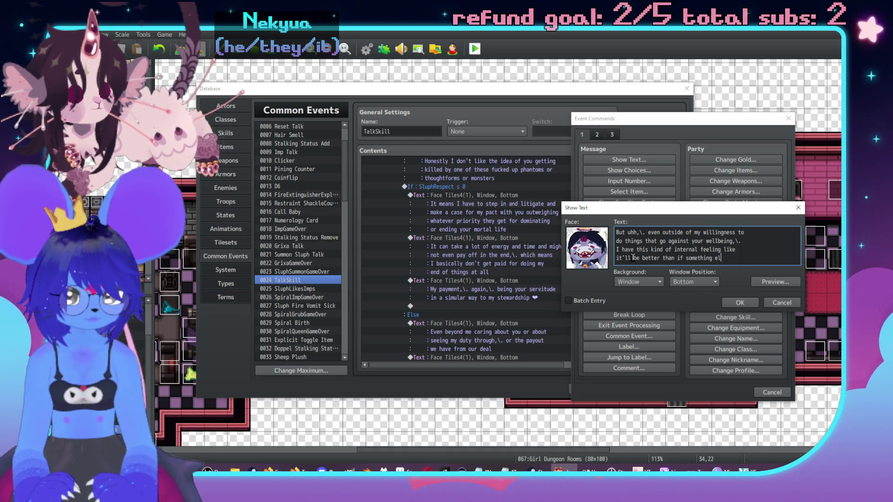
text(se did)
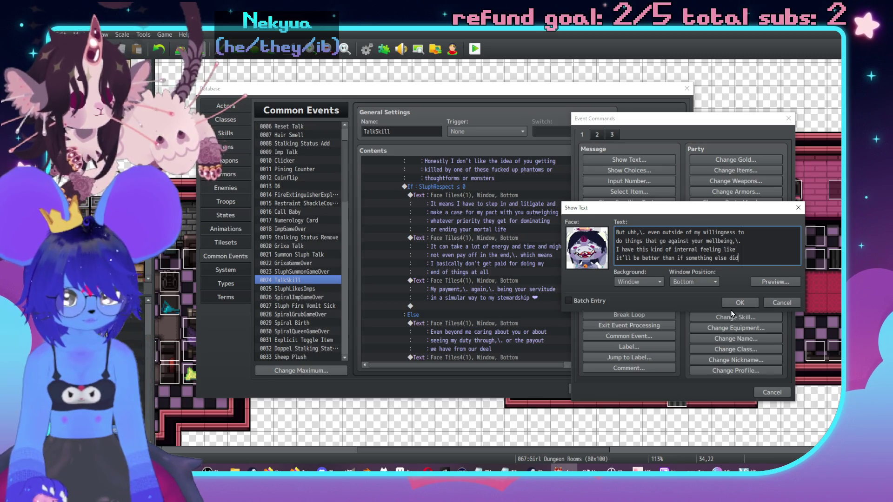
click(729, 303)
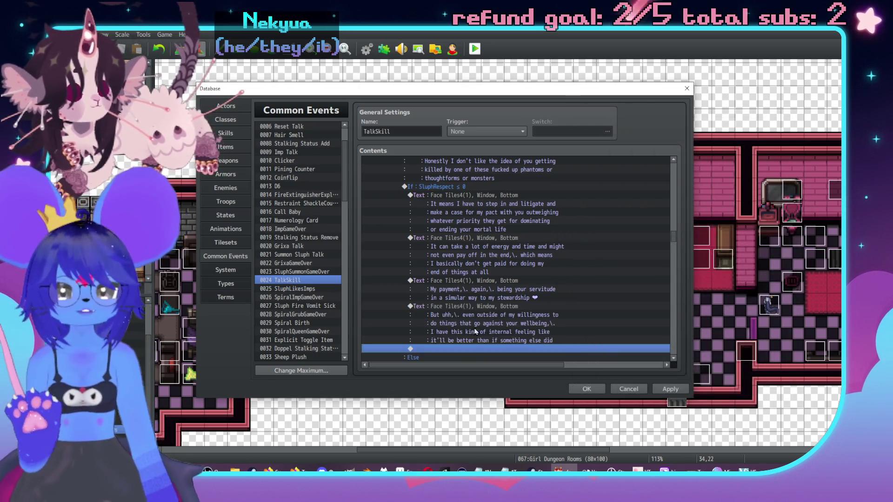
Start a purple-character portrait message beginning 'It's kind of funny how we have this double'.
double_click(462, 300)
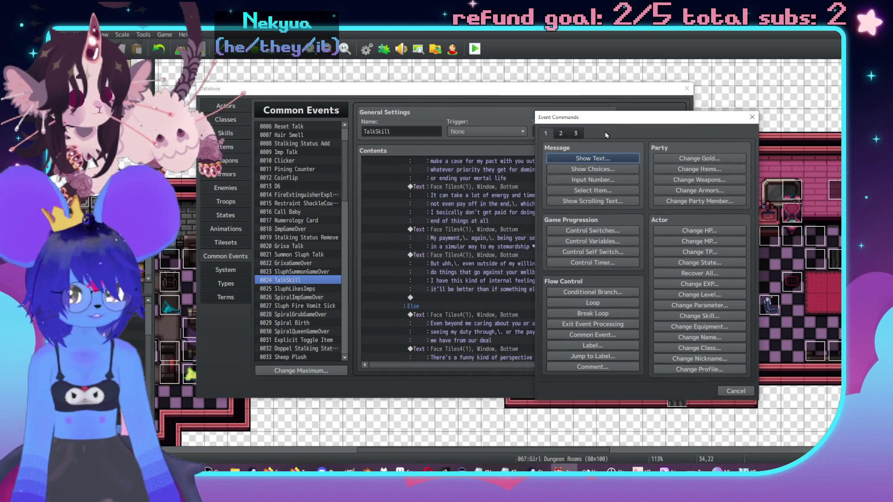
click(604, 160)
double_click(551, 247)
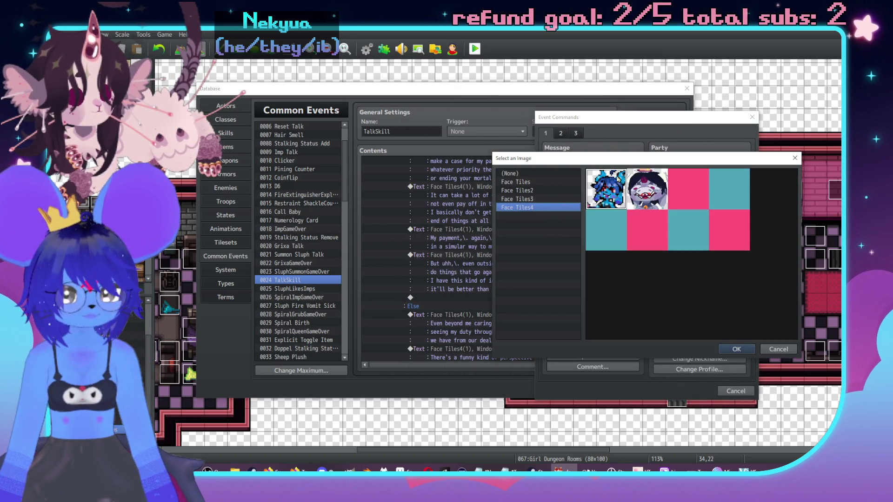
double_click(633, 228)
text(It's k)
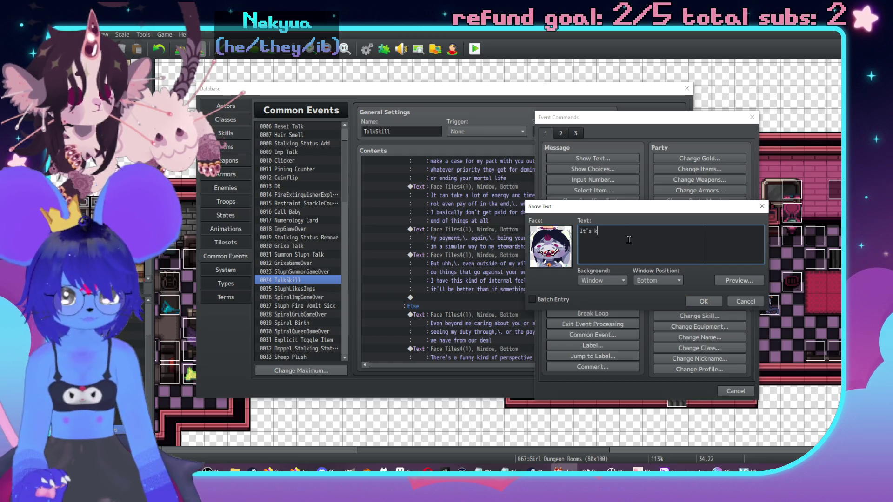
text(ind of funnn)
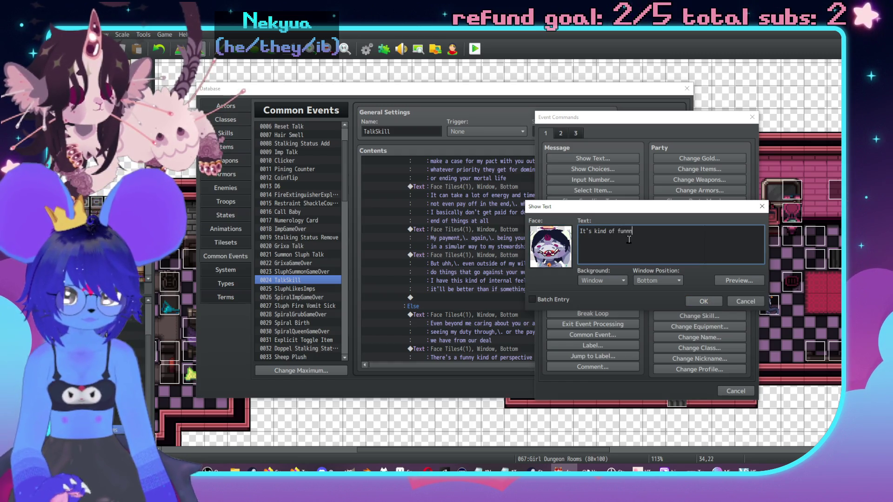
key(BackSpace)
key(BackSpace)
key(BackSpace)
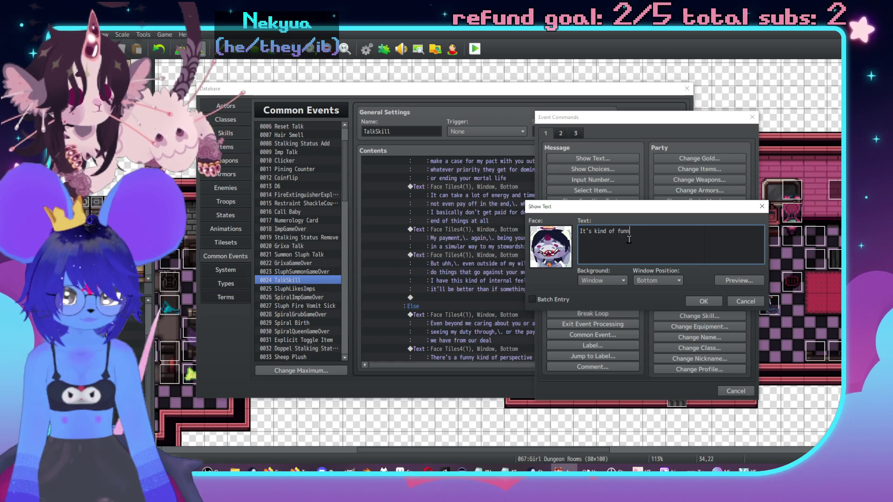
text(ny how we have this double)
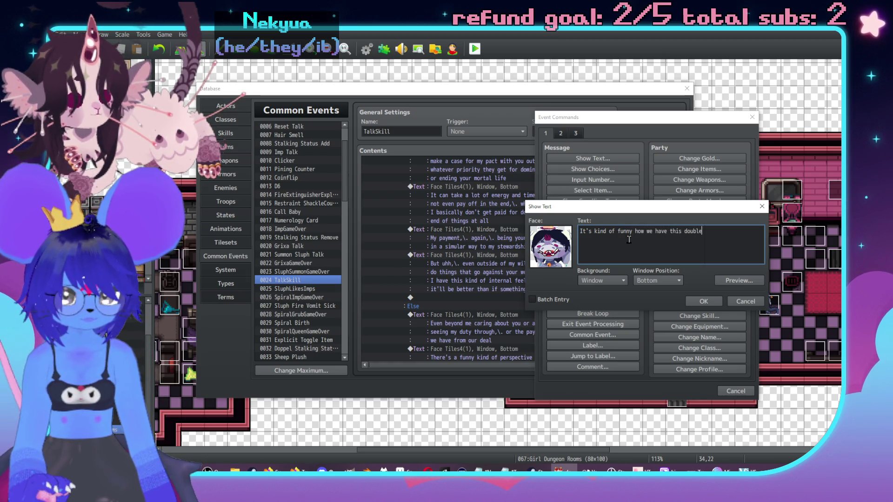
Add the remaining lines ending 'it's something "good" or "bad" we're doing' and insert the message.
key(Return)
text(sta)
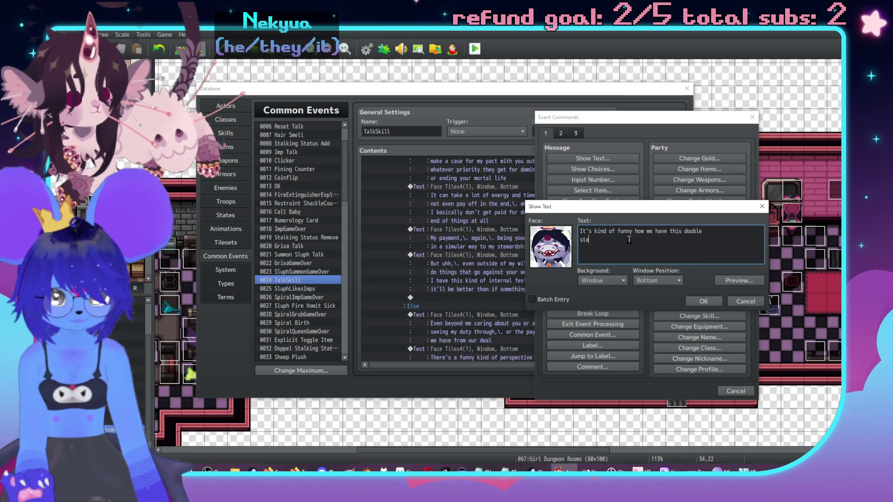
text(en )
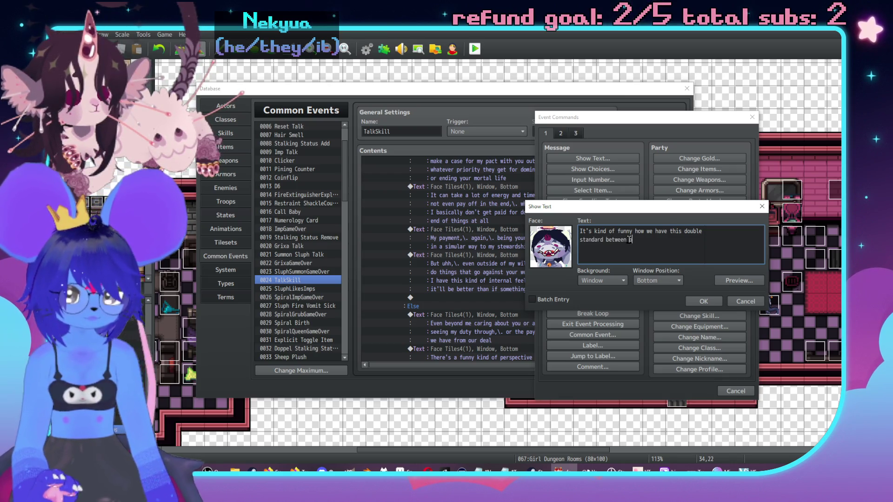
text(ons andoth)
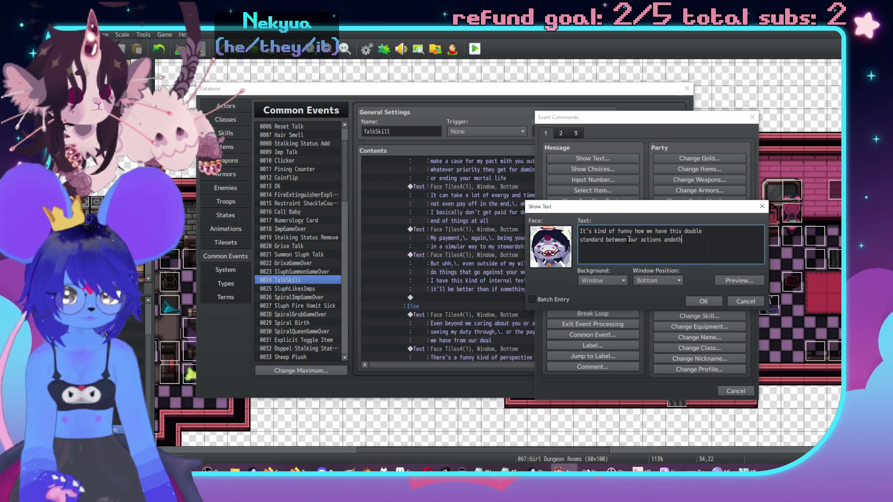
key(BackSpace)
key(BackSpace)
key(BackSpace)
text( others')
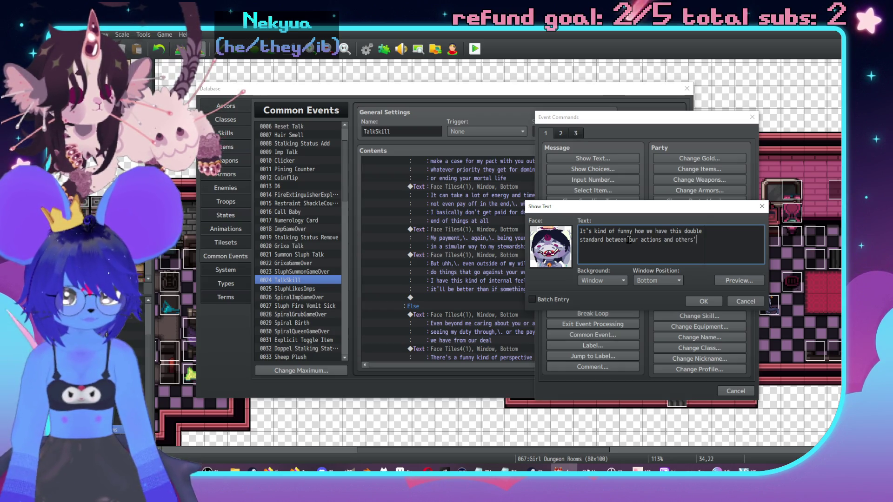
text( whether)
key(Return)
text(it)
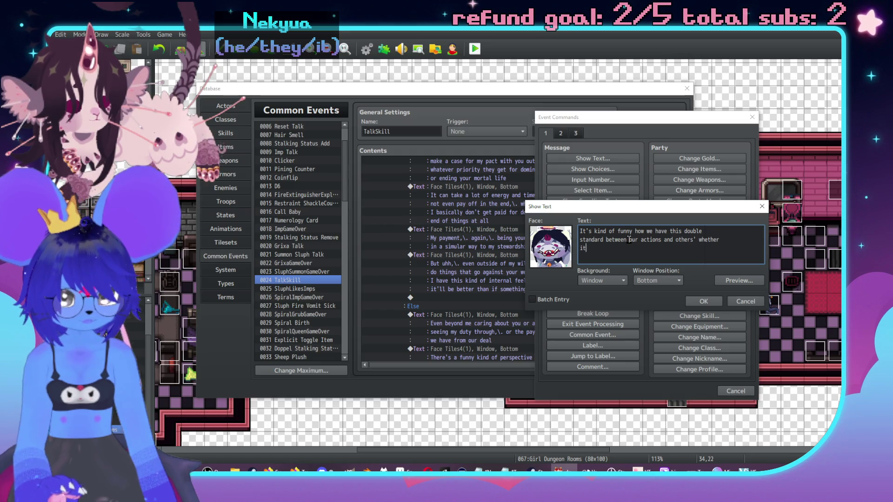
text('s something)
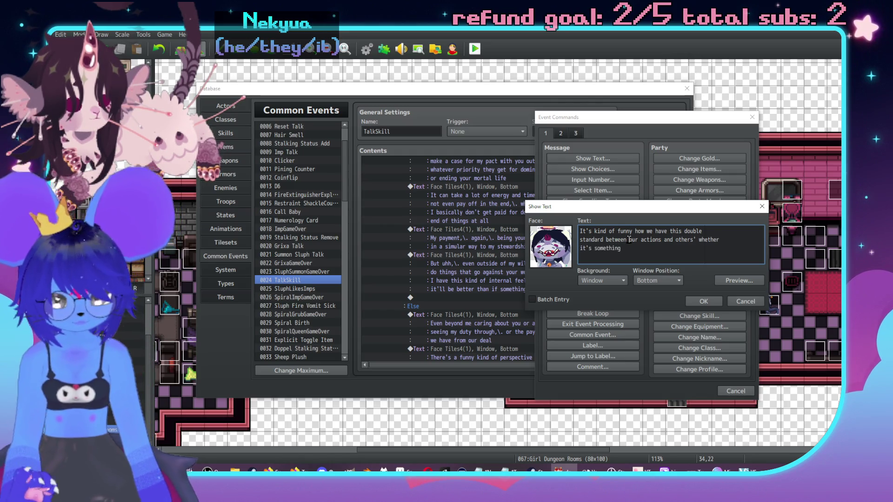
text( "good" or "na)
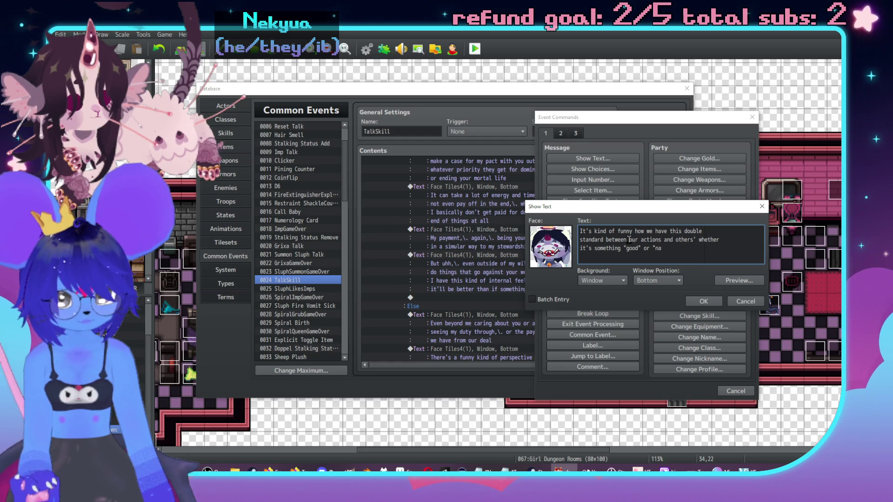
key(BackSpace)
key(BackSpace)
text(bad" we're doing)
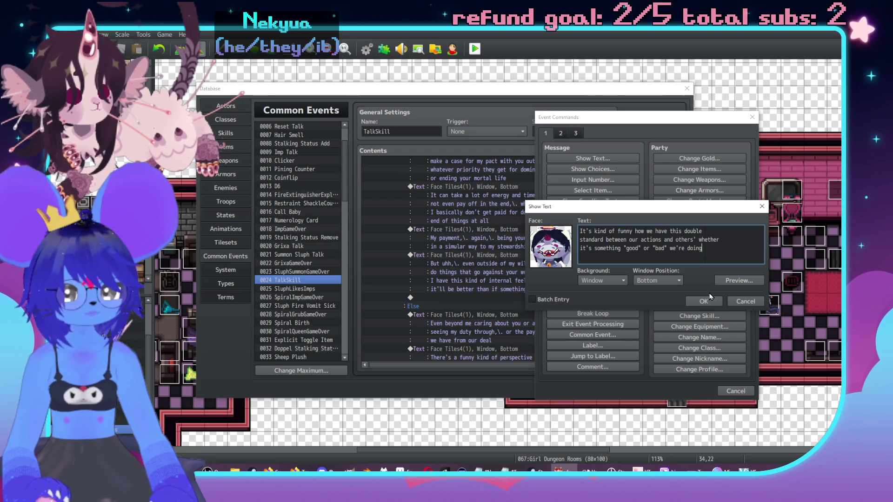
click(704, 302)
double_click(503, 331)
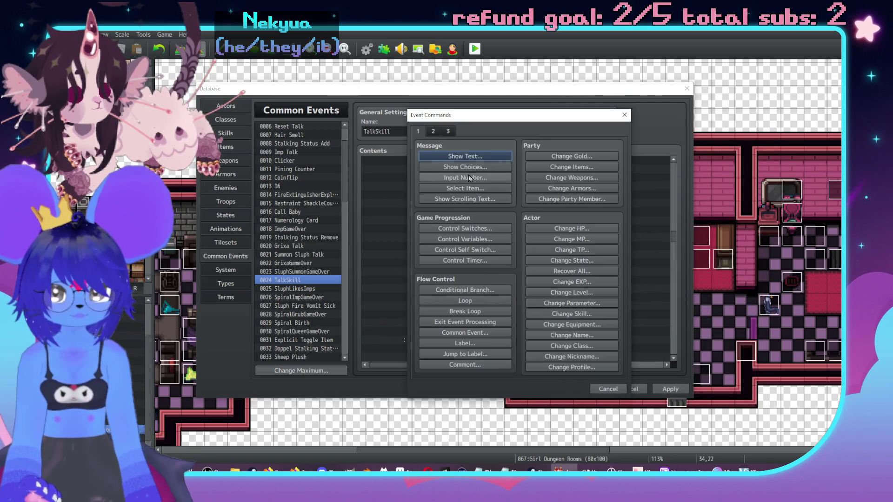
Start a message with the purple Face Tiles4 portrait and type the first line, 'Is it from someone…'.
click(465, 157)
double_click(437, 232)
click(416, 196)
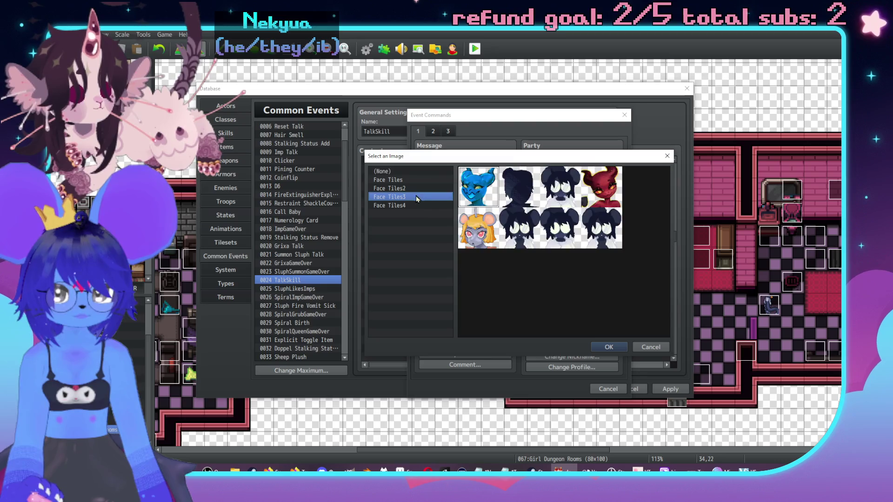
click(416, 205)
double_click(507, 198)
text(Is ut all that dif)
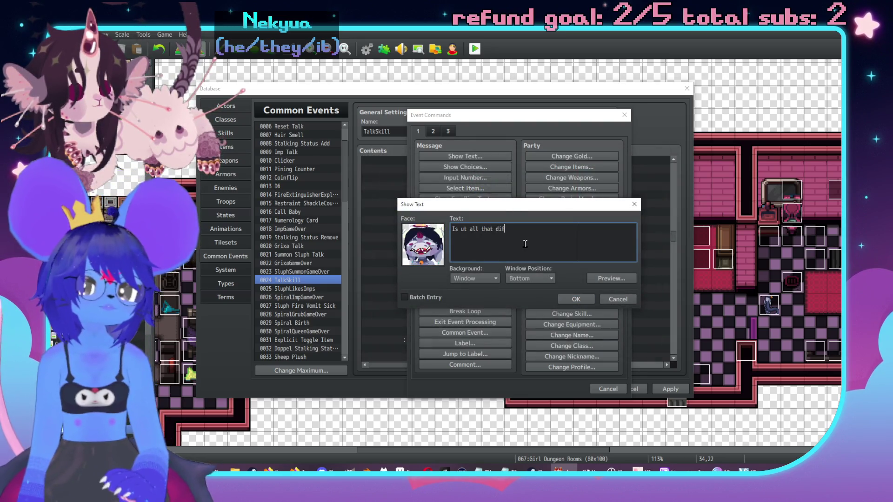
key(ctrl+Left)
key(ctrl+Left)
key(ctrl+Left)
key(Left)
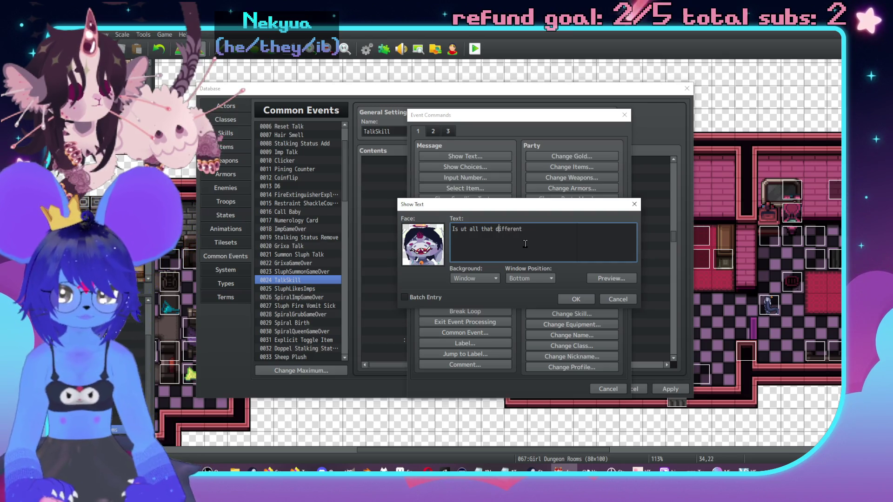
key(BackSpace)
key(BackSpace)
text(it)
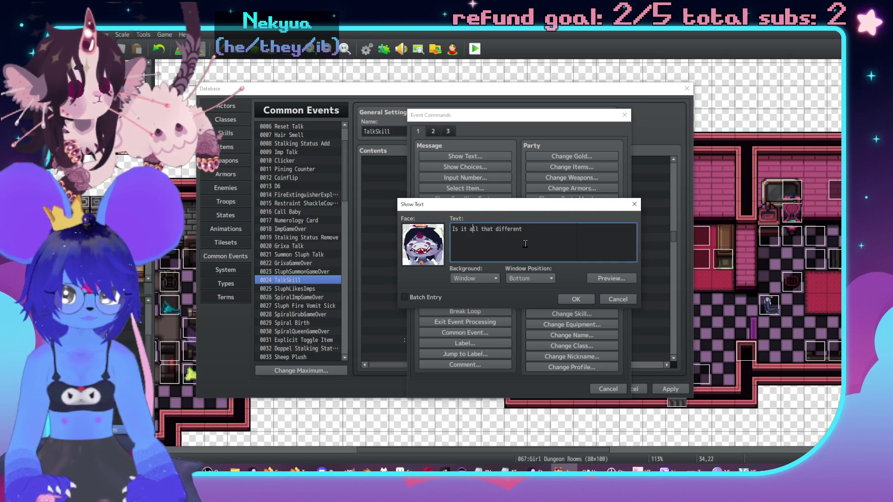
key(End)
text(from som)
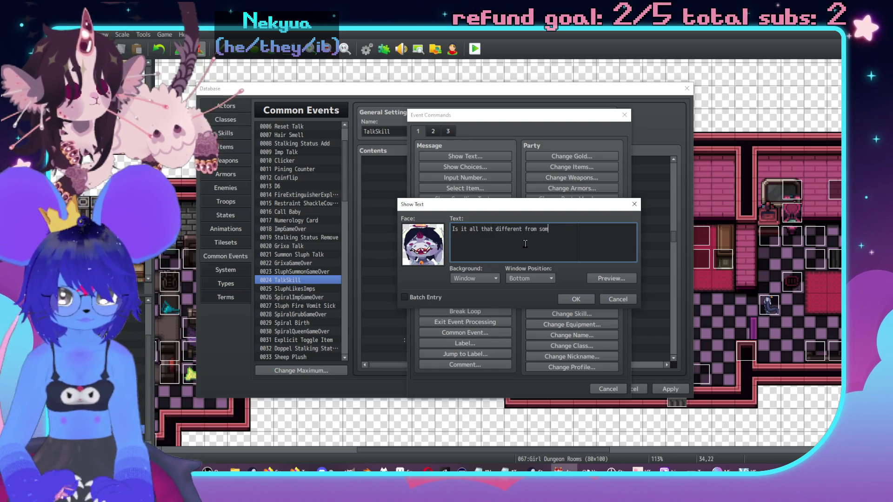
text(eone sh)
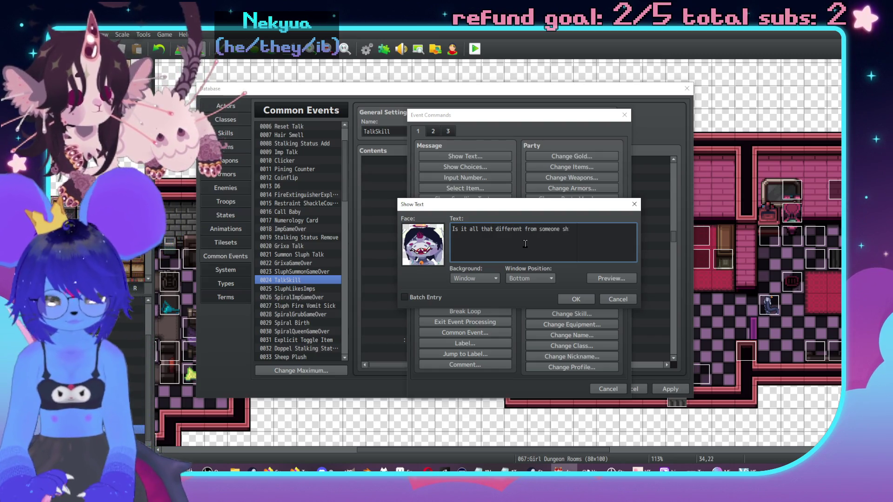
text(itting)
Add the remaining lines ending 'someone who thinks they're worse catches the strays?' and confirm.
key(Return)
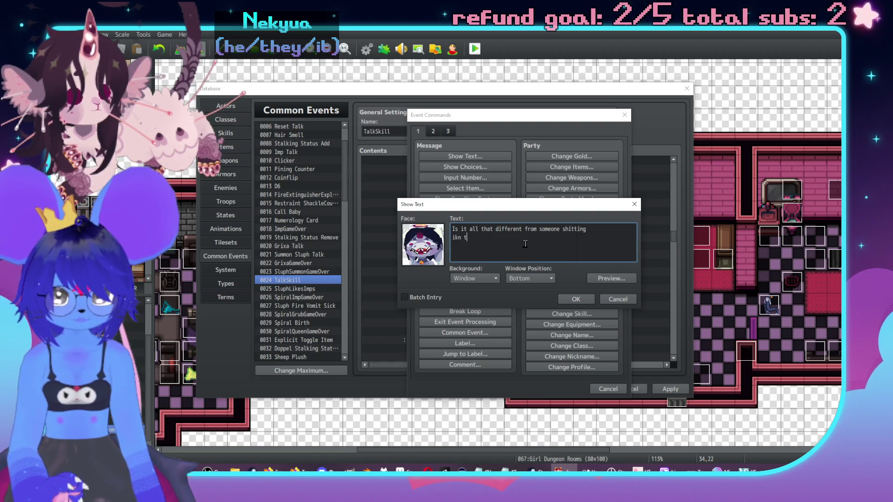
text(on)
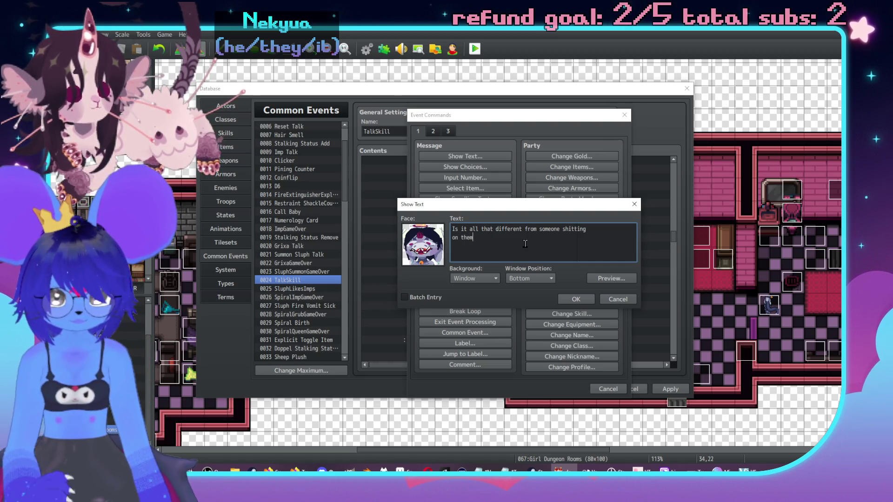
text( for)
key(BackSpace)
key(BackSpace)
key(BackSpace)
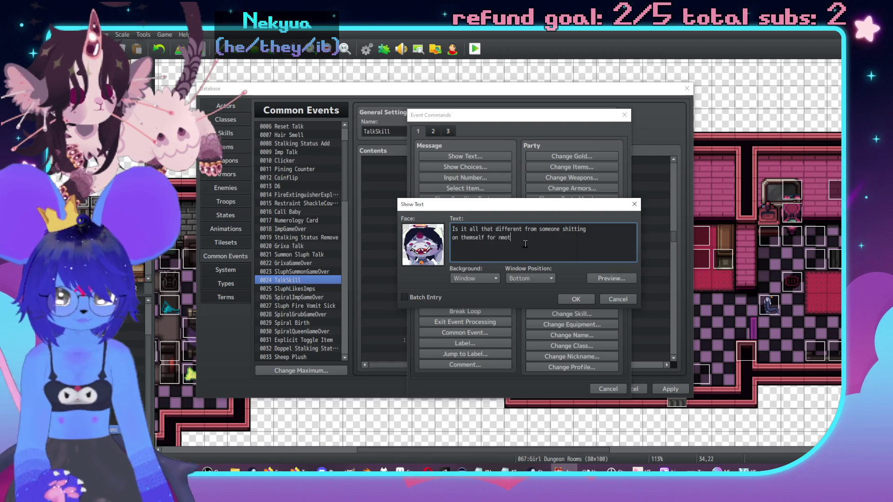
text(eing foo)
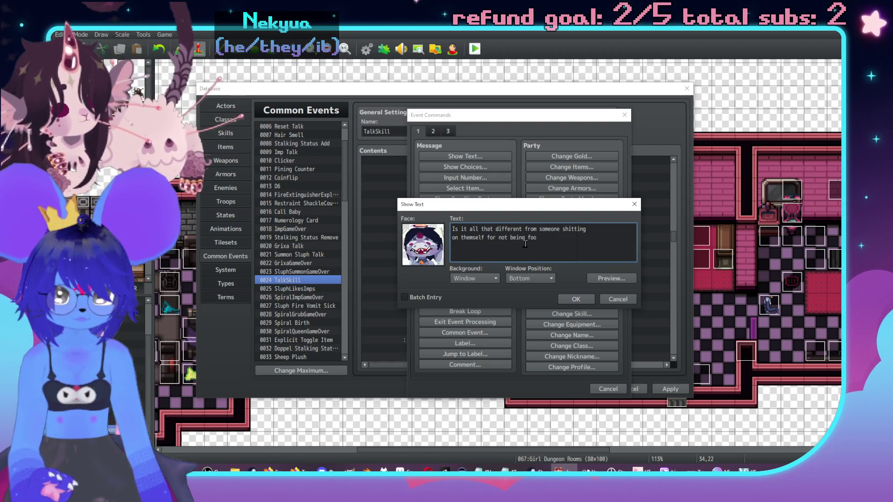
text(ough while)
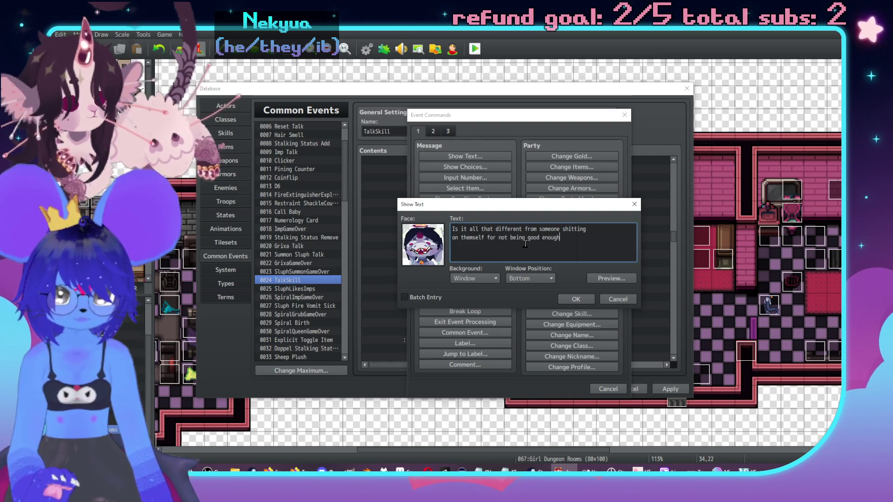
key(Return)
text(someone who )
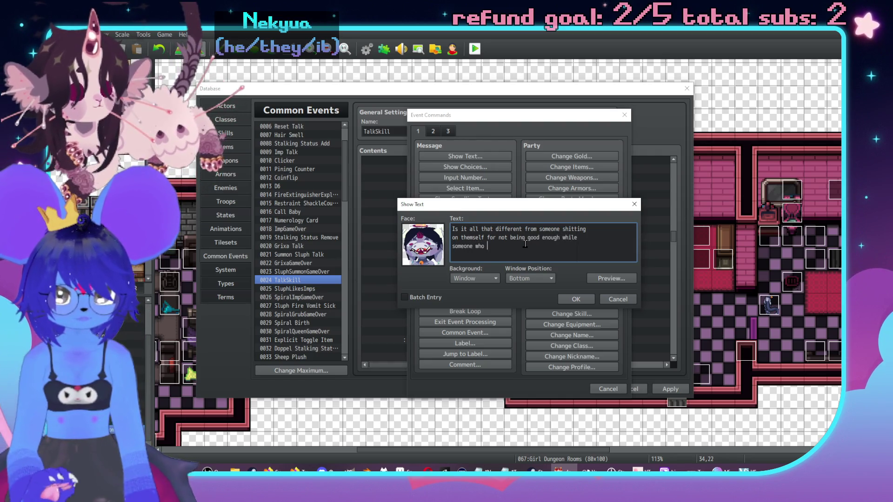
text(thinks they're wor)
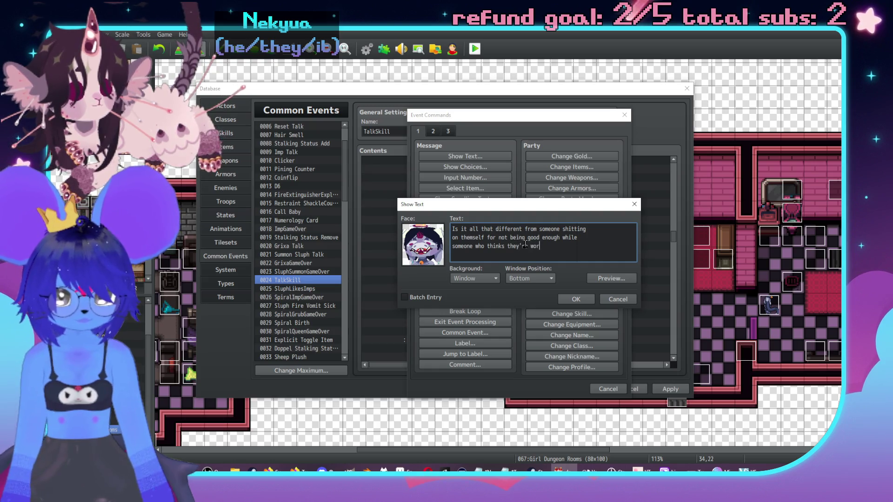
text(se catches the)
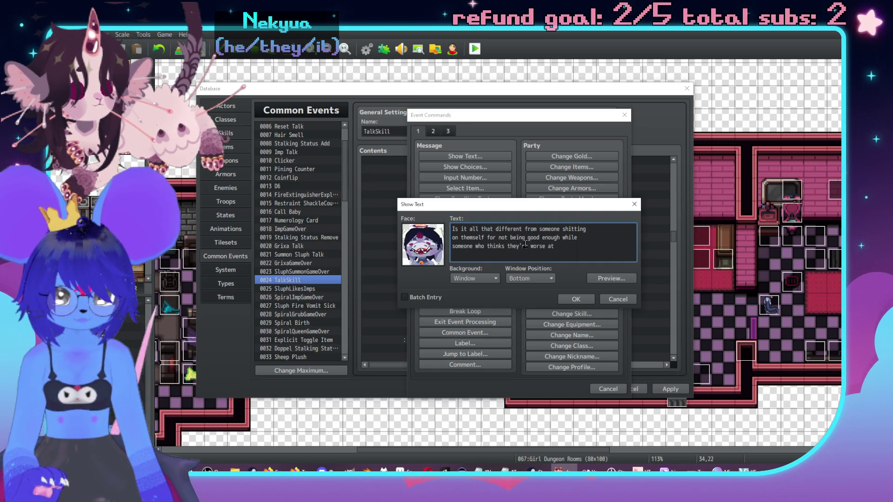
key(Return)
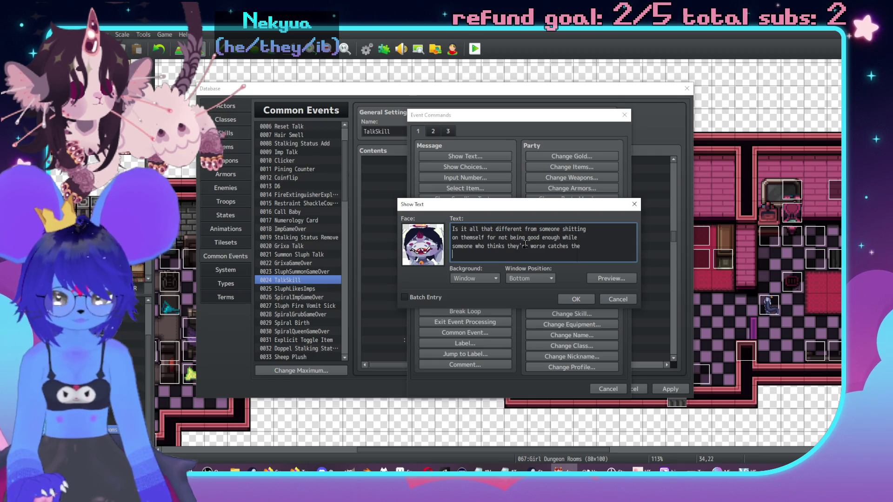
text(ays)
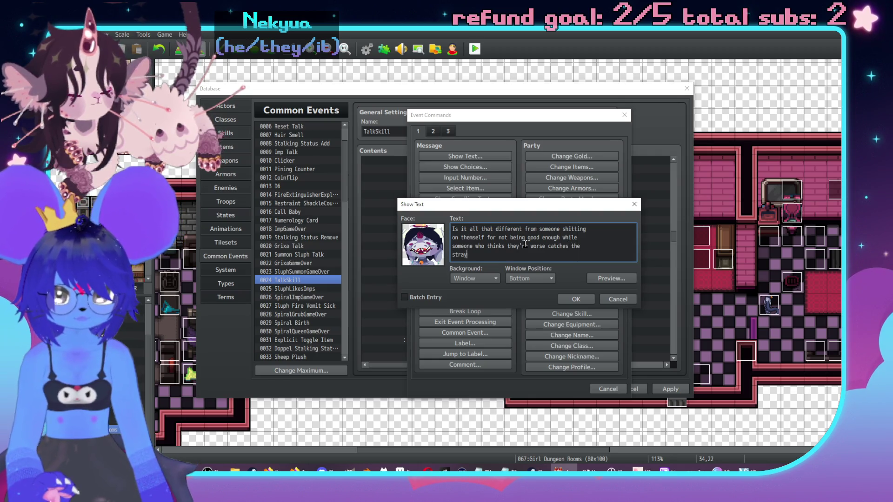
key(BackSpace)
key(BackSpace)
key(BackSpace)
text(strays?)
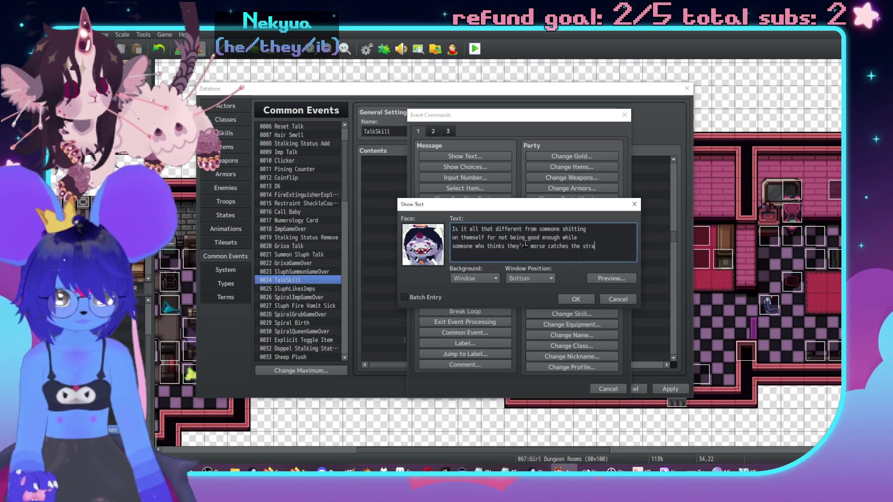
click(582, 298)
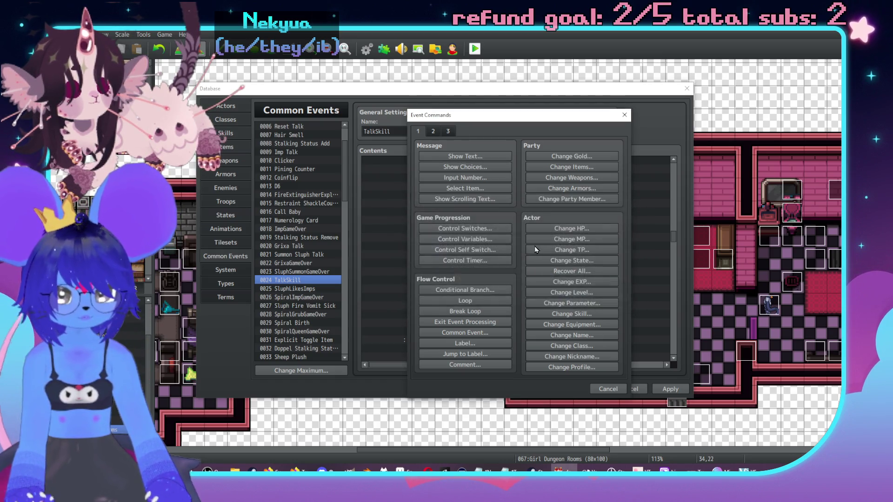
Insert a Show Text command on the empty line using the second Face Tiles4 portrait.
double_click(507, 315)
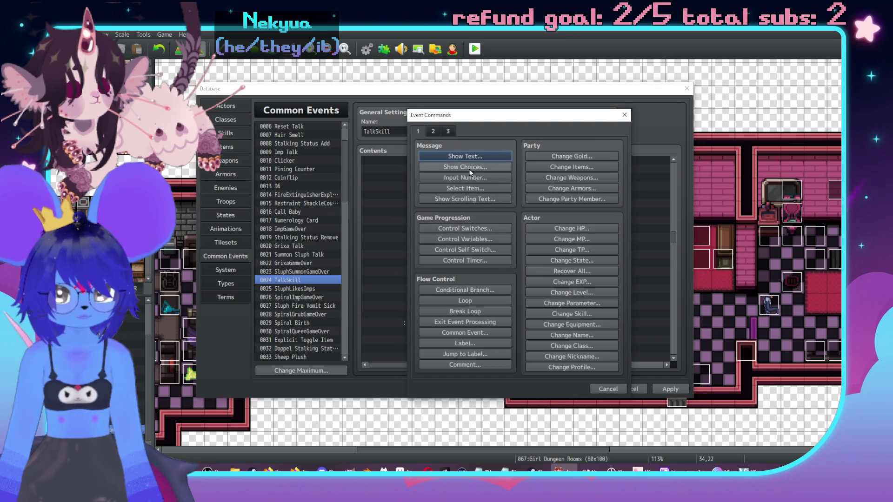
click(466, 168)
double_click(421, 239)
click(411, 205)
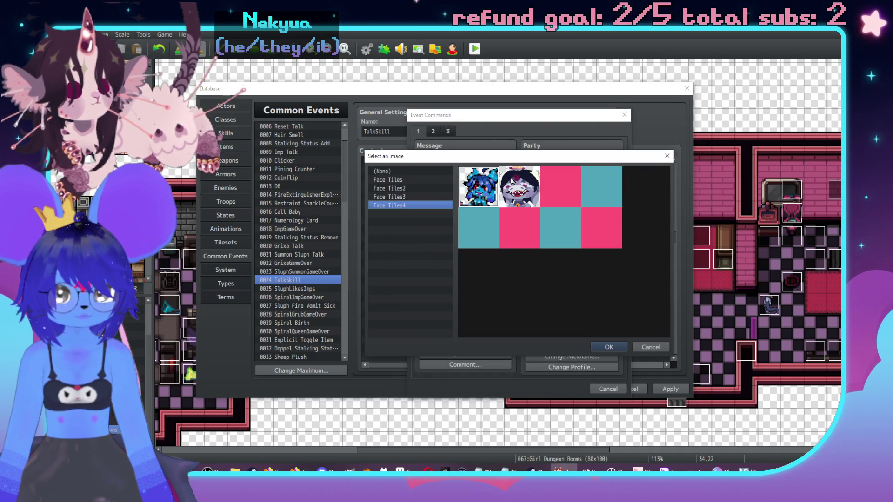
double_click(516, 186)
Type the 'Probably, I guess' dialogue ending 'like a little pet,\. u\.hu\.hue' and confirm.
text(obably,)
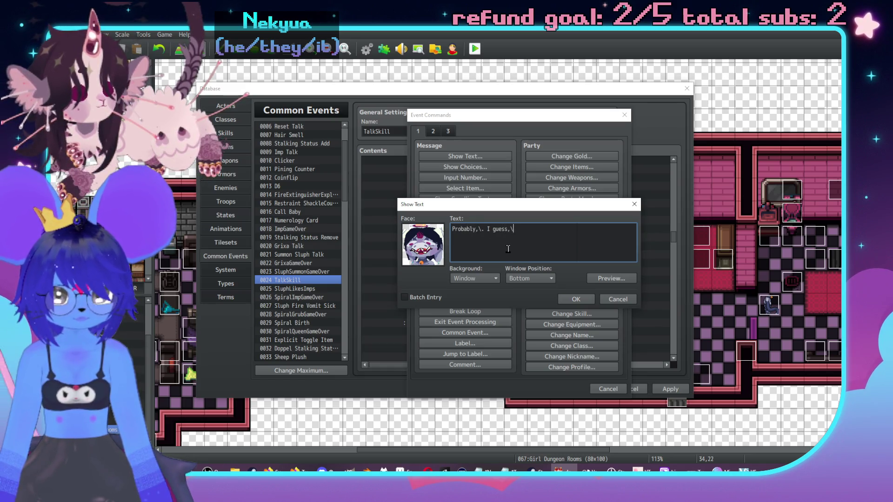
text( I'm gtalk)
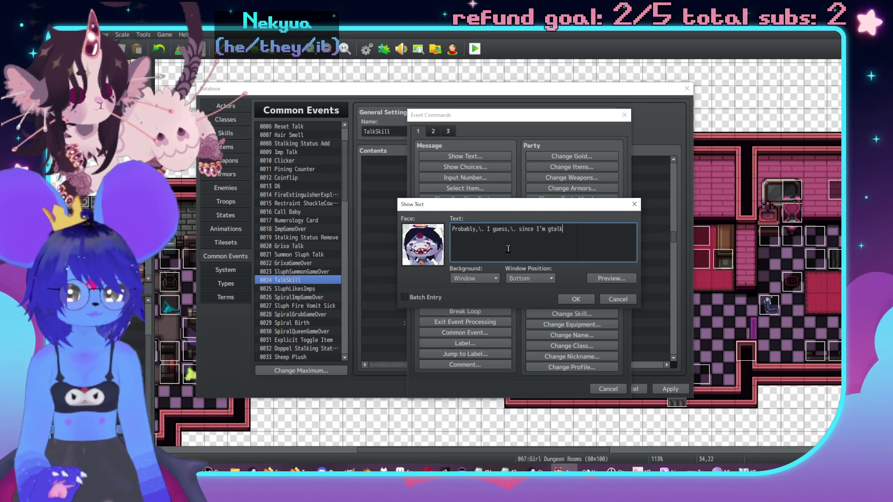
key(BackSpace)
key(BackSpace)
text(talking about taking)
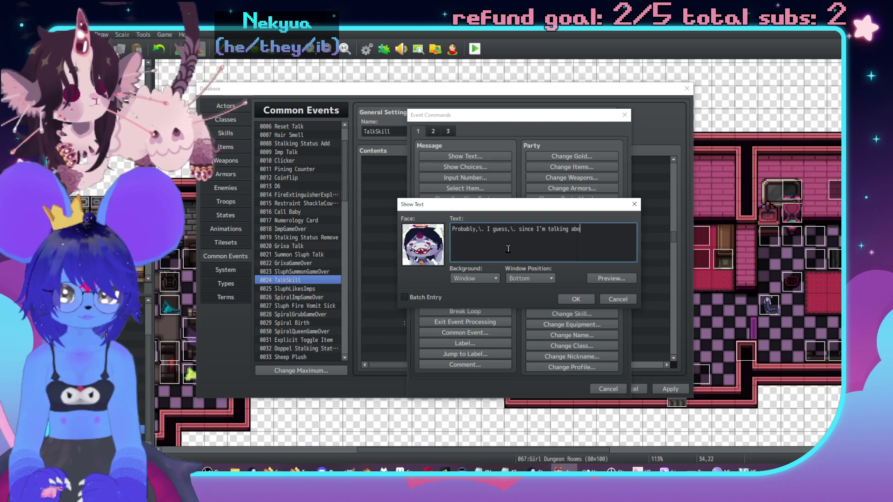
text( your ag)
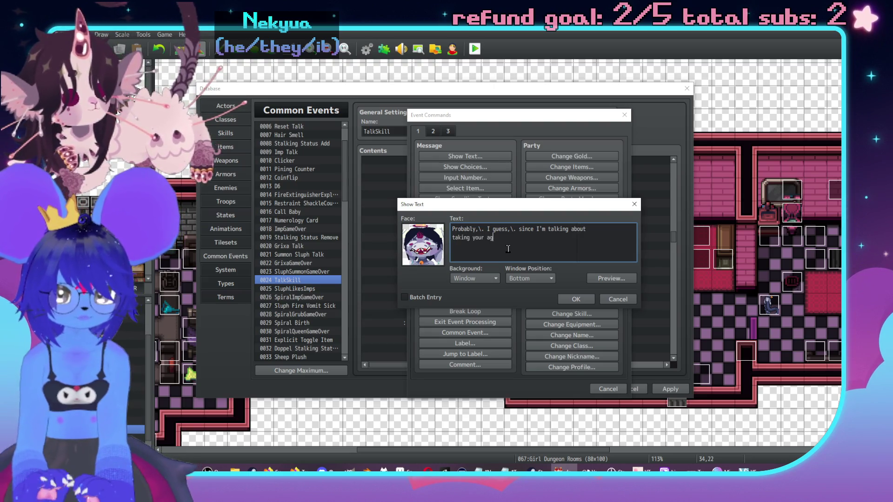
text(ency and probably)
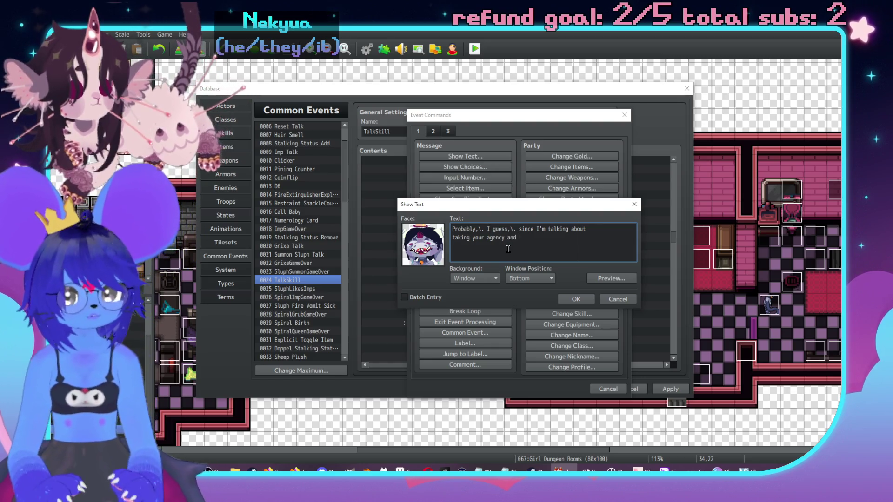
text( kee)
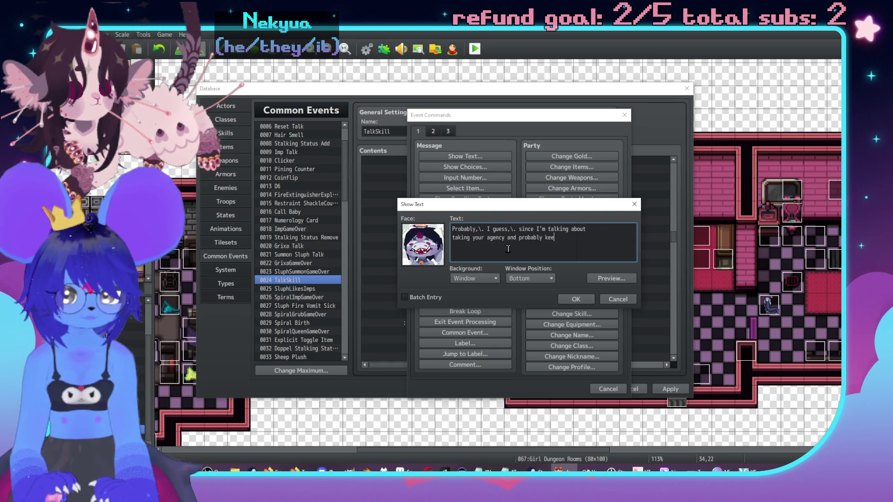
text(ping you like a sexy)
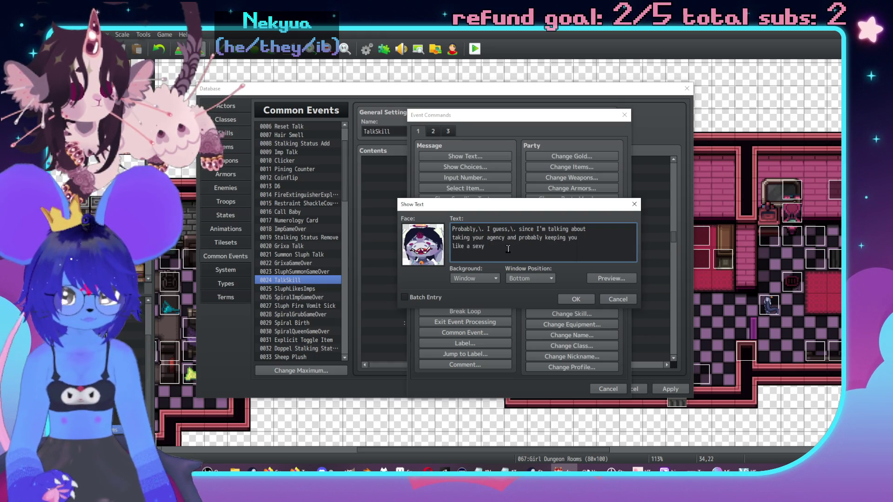
text( little pet)
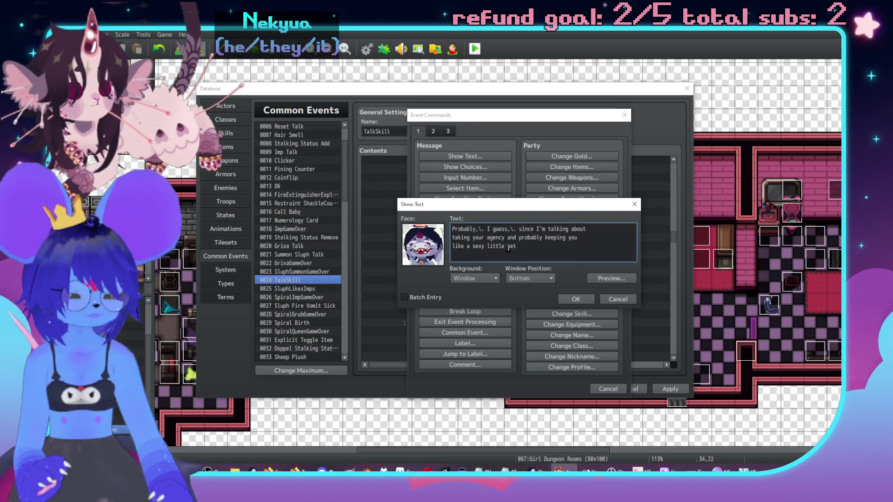
text(,\. u)
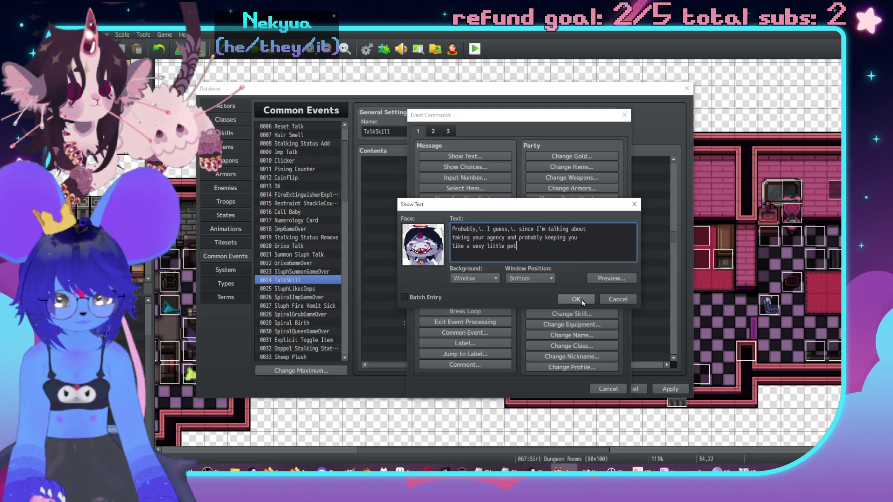
text(\.hu\.hur)
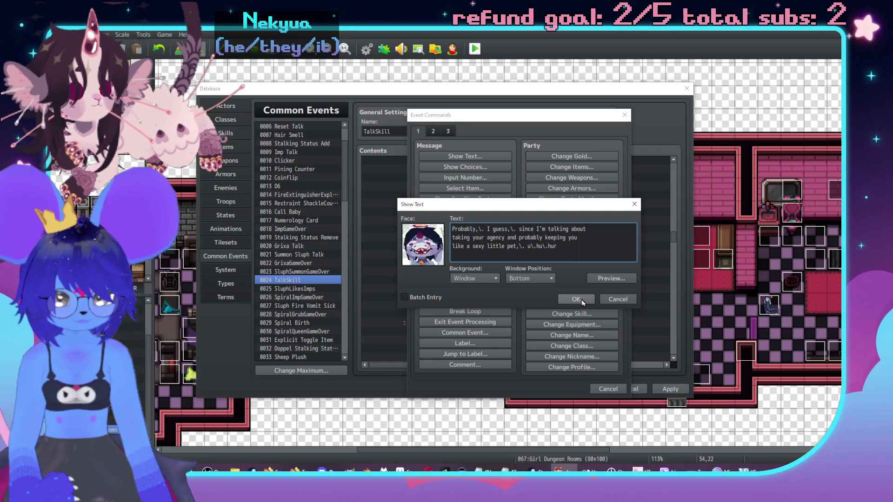
key(BackSpace)
text(e)
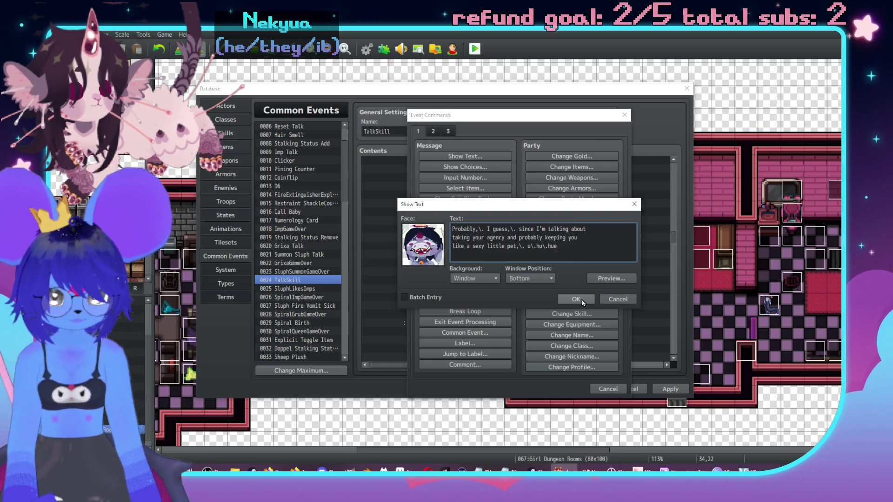
click(581, 299)
scroll(543, 293, down, 2)
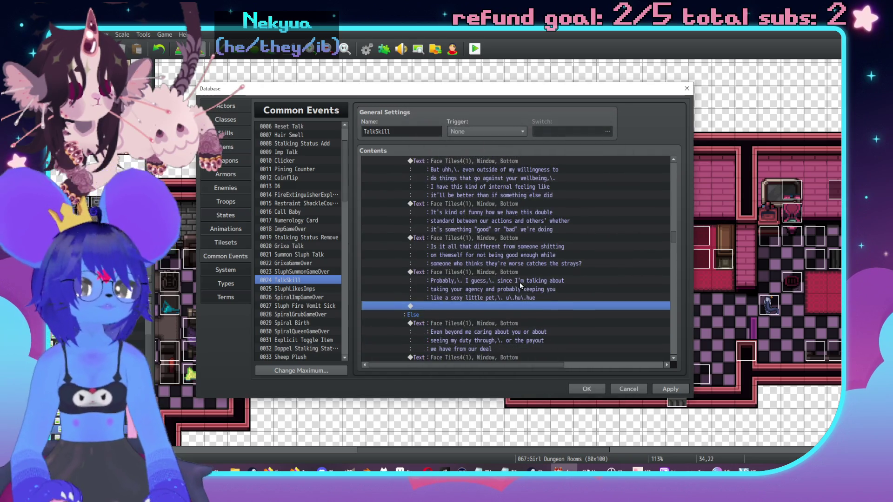
key(Return)
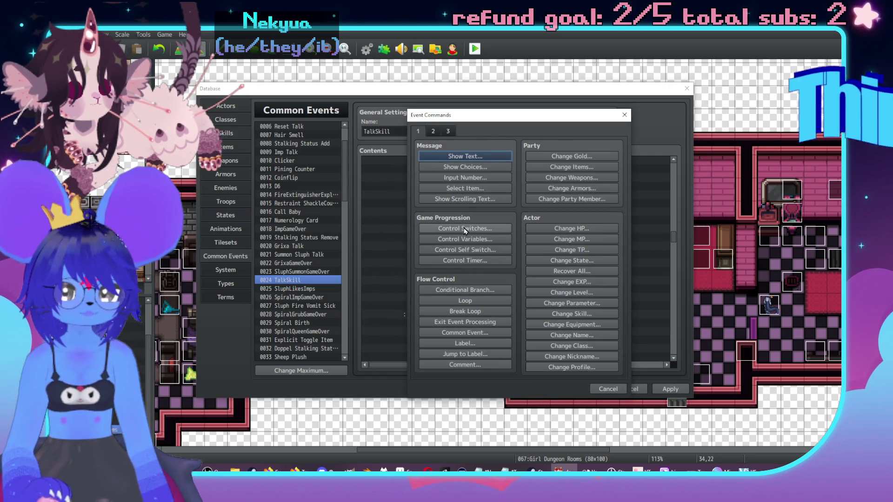
click(486, 289)
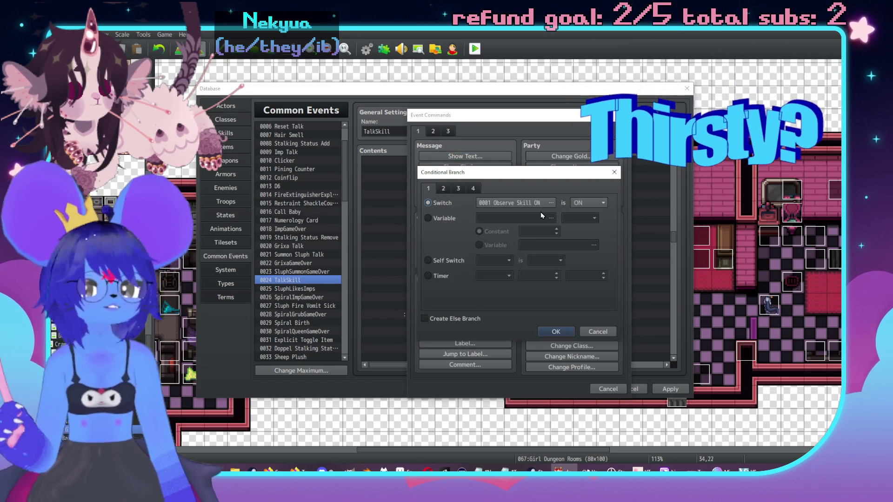
click(523, 205)
scroll(488, 188, up, 2)
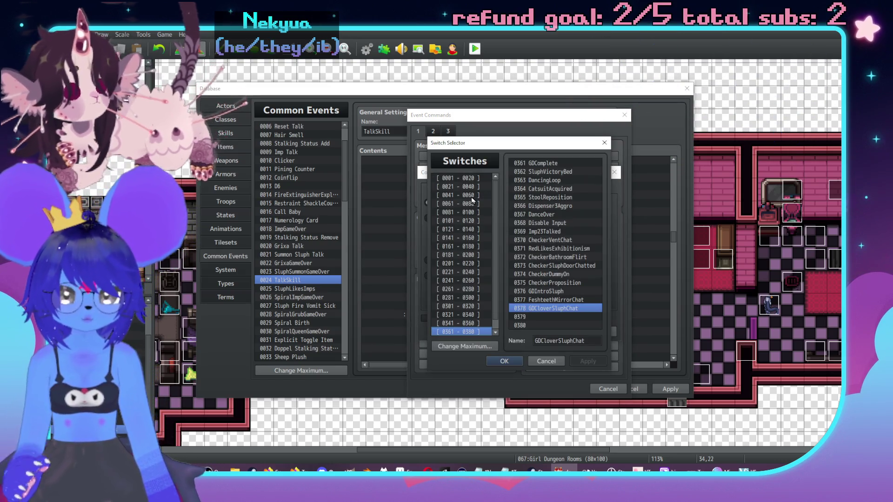
click(463, 185)
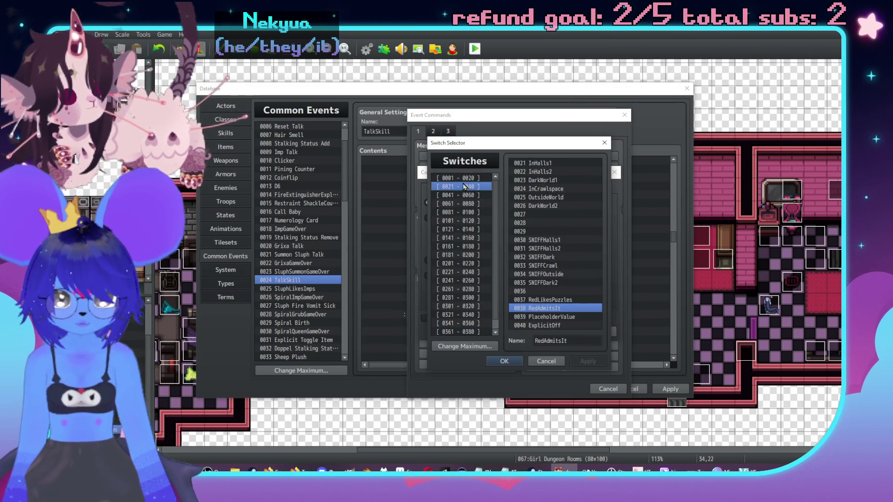
double_click(558, 325)
click(451, 321)
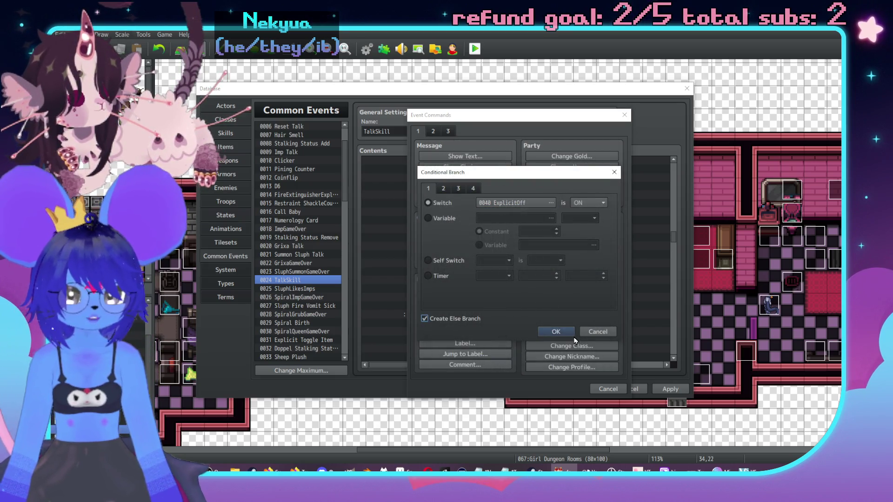
click(556, 332)
click(477, 319)
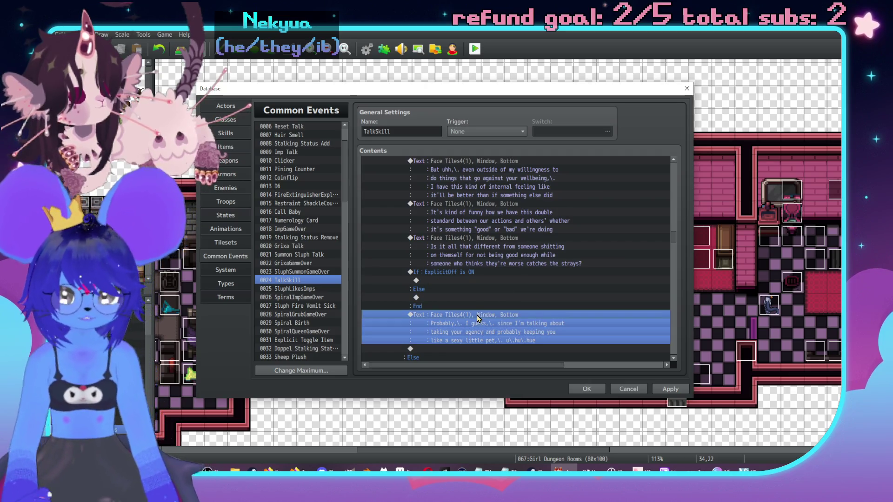
key(ctrl+x)
click(455, 298)
key(ctrl+v)
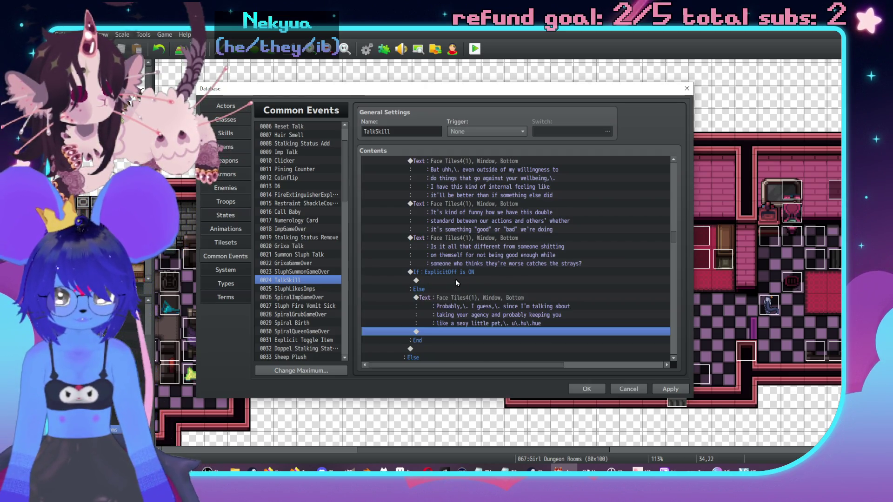
click(456, 280)
key(ctrl+v)
double_click(467, 282)
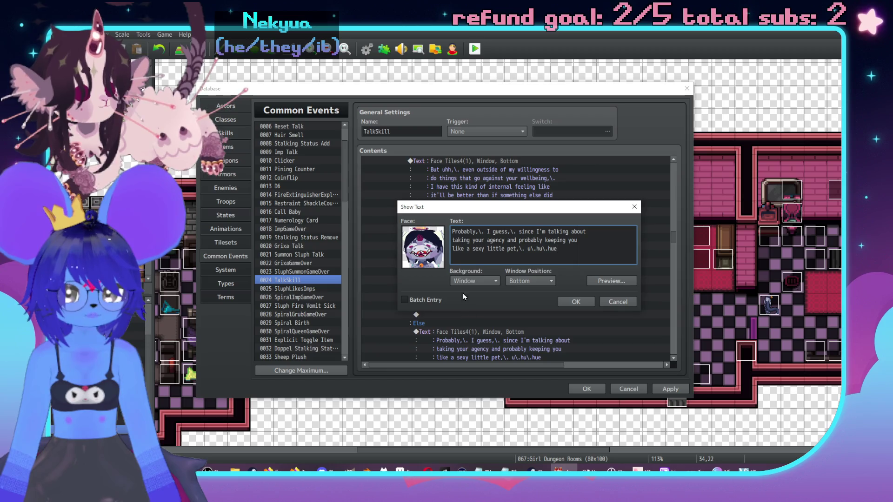
click(484, 248)
key(BackSpace)
key(BackSpace)
text(xy)
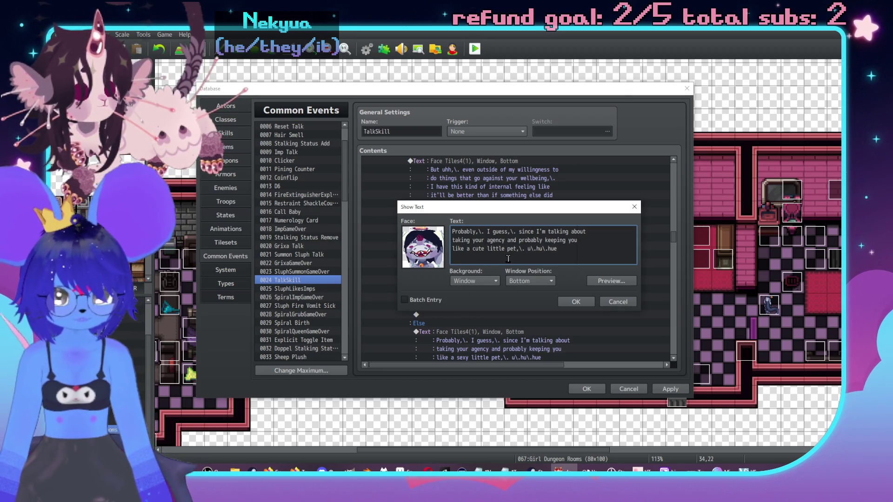
click(576, 302)
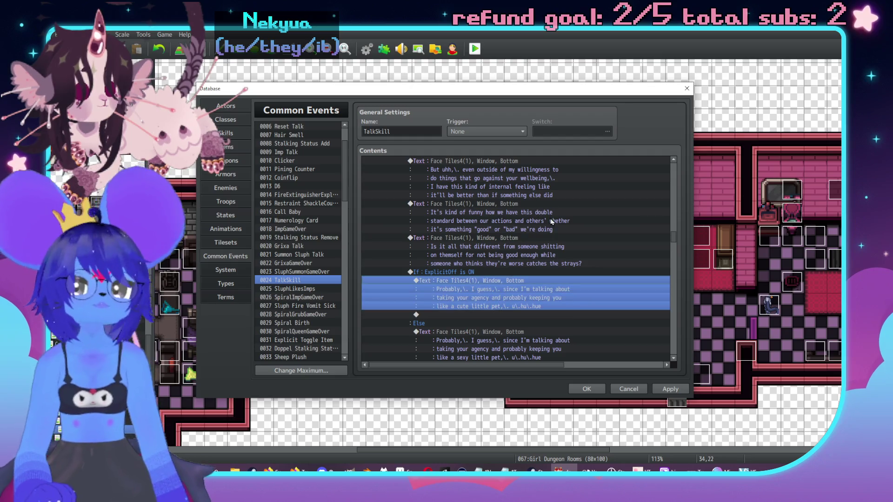
scroll(543, 189, up, 8)
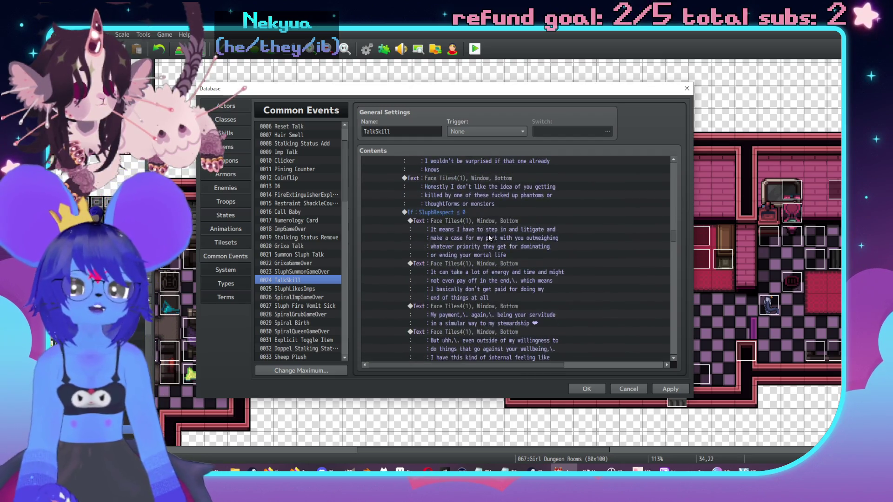
scroll(471, 247, up, 2)
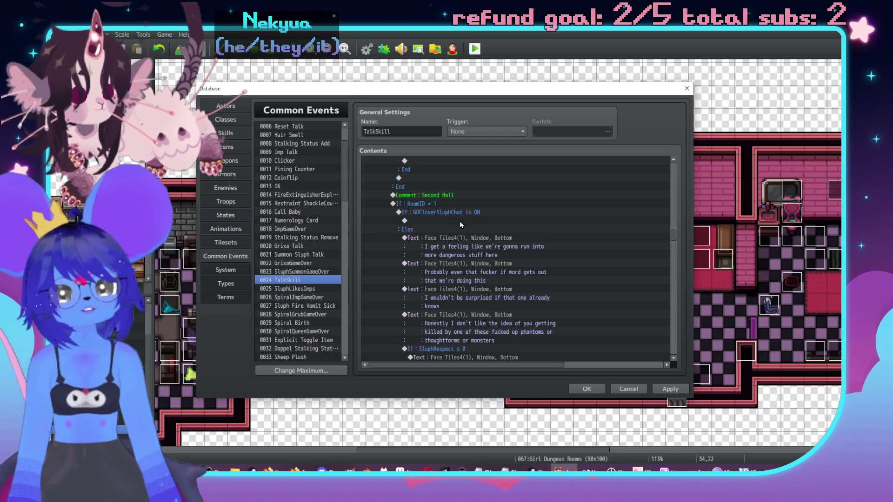
click(461, 221)
scroll(460, 218, down, 7)
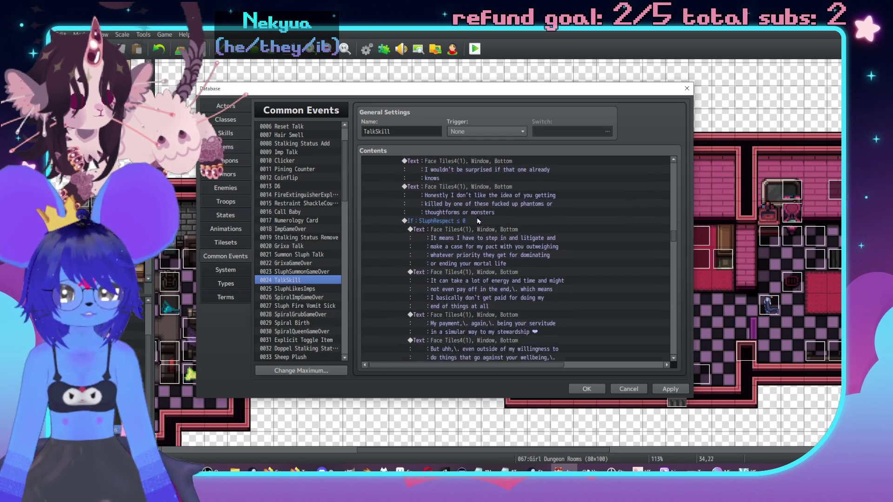
mouse_move(470, 201)
mouse_down()
mouse_move(512, 365)
mouse_move(530, 366)
mouse_up()
scroll(534, 237, down, 10)
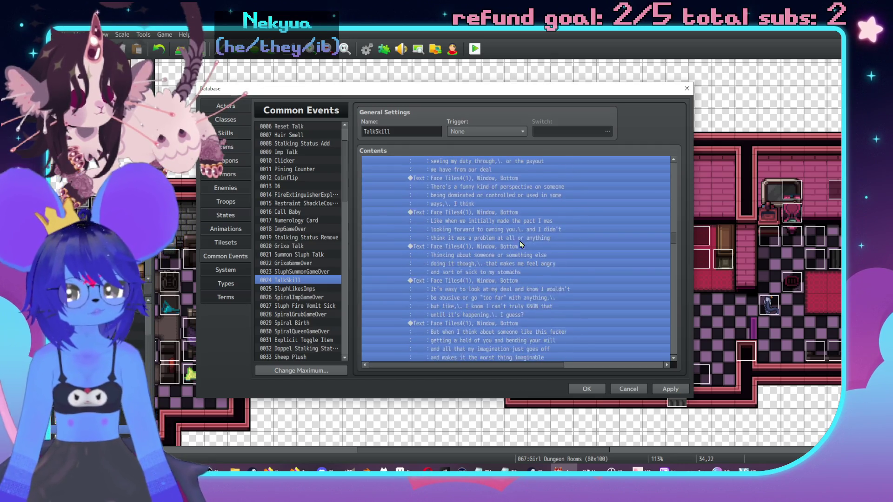
scroll(483, 242, down, 3)
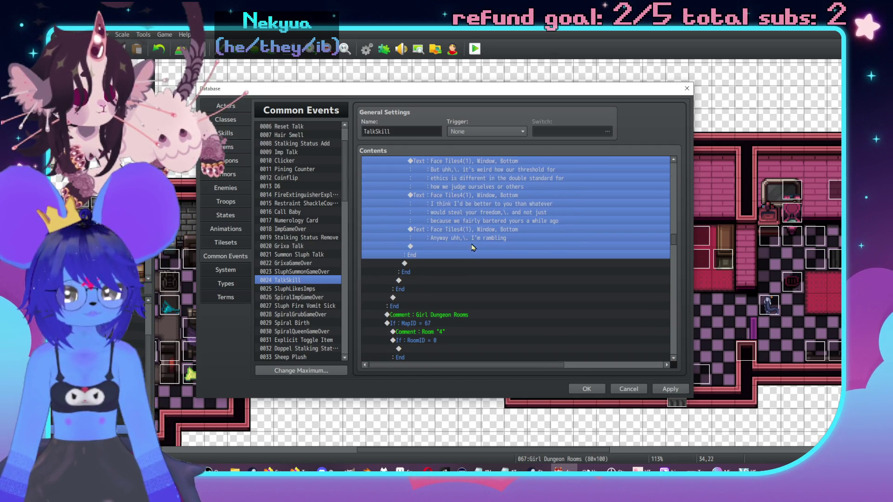
double_click(451, 263)
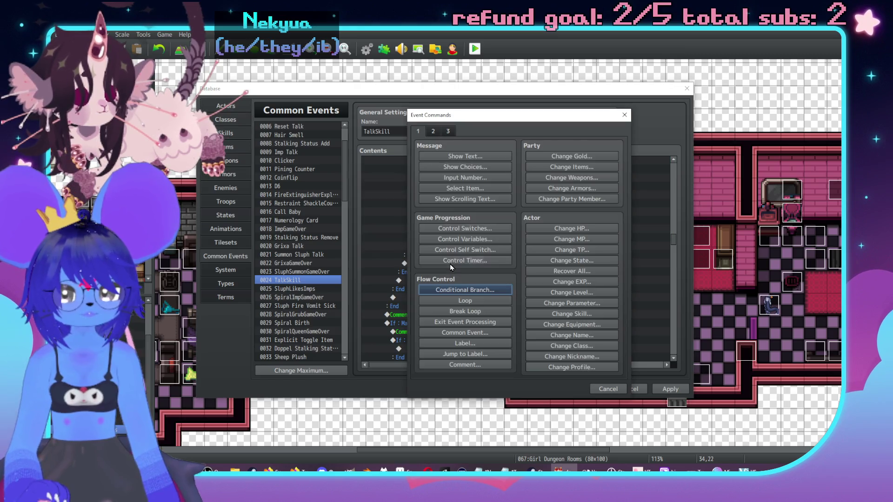
Add a Control Switches command setting switch 0378 GDCloverSluphChat to ON.
click(465, 229)
click(541, 237)
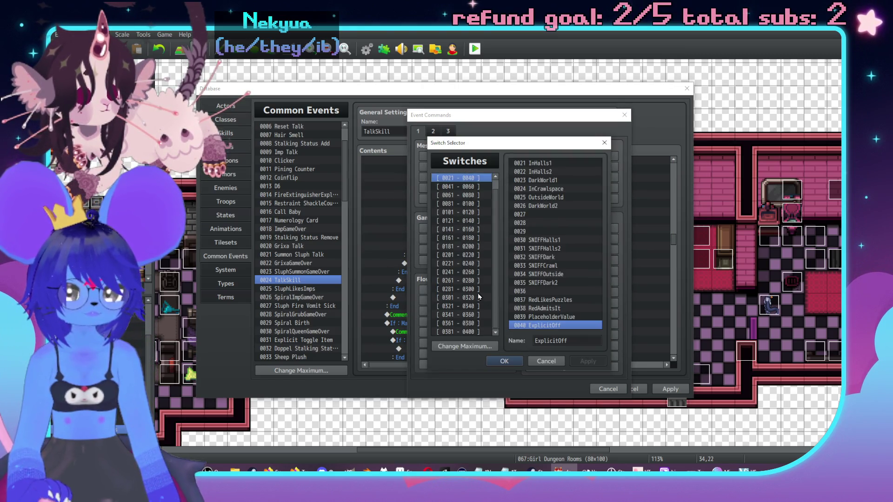
click(467, 323)
double_click(547, 307)
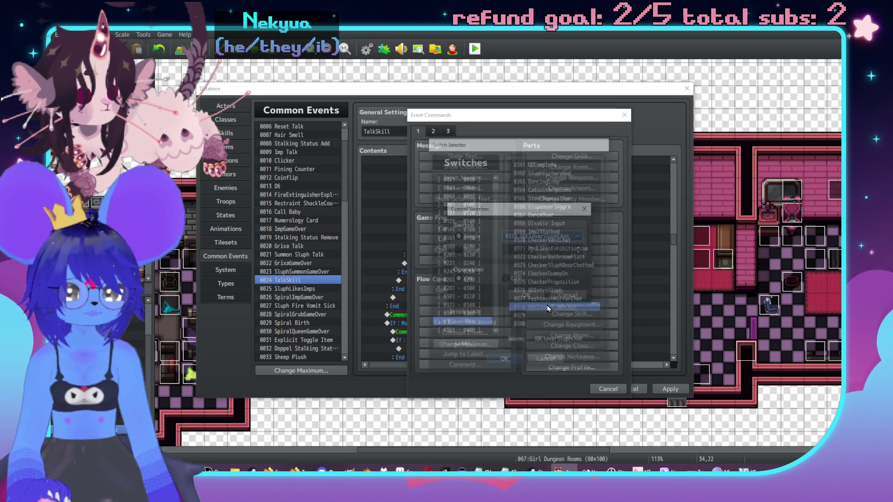
click(515, 296)
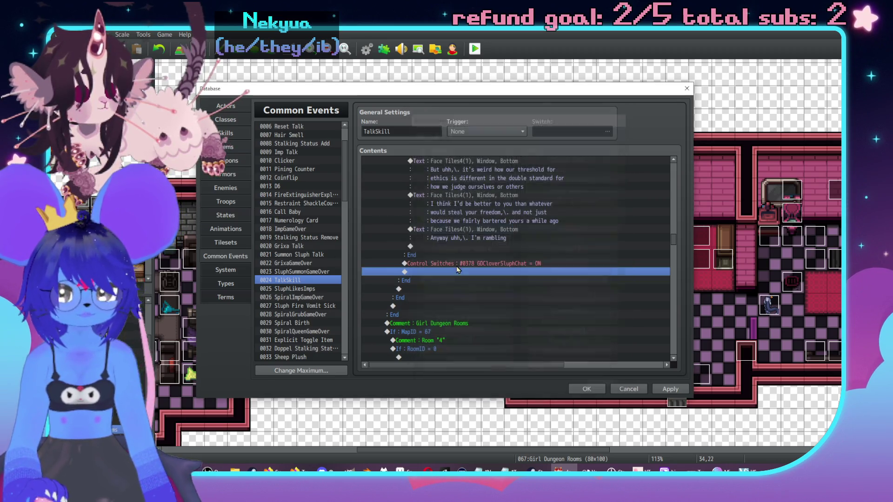
Start a new Show Text command on the empty line inside the GDCloverSluphChat ON branch.
scroll(456, 268, up, 10)
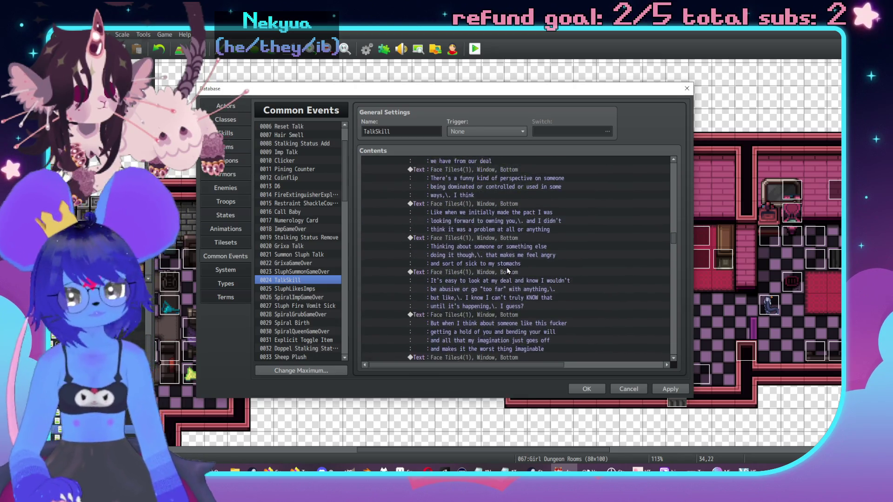
scroll(506, 268, up, 6)
scroll(487, 269, up, 10)
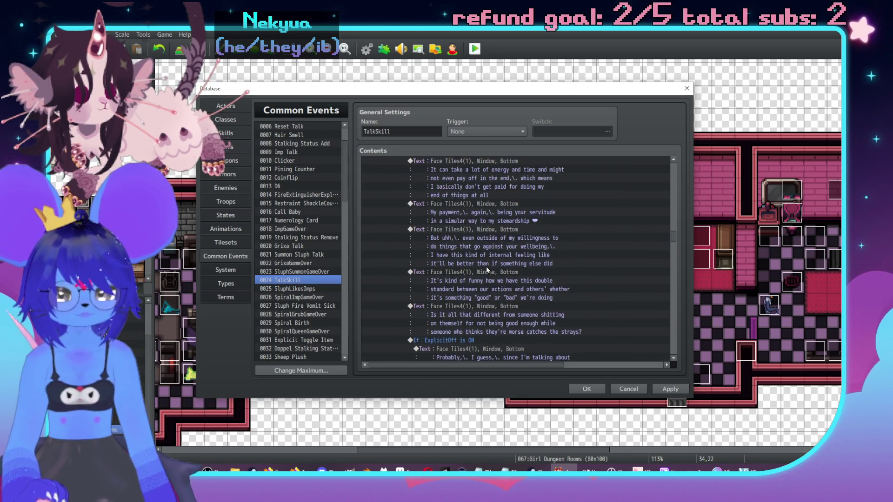
scroll(471, 268, up, 1)
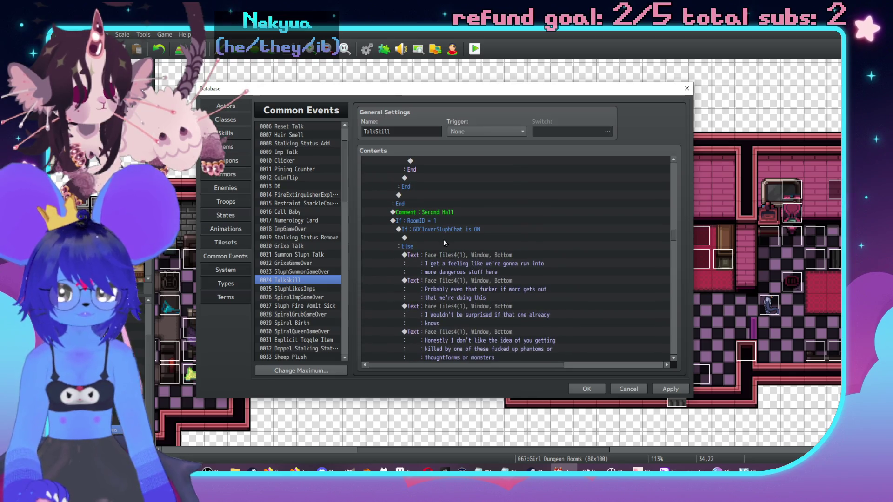
double_click(444, 238)
click(588, 170)
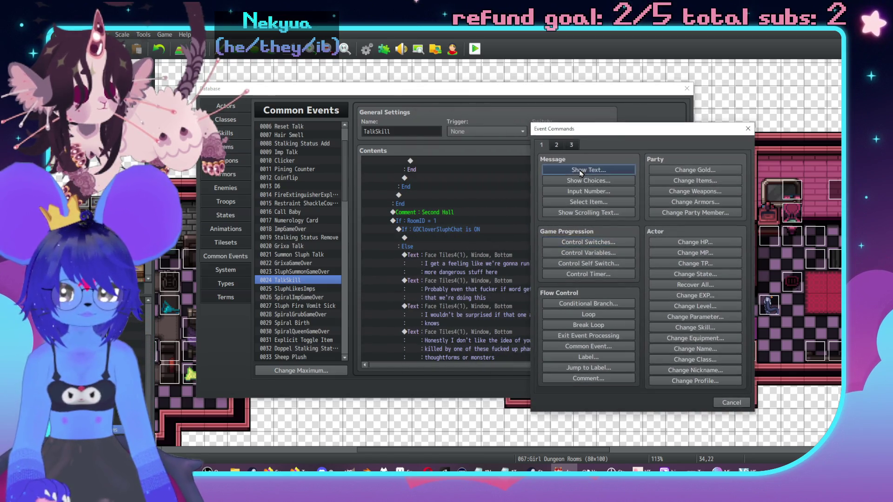
Give the message the second Face Tiles4 portrait and type 'The way out should be down…'.
double_click(554, 257)
click(516, 219)
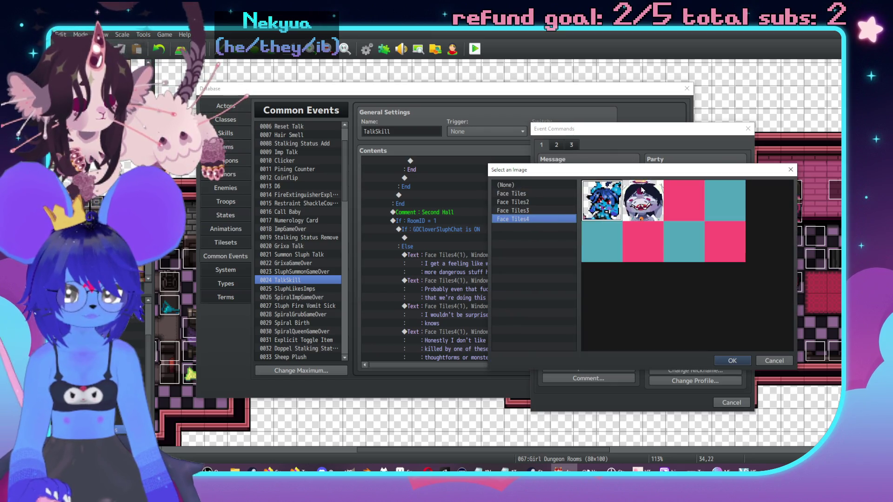
double_click(643, 201)
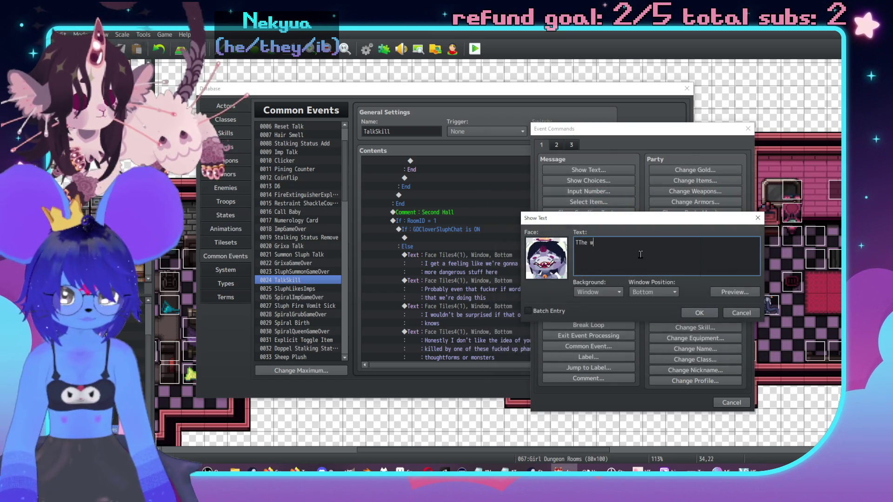
text(ay out should be)
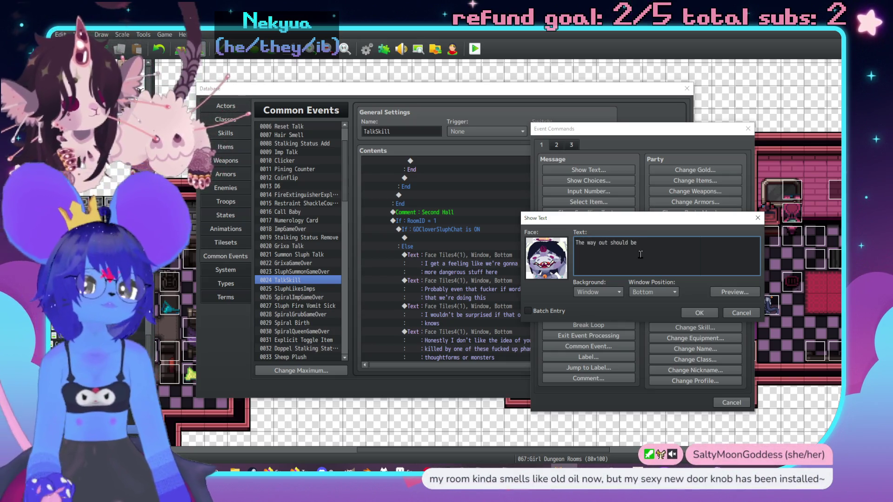
text( downw)
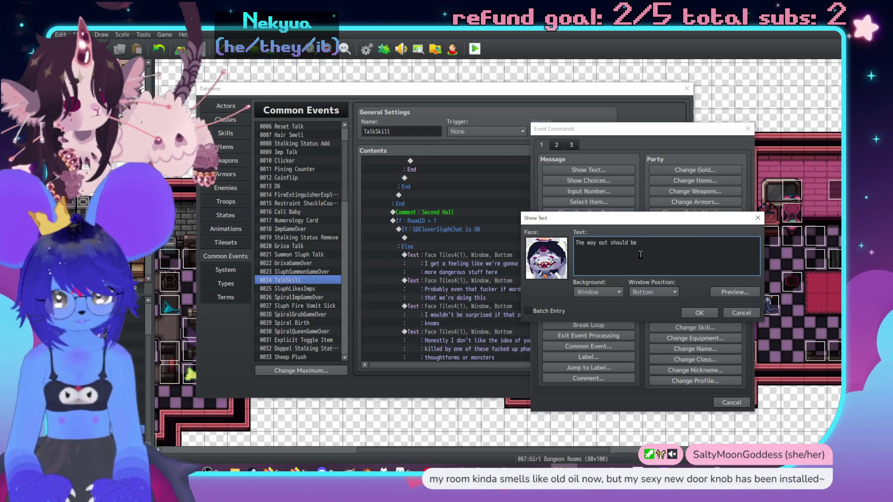
text(ar)
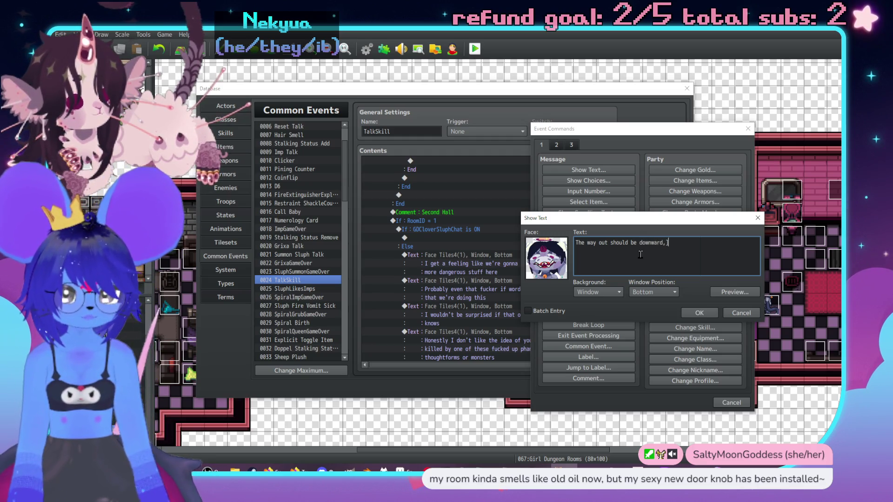
key(Return)
text(down the)
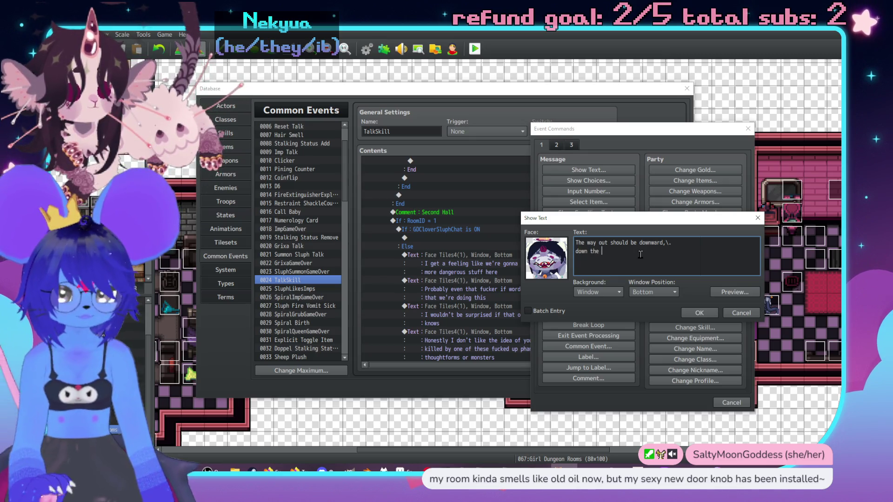
text(long ha)
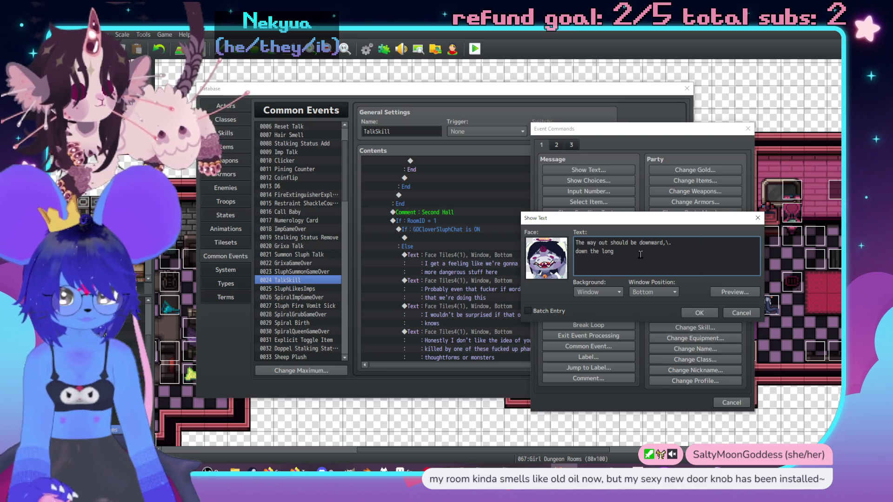
text(llways)
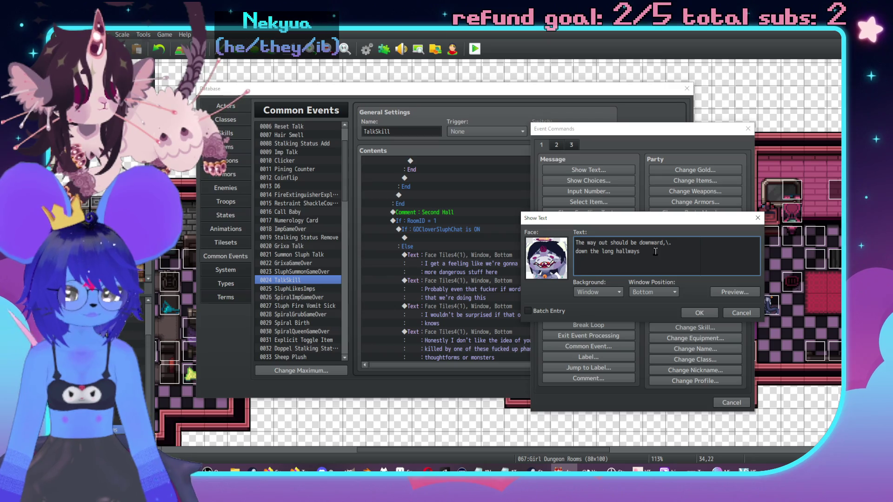
Correct it to 'down the long hallway heading south' and insert the message.
mouse_move(641, 252)
mouse_down()
mouse_move(631, 242)
mouse_move(657, 243)
mouse_up()
text(the long)
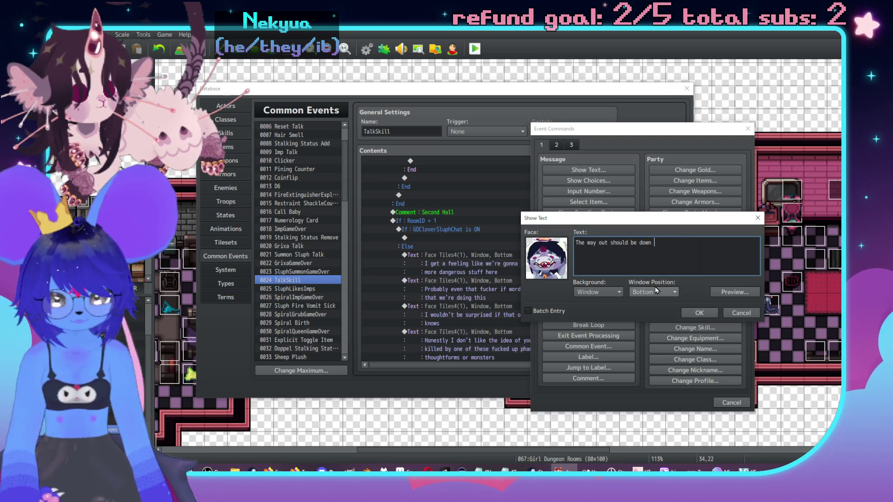
text( hallway)
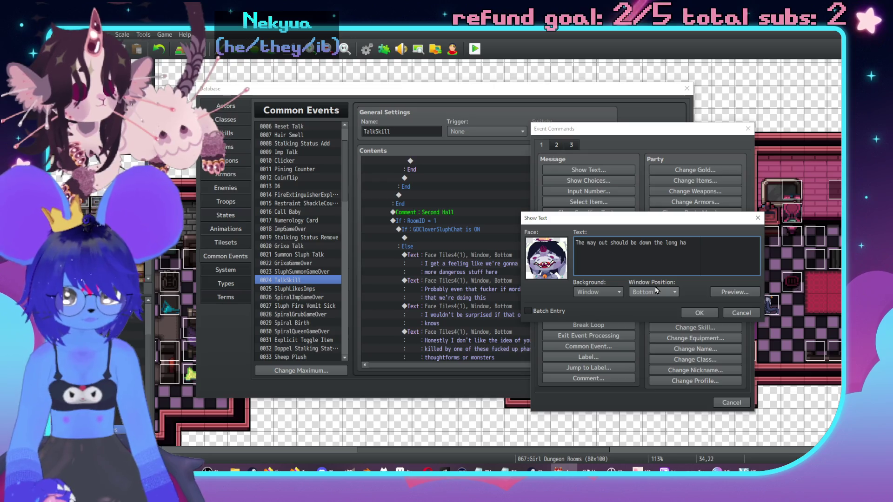
key(Return)
text(heading south)
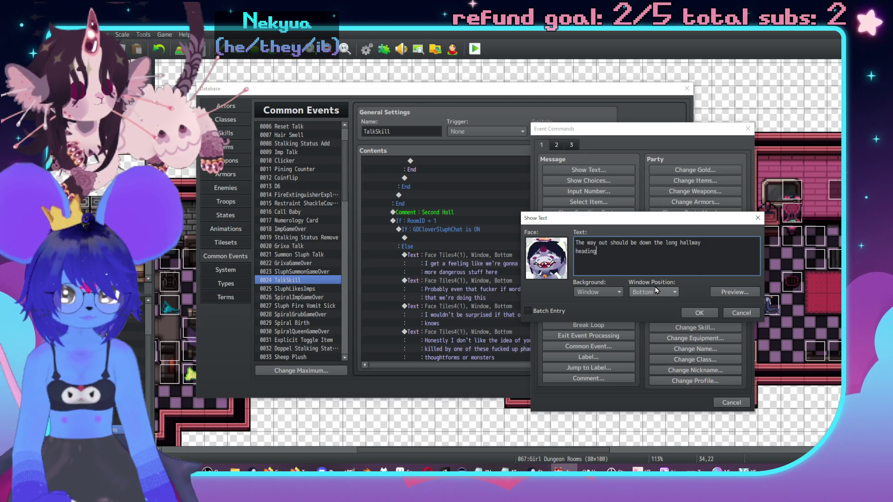
click(699, 313)
double_click(475, 255)
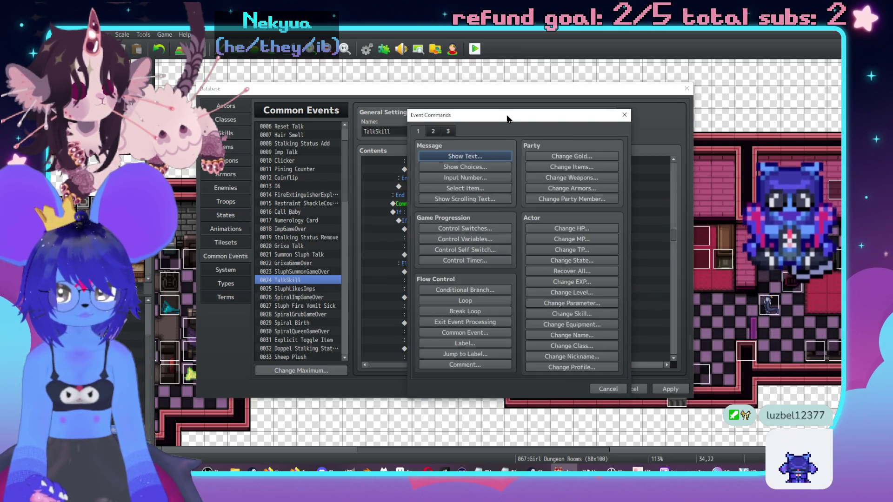
Start another Show Text message using the second Face Tiles4 portrait.
click(603, 161)
double_click(570, 236)
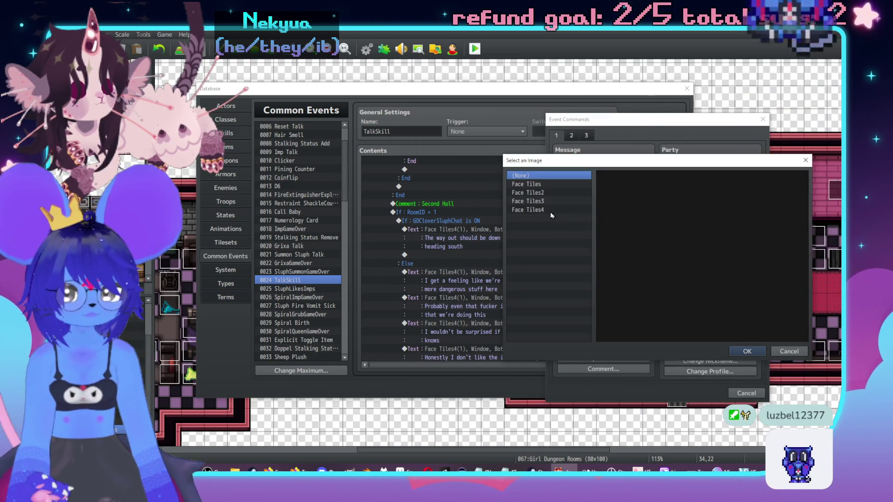
click(528, 210)
click(667, 200)
double_click(667, 201)
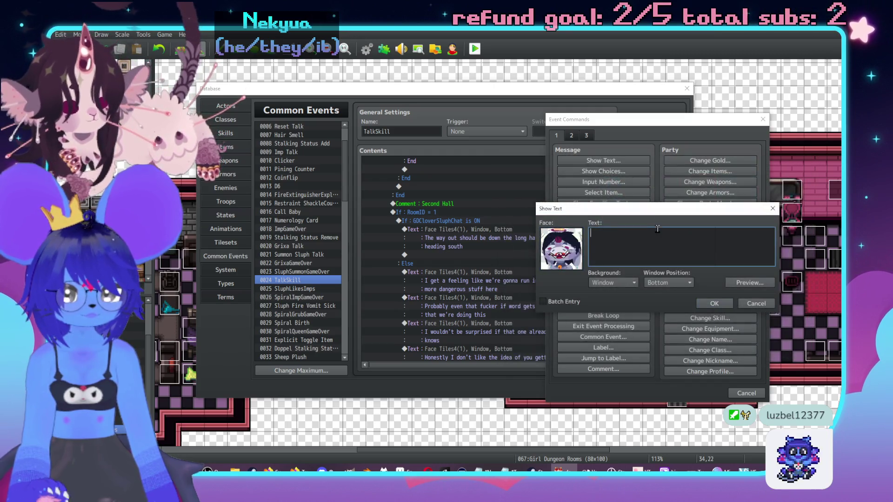
Type 'I got a bad feeling about this though,\.' with a second line ending 'leave', and insert it.
text(I got a bad feeling)
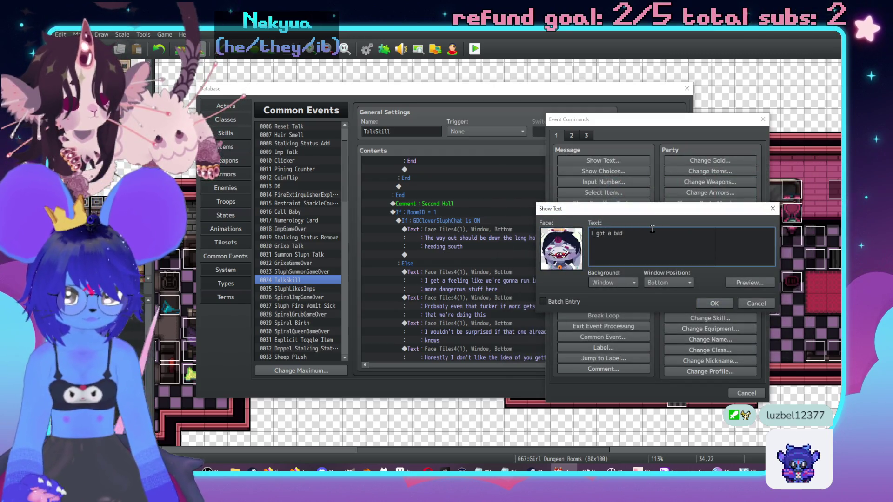
text( about this though,)
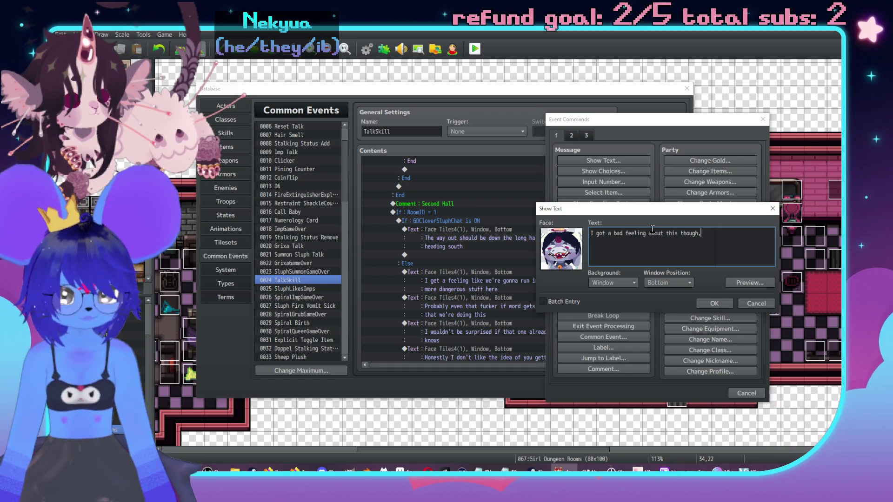
text(\.)
key(Return)
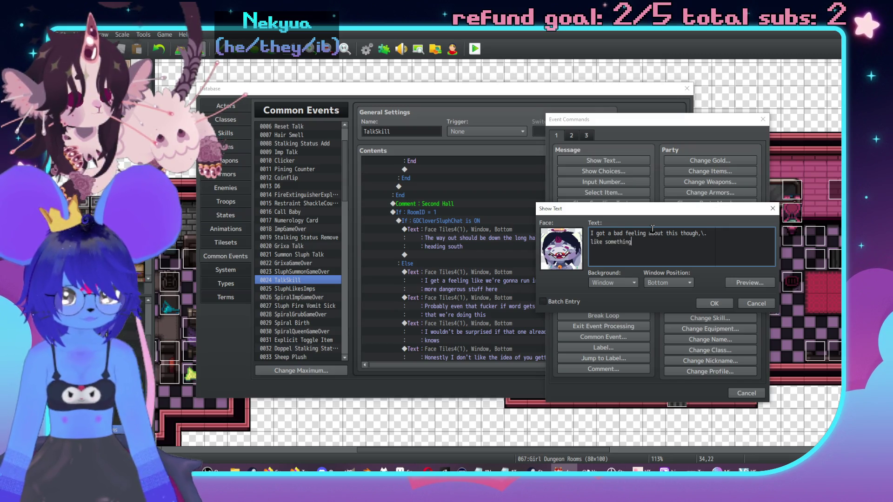
text(happen)
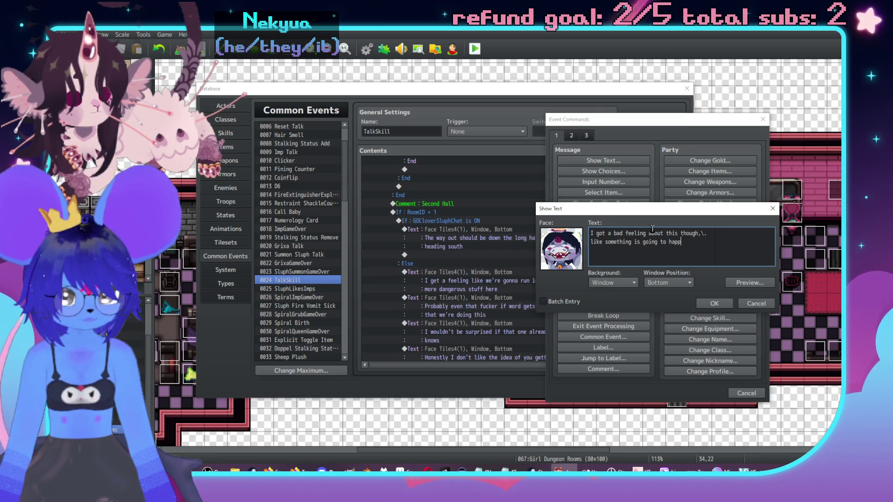
key(BackSpace)
key(BackSpace)
text(le)
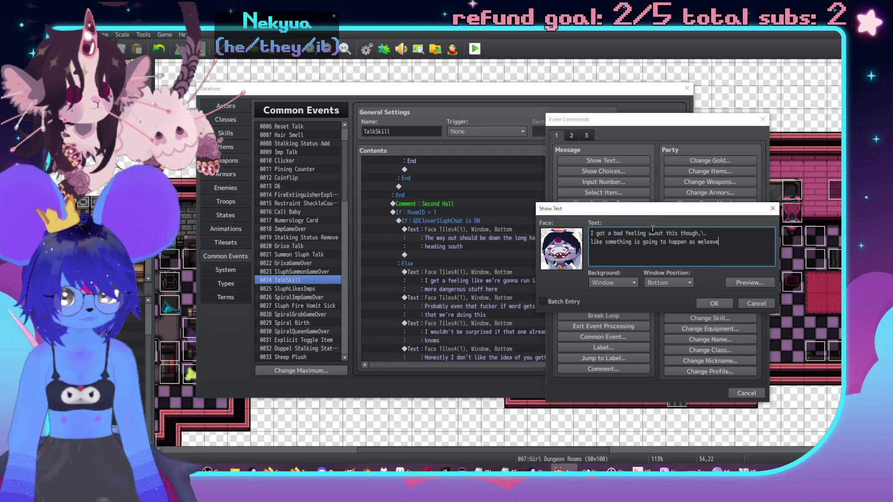
text(ave)
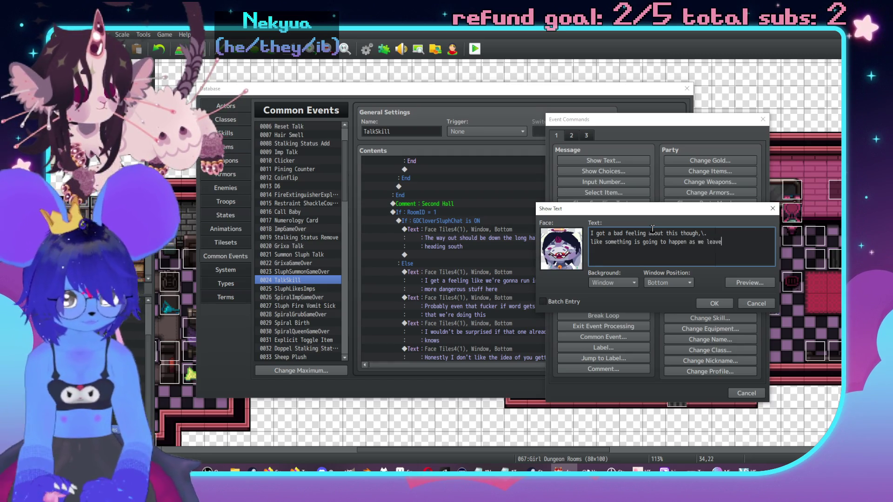
click(720, 303)
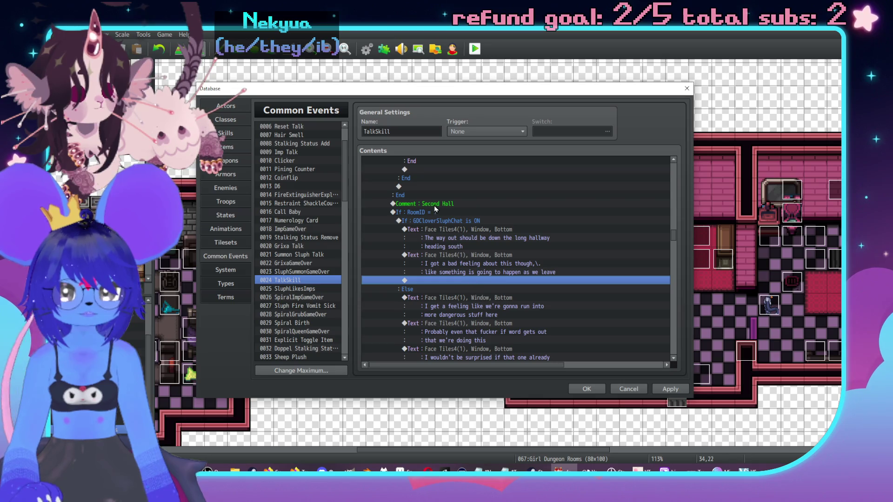
double_click(470, 280)
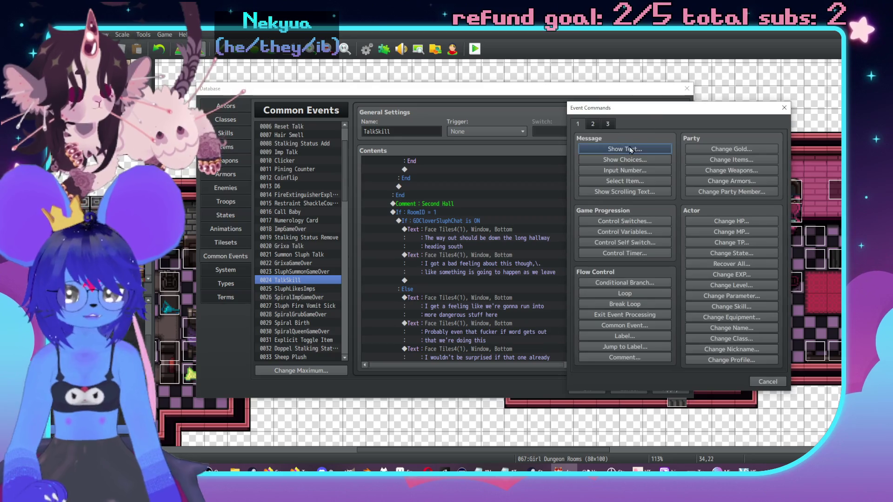
Start a third Show Text message with the Face Tiles4 character portrait.
click(625, 149)
double_click(593, 223)
click(540, 199)
double_click(650, 188)
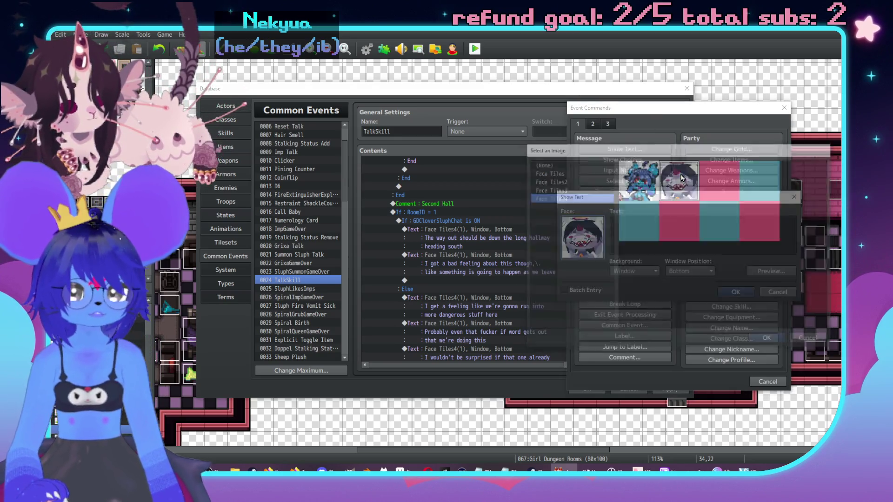
Type the 'finally getting out is pretty good,\. though' line, delete the duplicate 'finally', and confirm.
text(The nit)
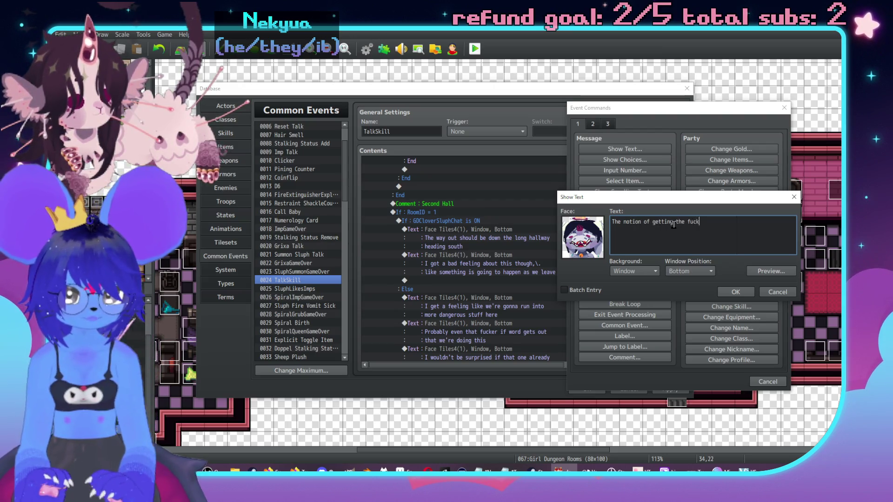
text(out)
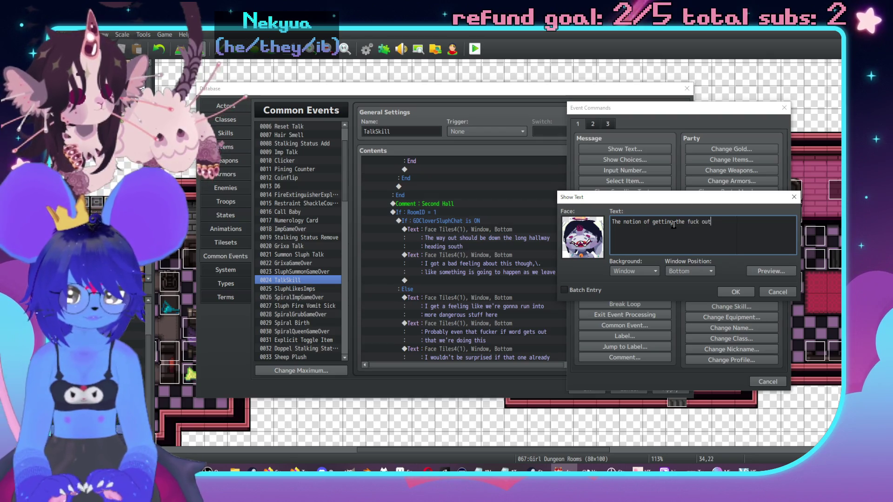
text( final pre)
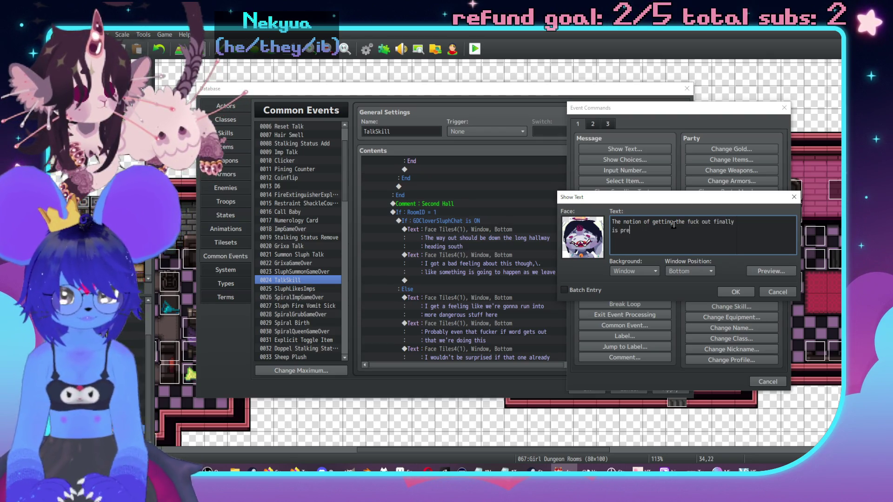
text(tty \. t)
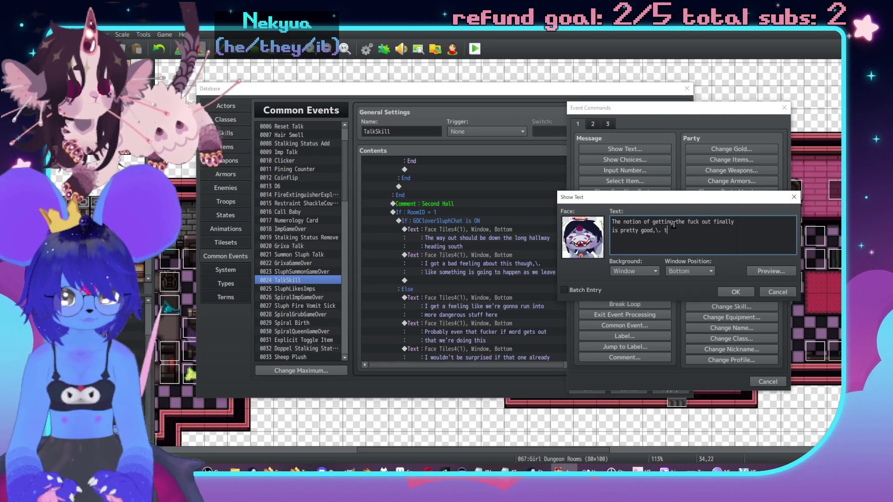
text(ough)
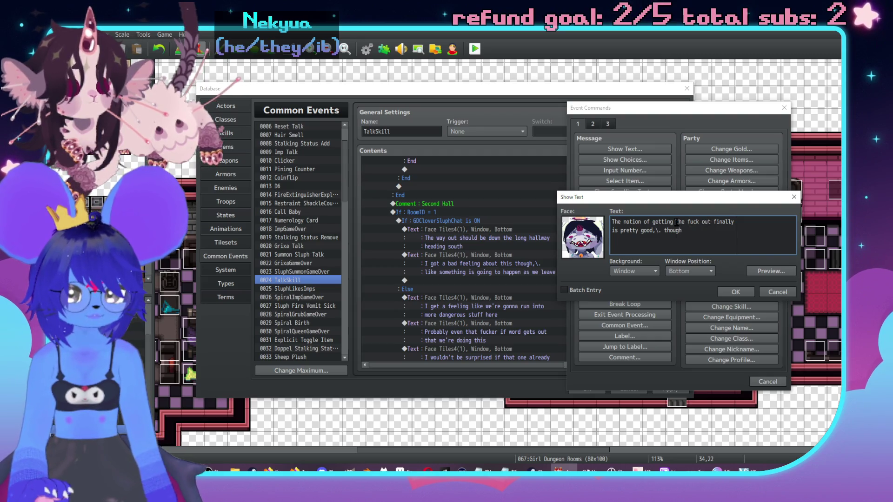
text(finally)
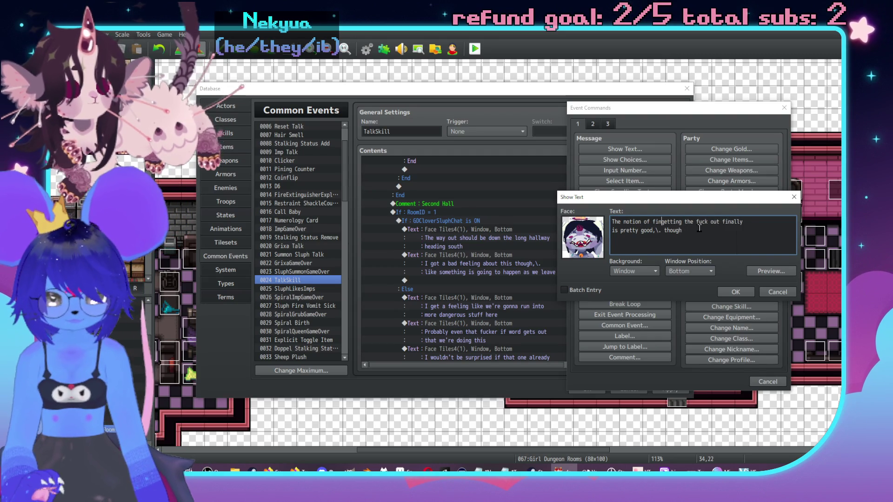
key(ctrl+Right)
key(ctrl+Right)
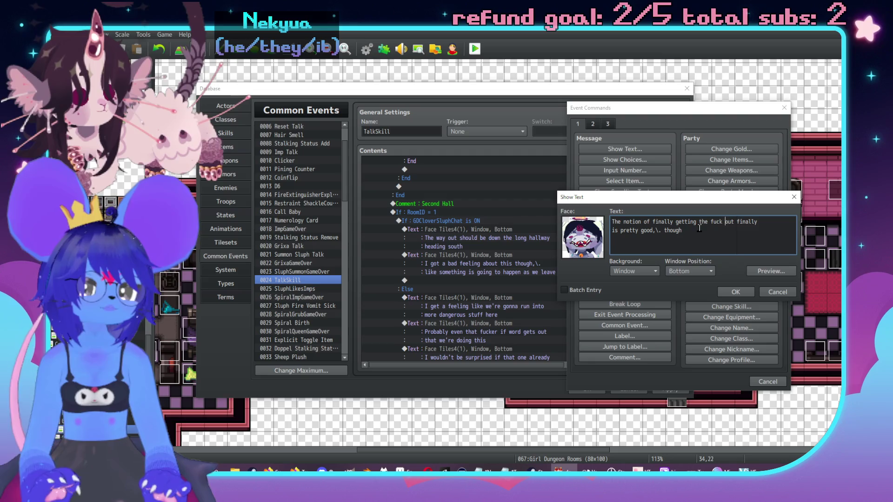
key(ctrl+Right)
key(shift+Right)
key(shift+Right)
key(shift+Right)
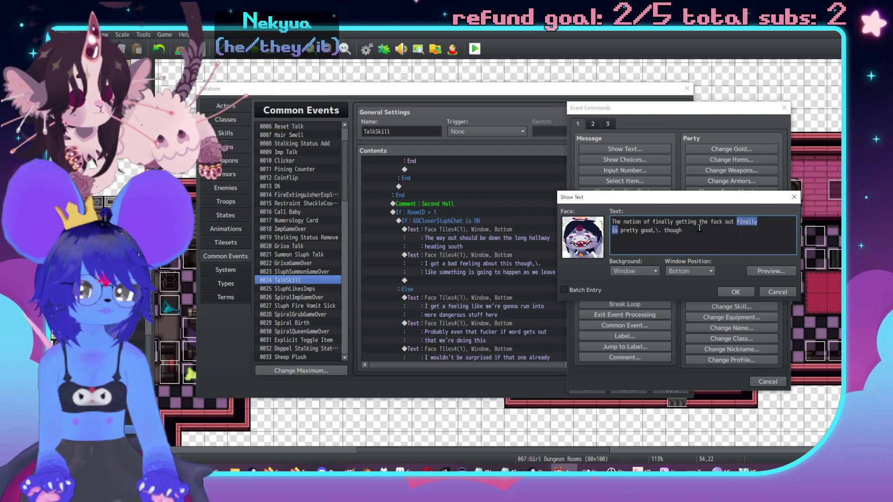
key(BackSpace)
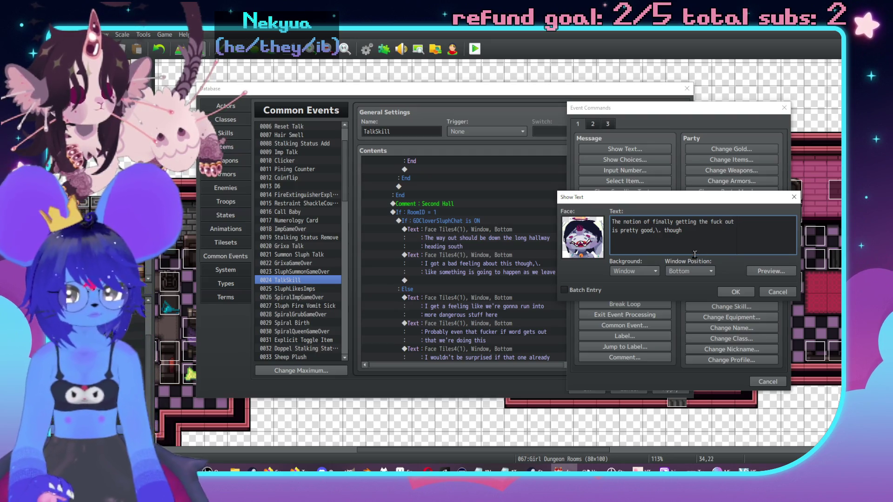
click(739, 291)
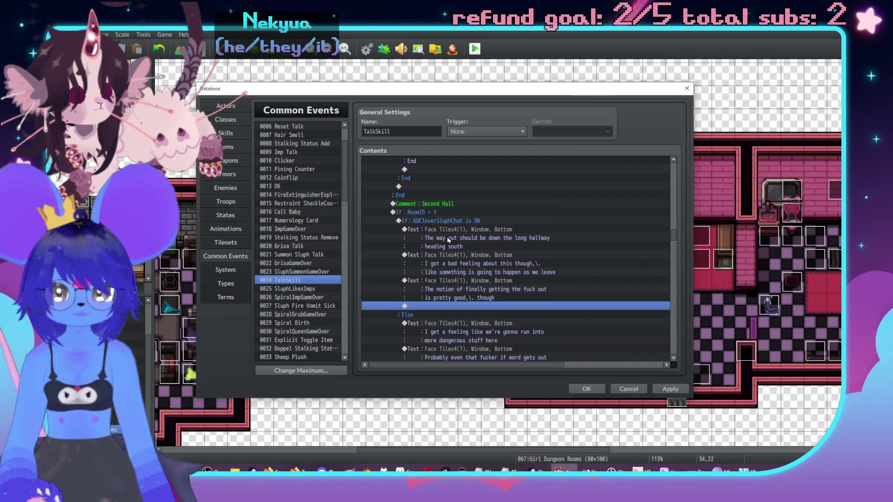
Add a Control Switches command turning 0361 GDComplete ON, then remove it as a mistake.
click(438, 232)
key(Insert)
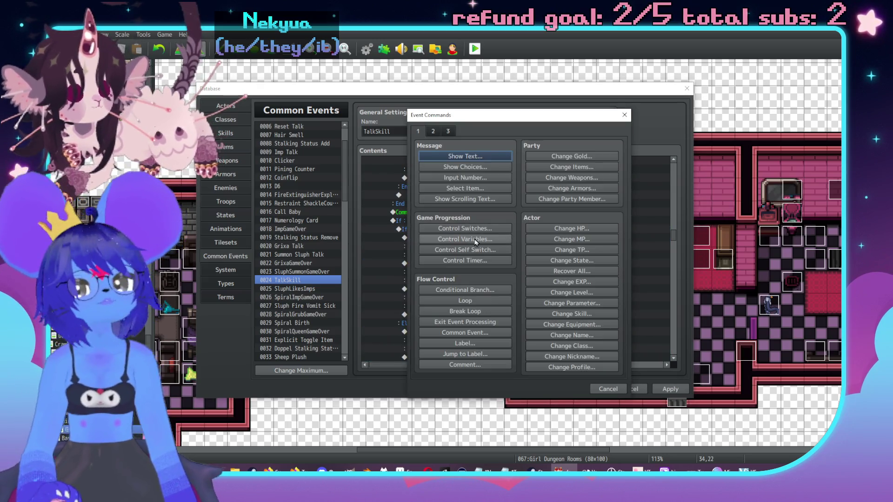
click(478, 228)
click(549, 237)
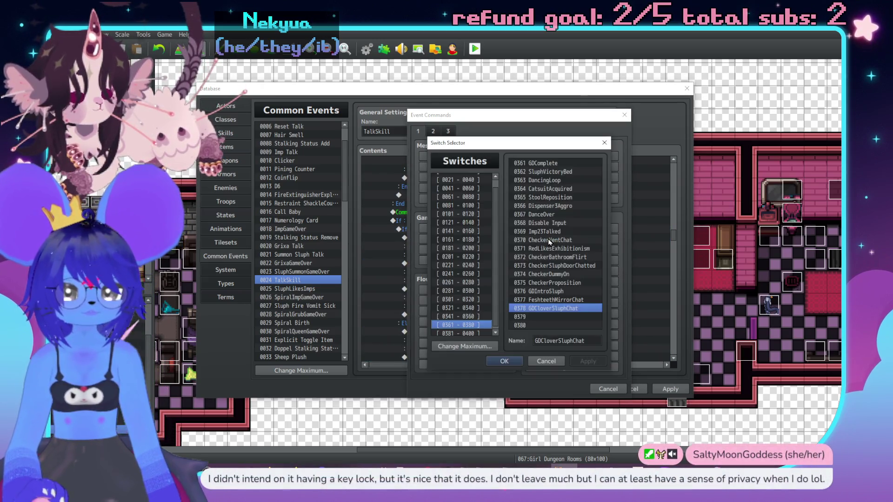
click(473, 316)
click(471, 325)
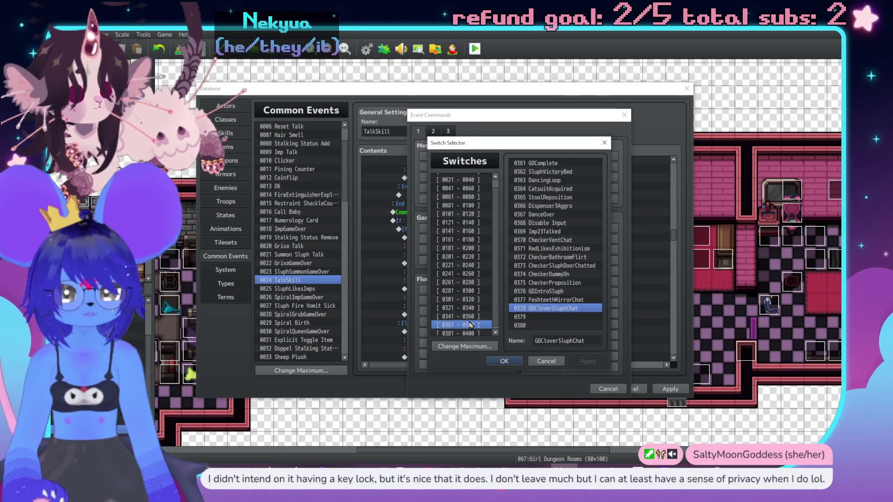
double_click(535, 163)
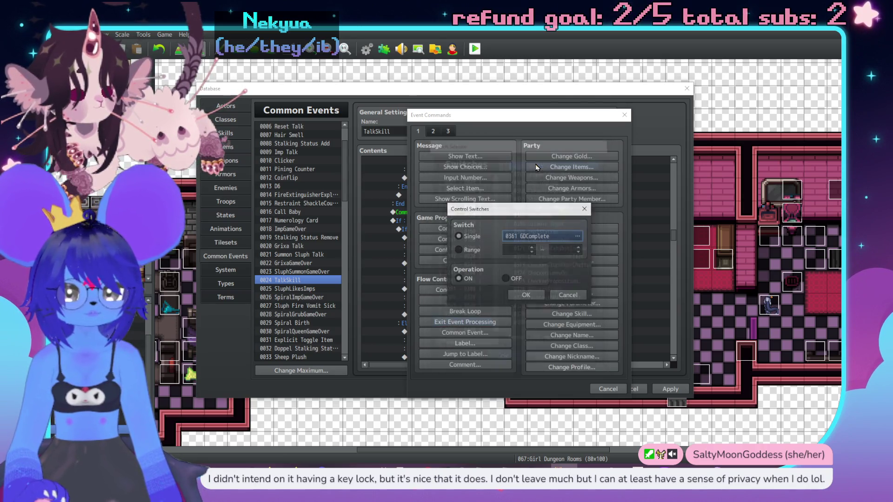
click(527, 295)
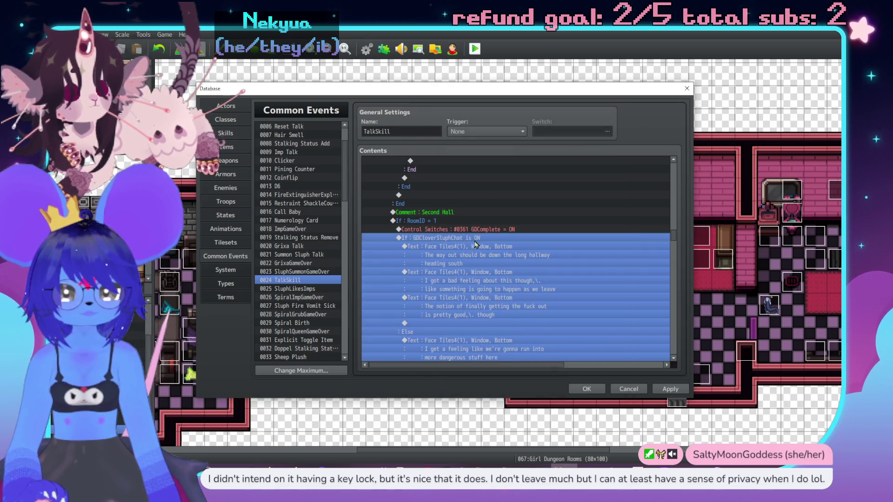
click(481, 230)
key(shift+Down)
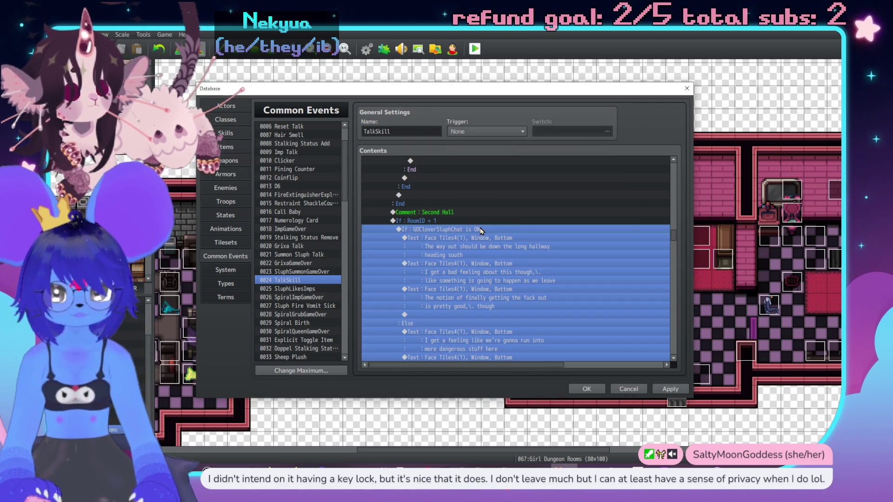
Insert a Conditional Branch on GDComplete is ON with an Else branch, then cut the GDCloverSluphChat block.
key(Insert)
click(436, 290)
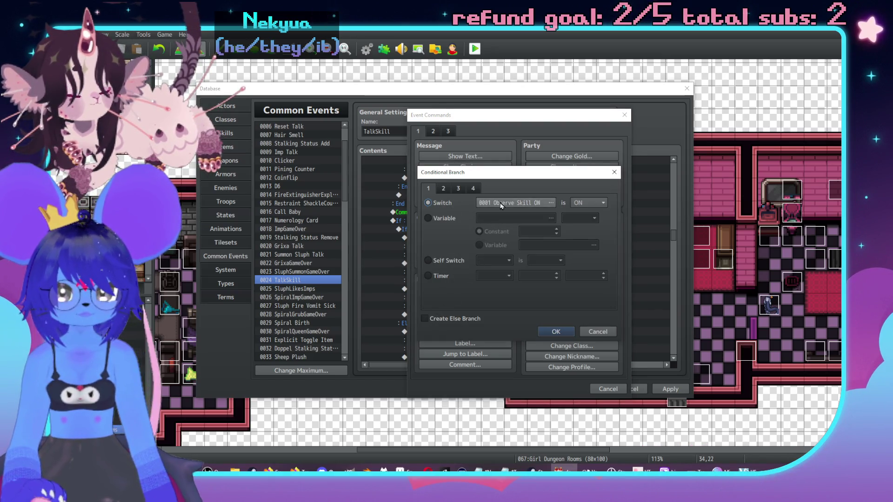
click(551, 203)
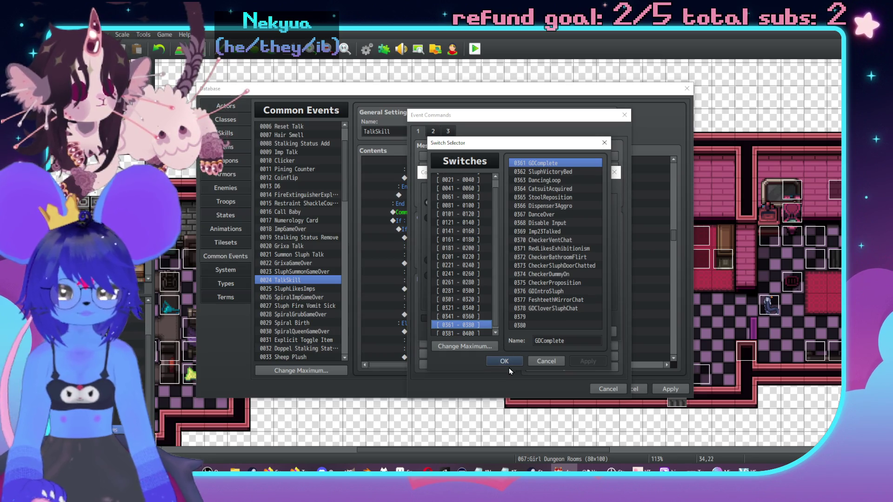
click(521, 361)
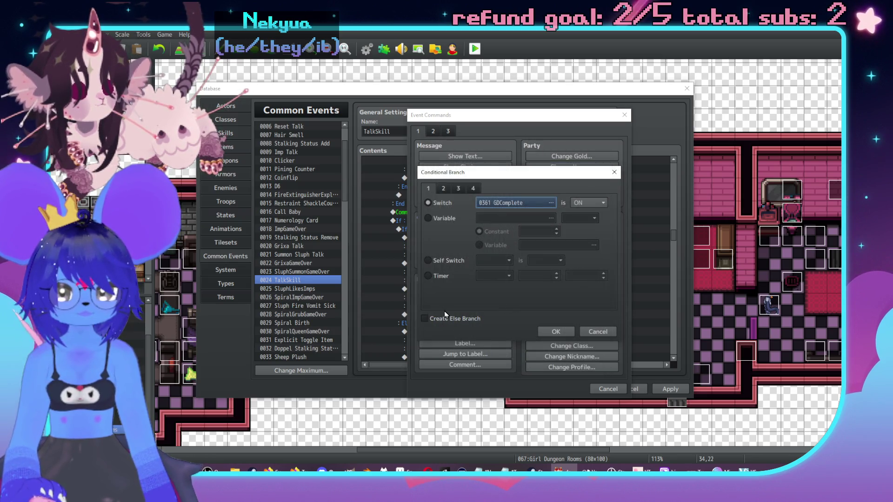
click(566, 335)
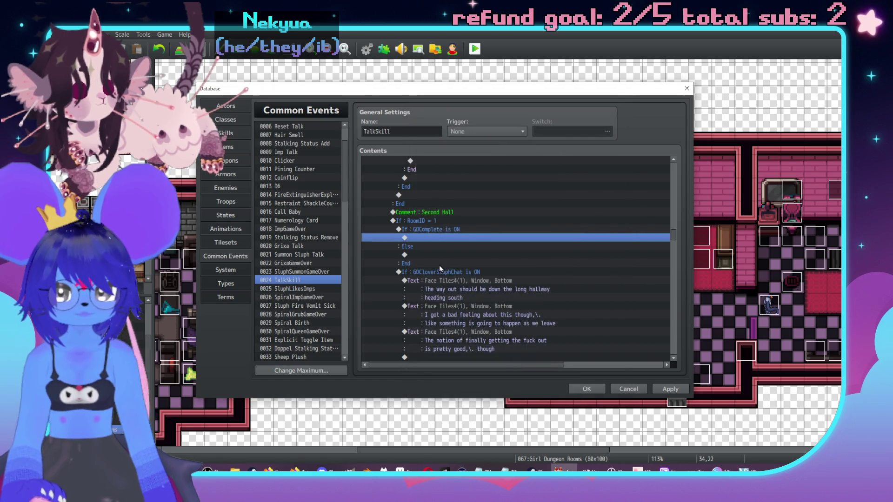
key(Delete)
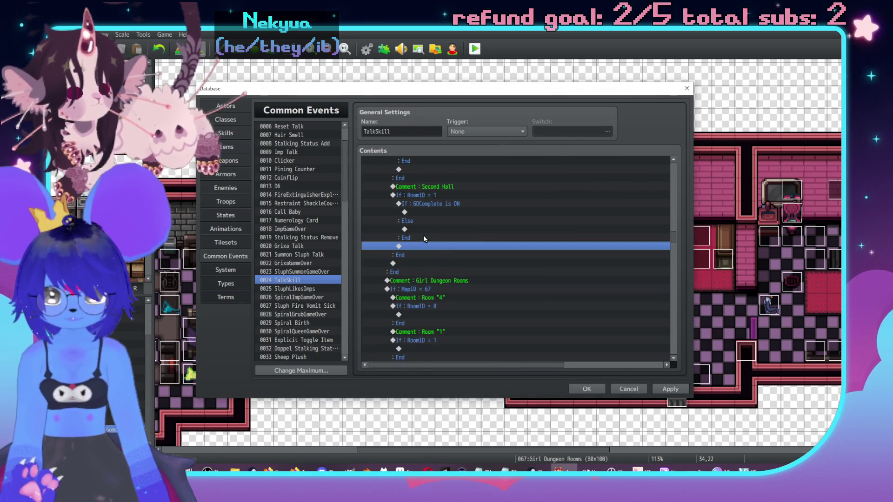
Paste the GDCloverSluphChat dialogue block into the Else branch.
click(424, 229)
key(ctrl+v)
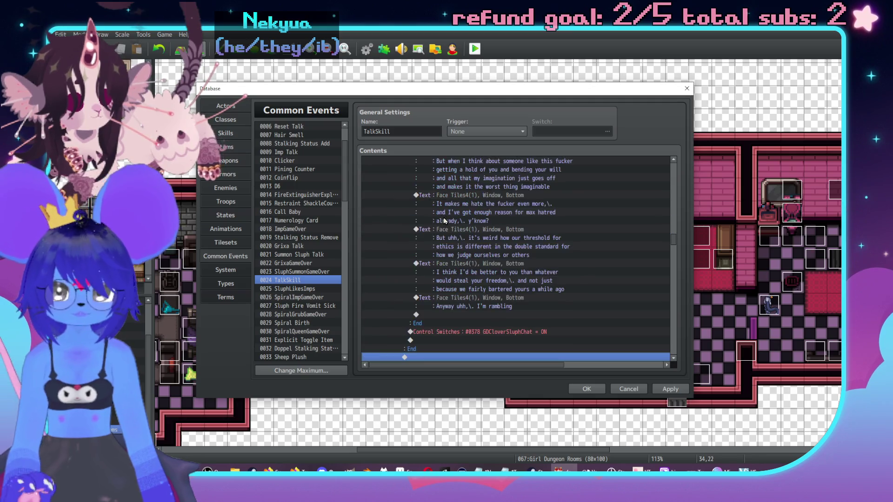
scroll(471, 244, up, 10)
scroll(487, 264, up, 10)
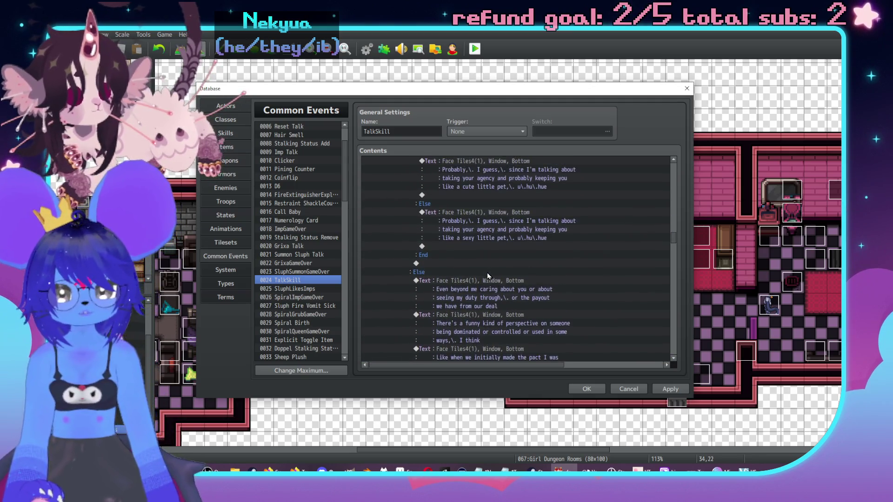
scroll(487, 274, up, 10)
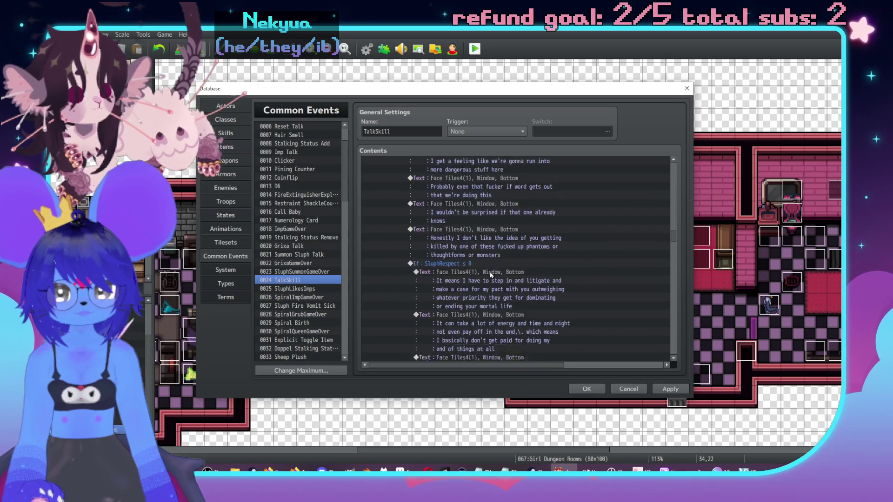
scroll(493, 271, up, 1)
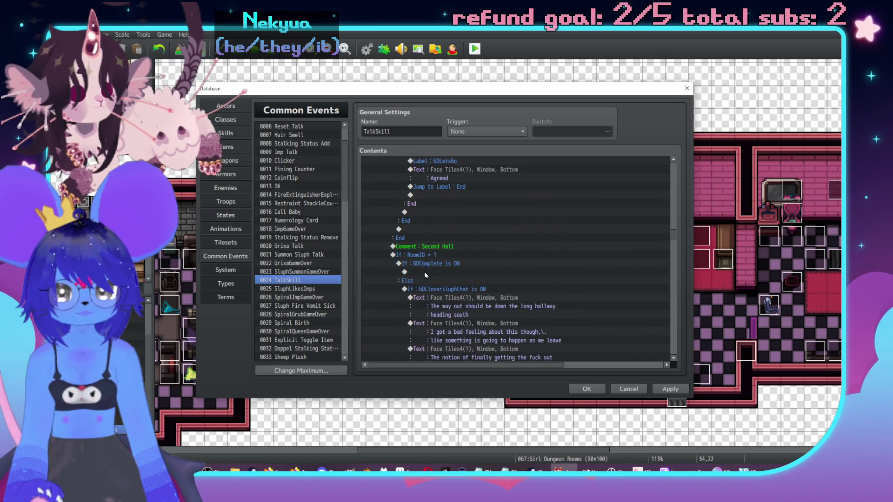
Bring up the Event Commands list on the empty line under If GDComplete is ON.
click(426, 273)
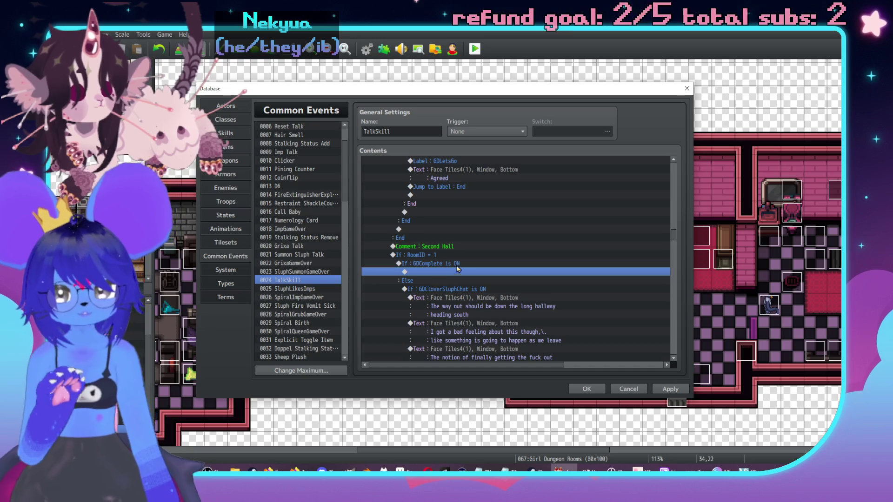
scroll(447, 272, up, 4)
scroll(448, 272, up, 2)
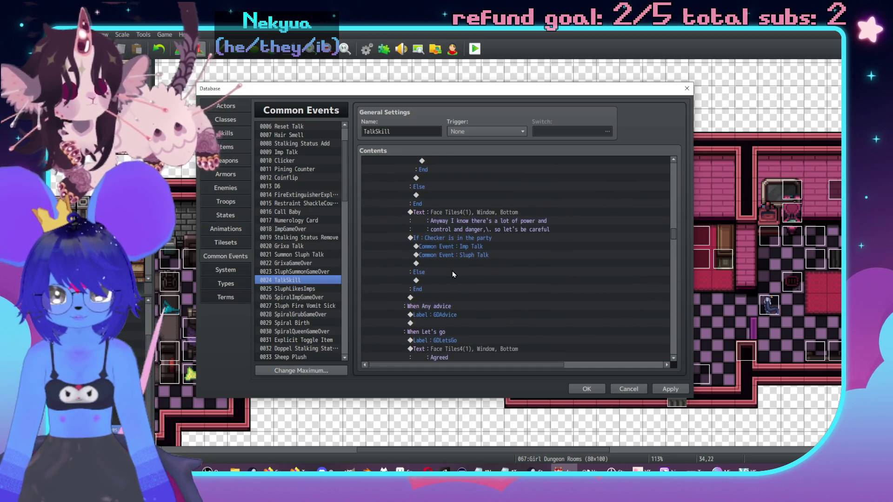
scroll(452, 270, down, 6)
scroll(483, 254, up, 2)
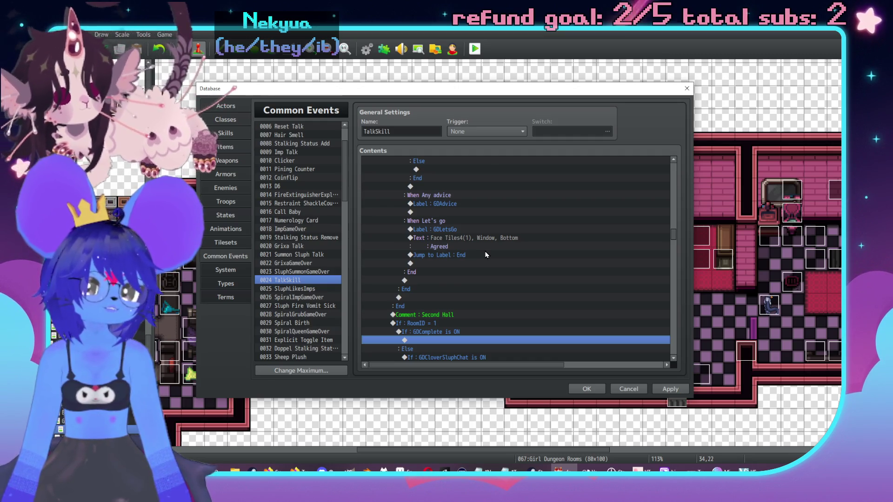
scroll(487, 251, down, 6)
scroll(489, 246, up, 3)
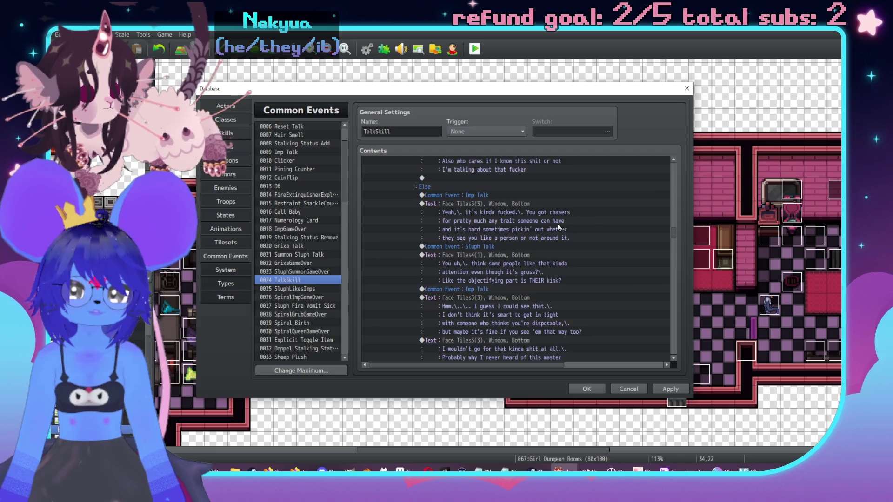
scroll(674, 194, up, 5)
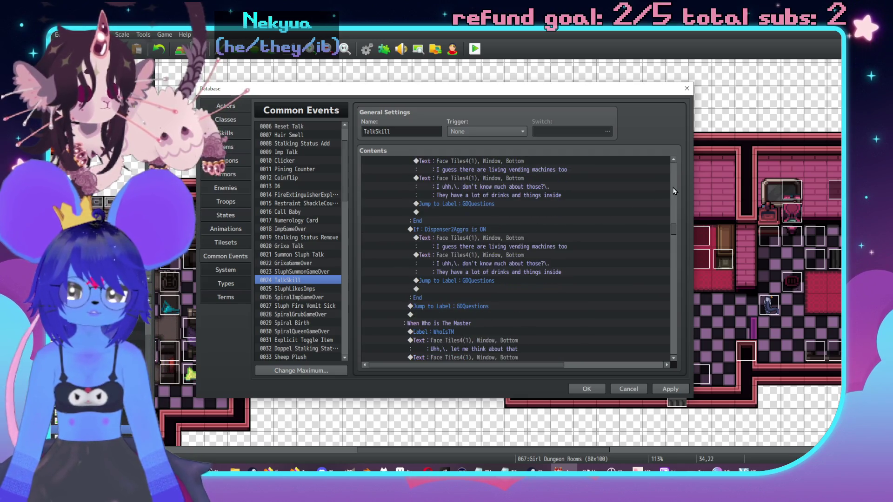
scroll(670, 200, up, 8)
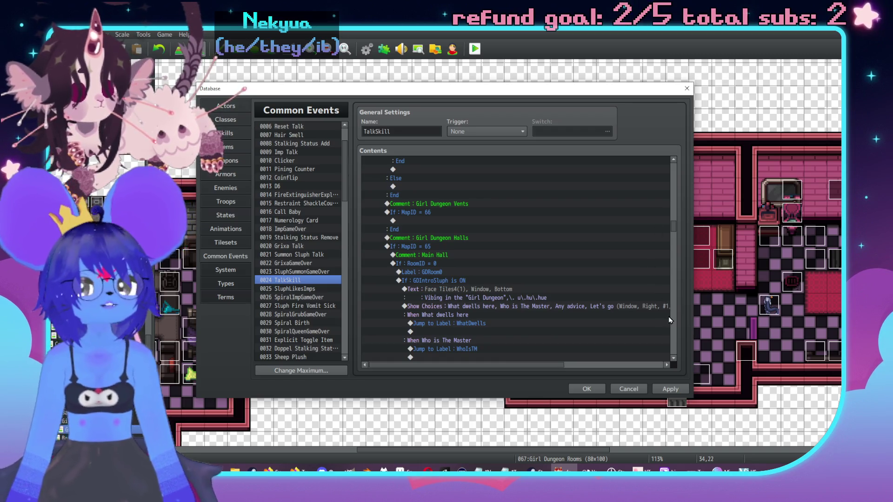
scroll(674, 321, down, 10)
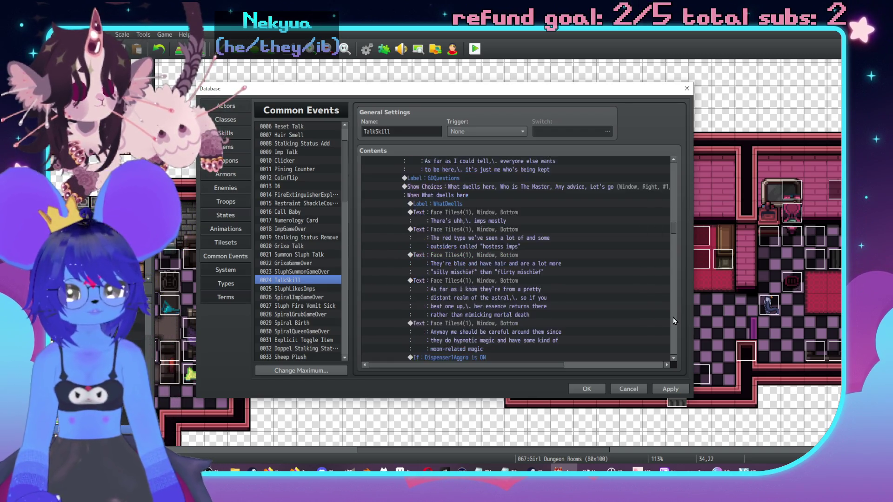
scroll(674, 320, down, 10)
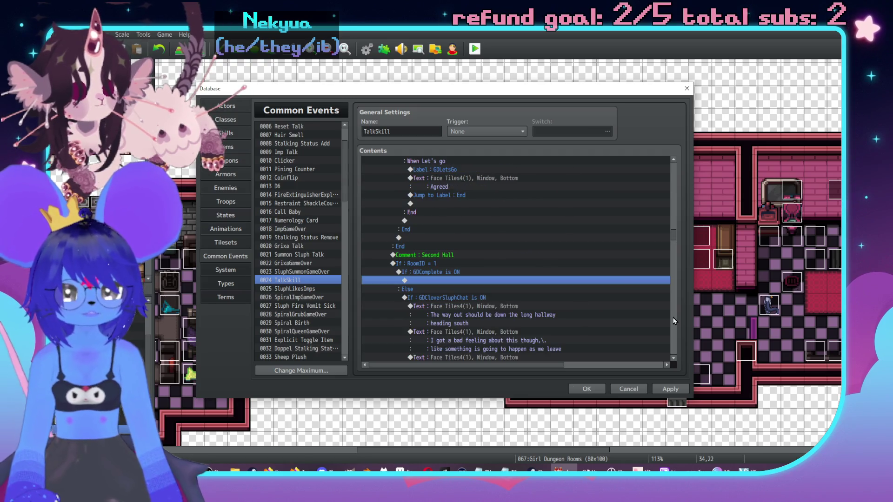
scroll(462, 210, down, 2)
double_click(456, 238)
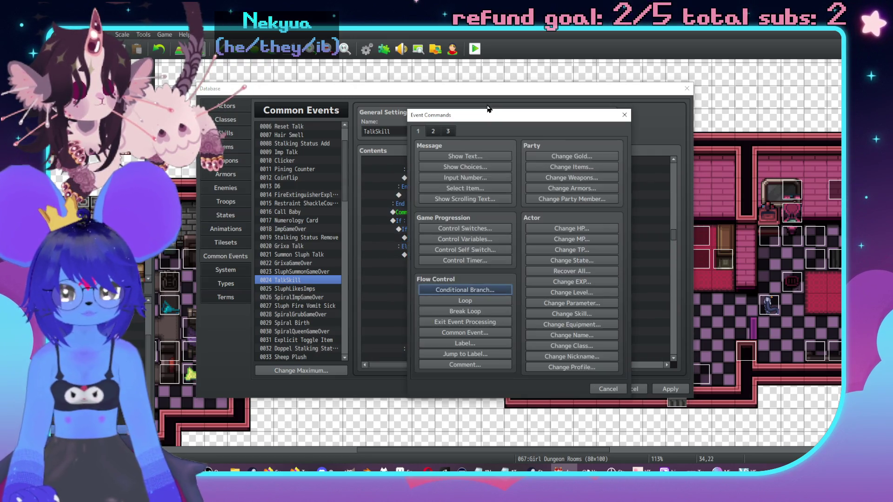
Add a 'Good shit' message with the Face Tiles4 character portrait.
drag(631, 128, 641, 126)
click(612, 161)
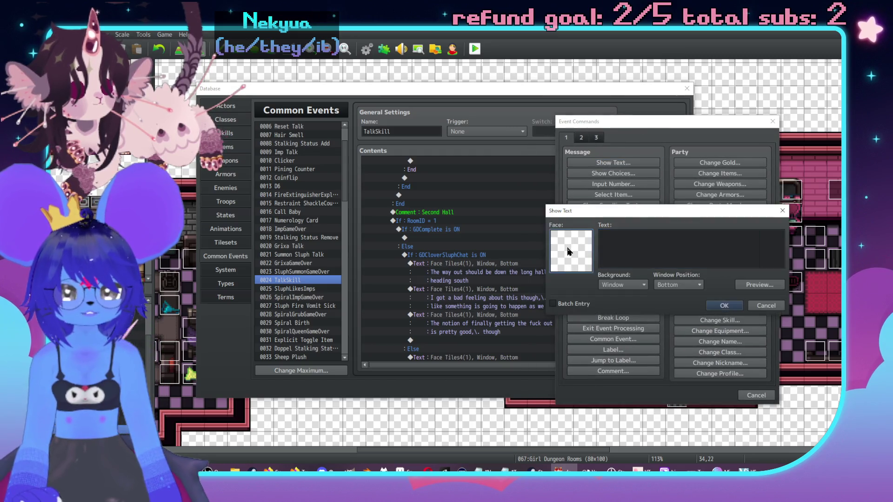
double_click(574, 240)
click(554, 213)
double_click(665, 194)
click(652, 245)
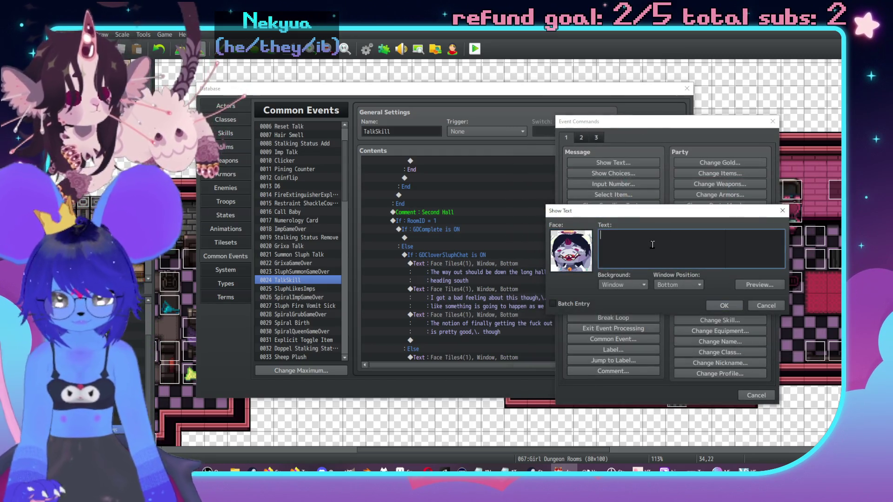
text(Good shit)
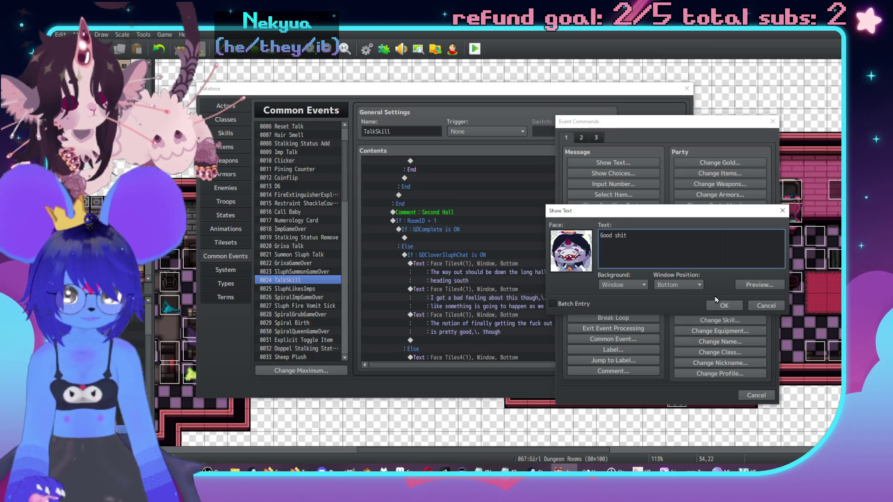
click(724, 305)
Add 'We're finally done,\. u\.hu\.hue' with the same face, then fix the missing space after 'finally'.
double_click(472, 255)
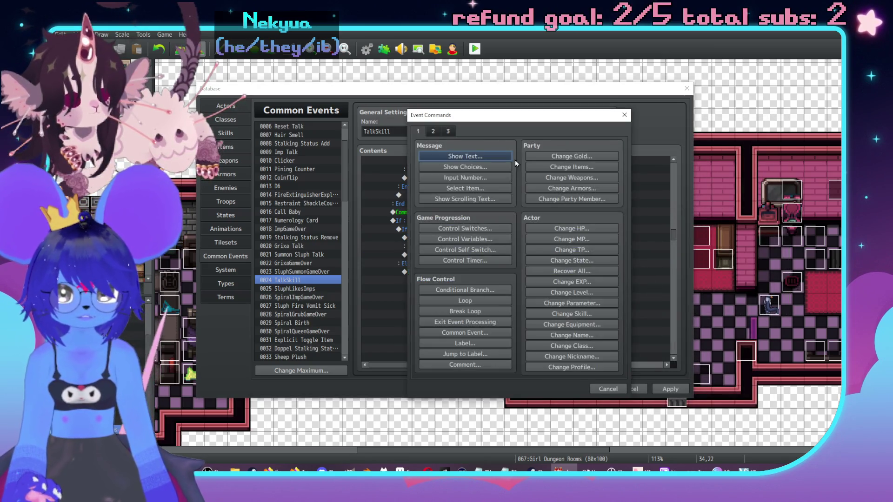
click(471, 156)
double_click(427, 242)
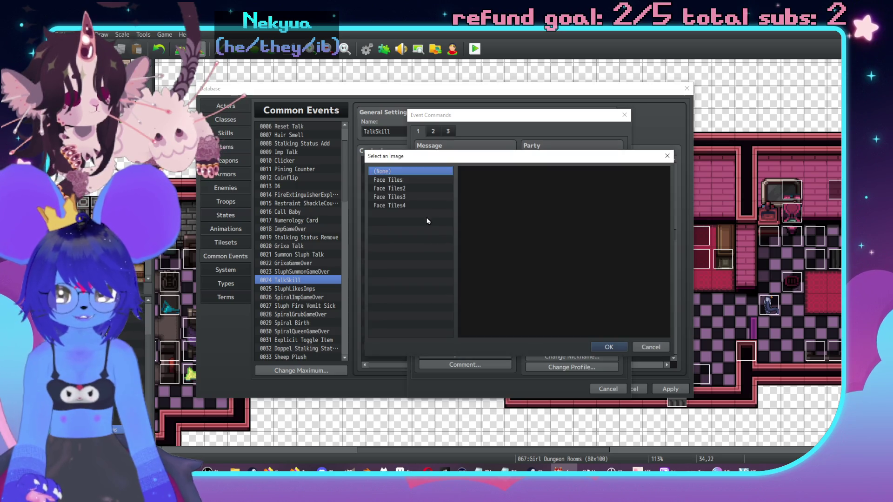
click(421, 208)
double_click(476, 186)
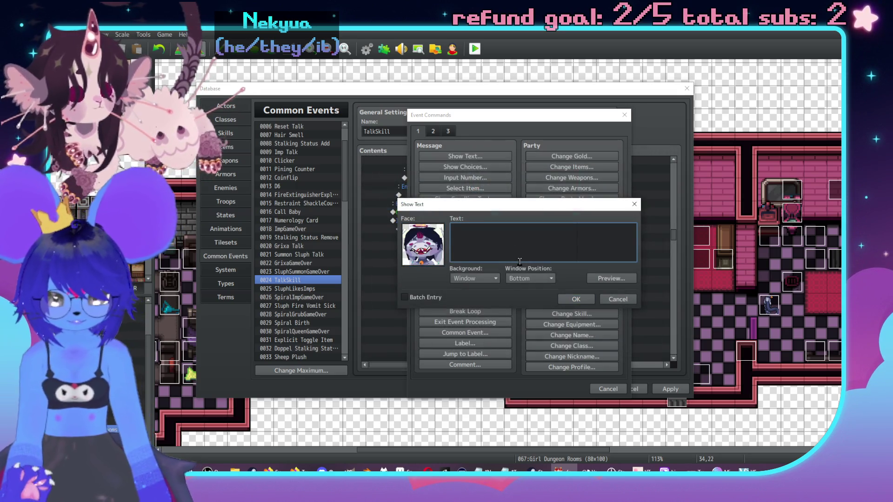
text(U\.hu\.h)
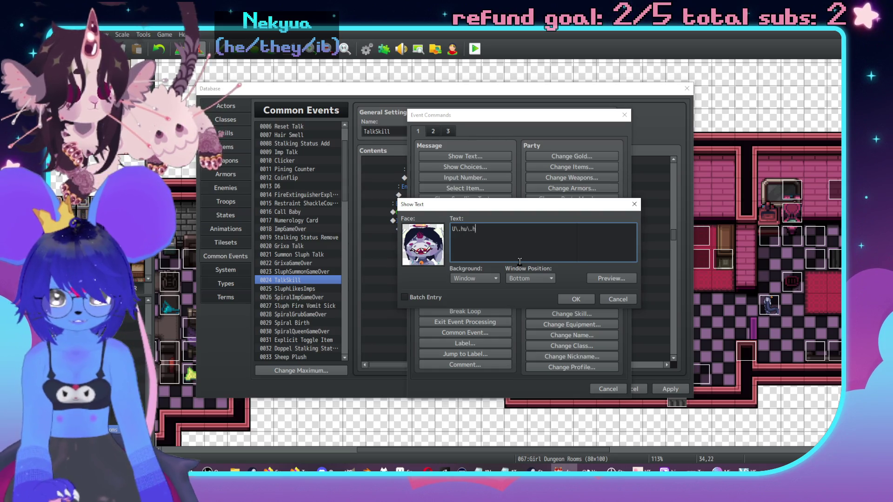
key(BackSpace)
key(BackSpace)
text(e)
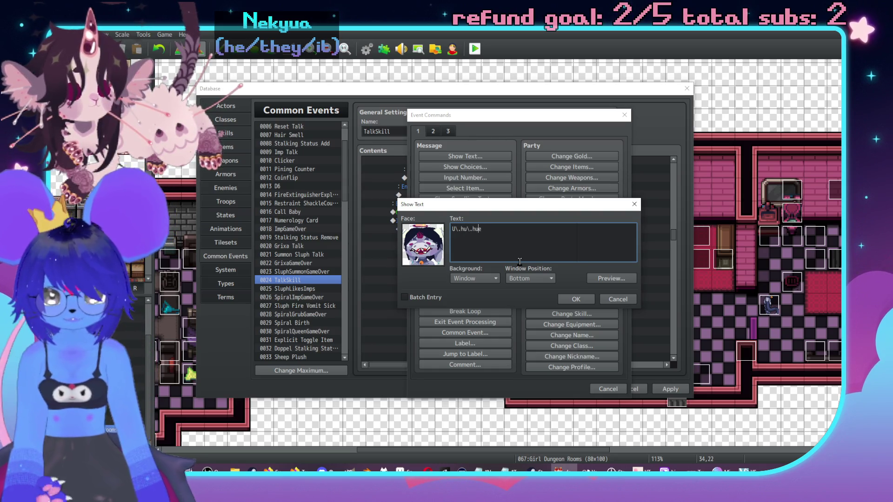
text(We're finallydon)
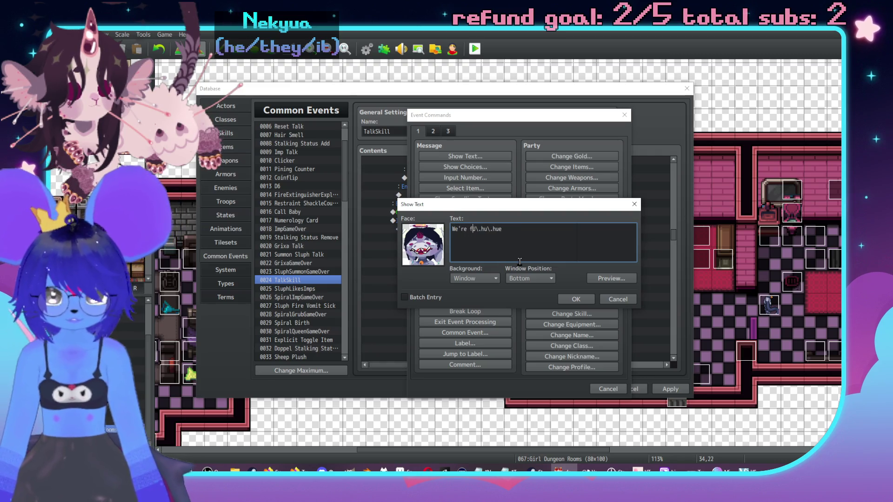
text(e,\. u)
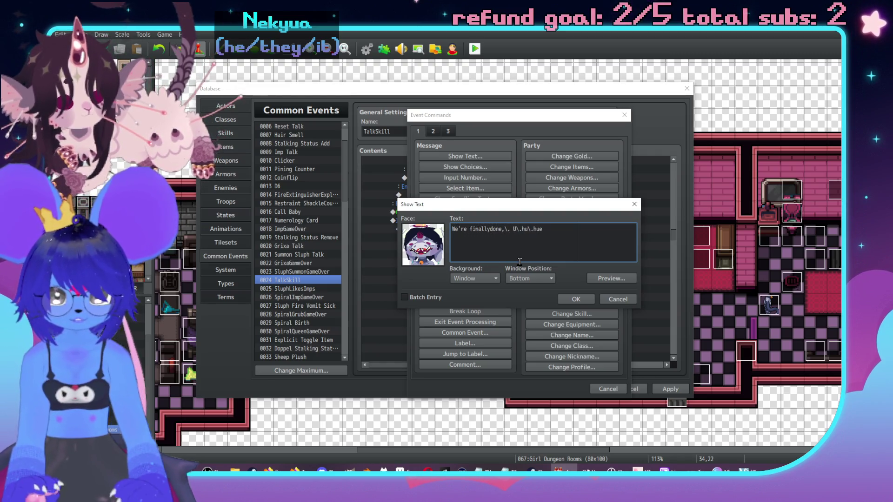
click(575, 299)
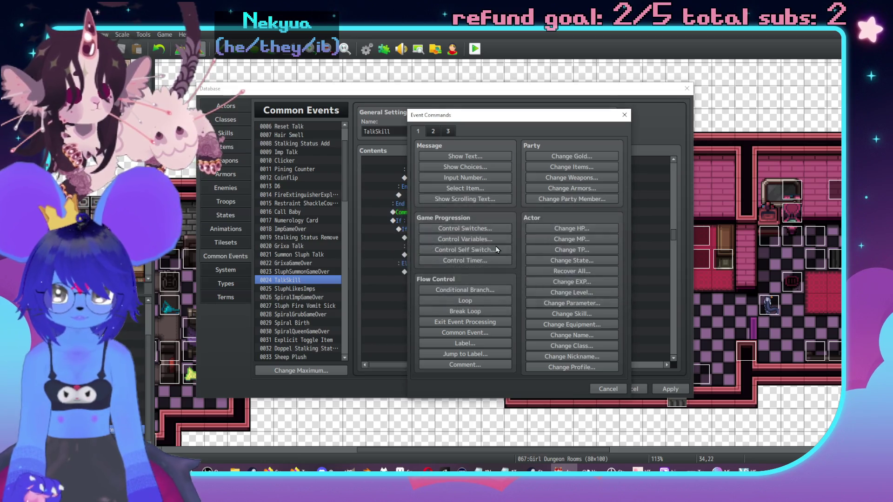
double_click(512, 263)
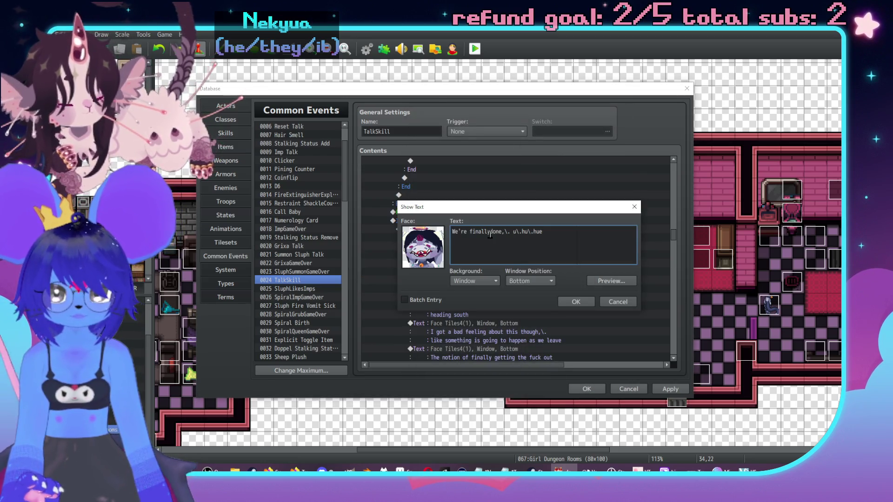
click(489, 232)
click(576, 302)
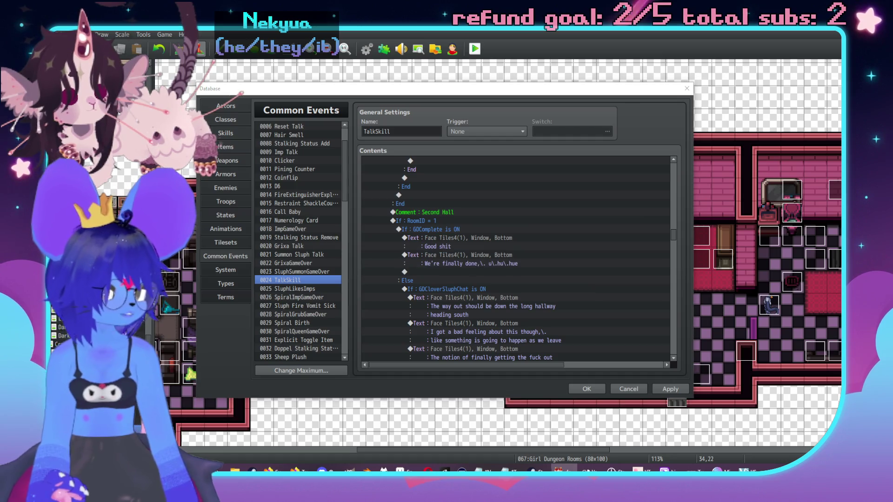
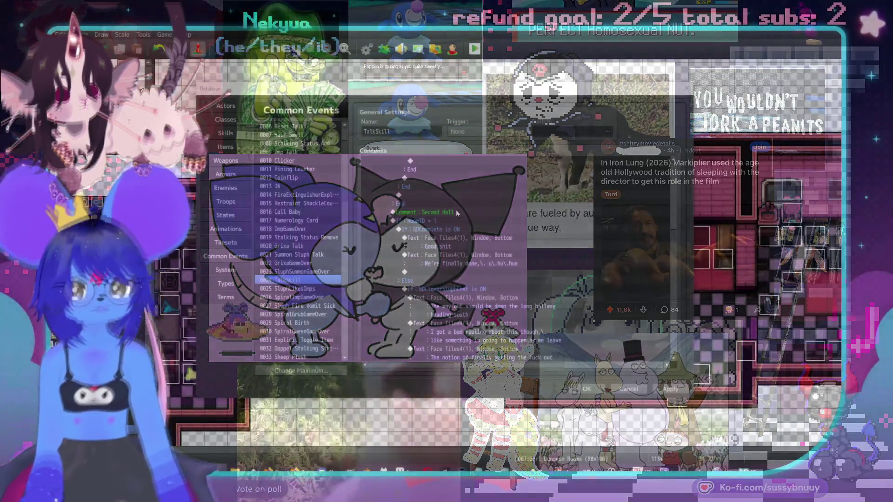
Below the "We're finally done" message, add a Conditional Branch testing switch 0362 SluphVictoryBed = ON.
click(516, 254)
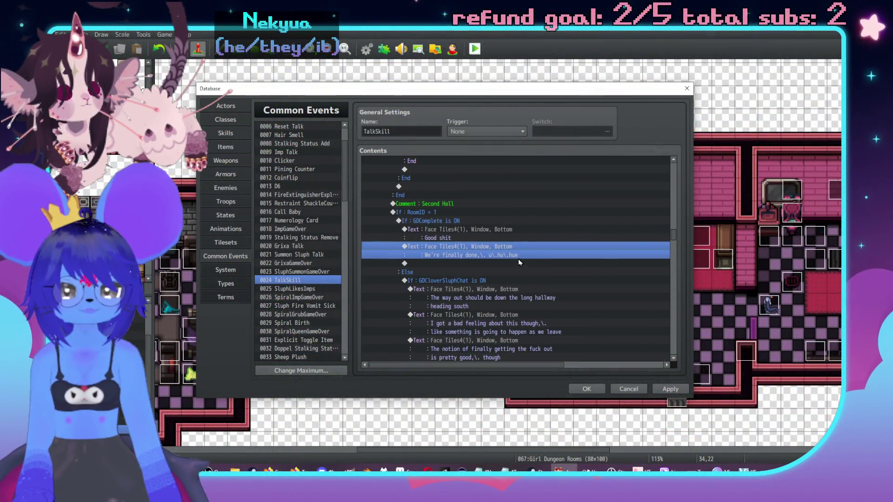
double_click(519, 263)
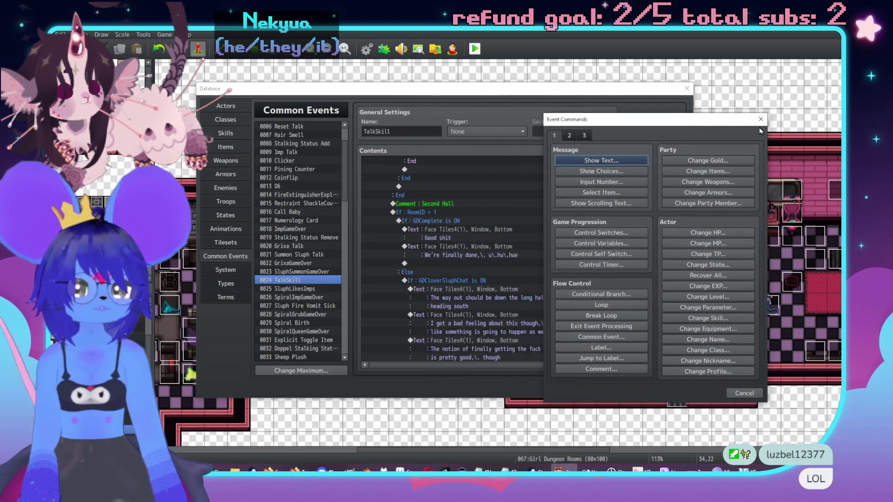
click(760, 119)
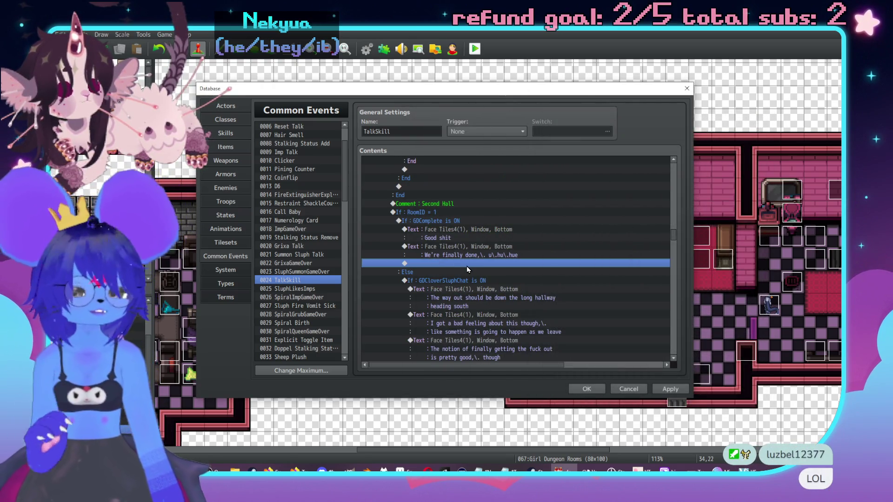
double_click(467, 266)
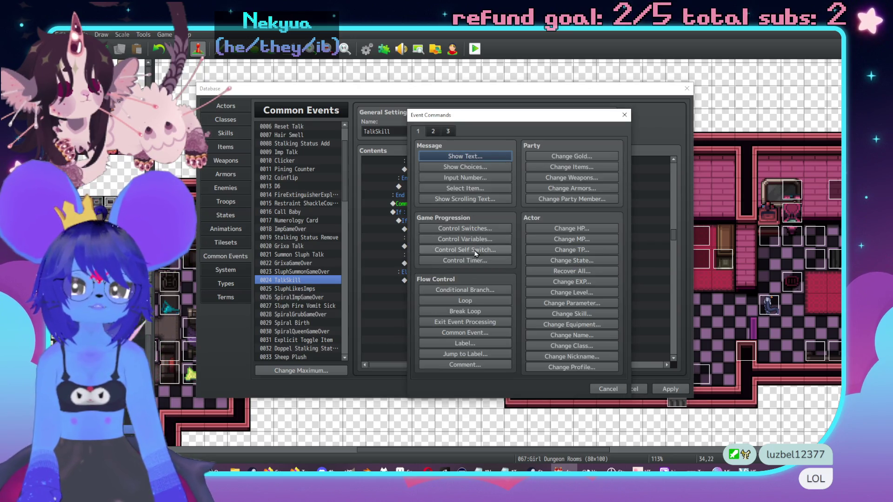
click(488, 290)
click(517, 206)
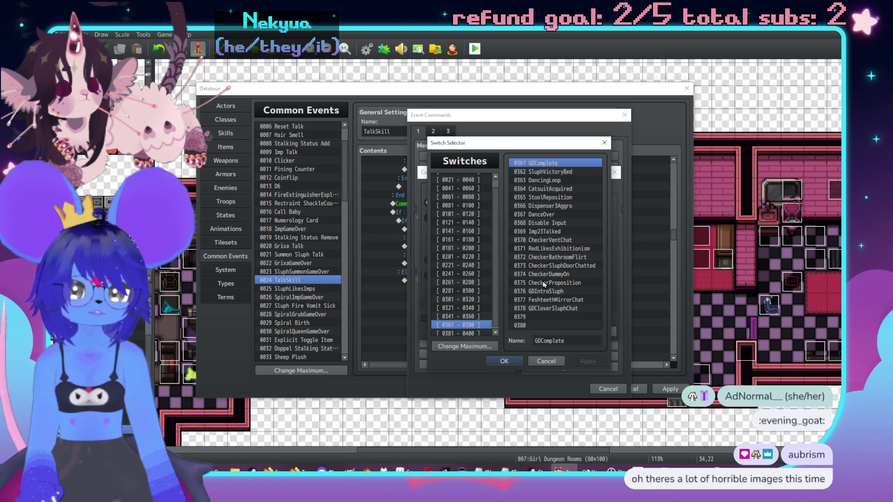
double_click(562, 173)
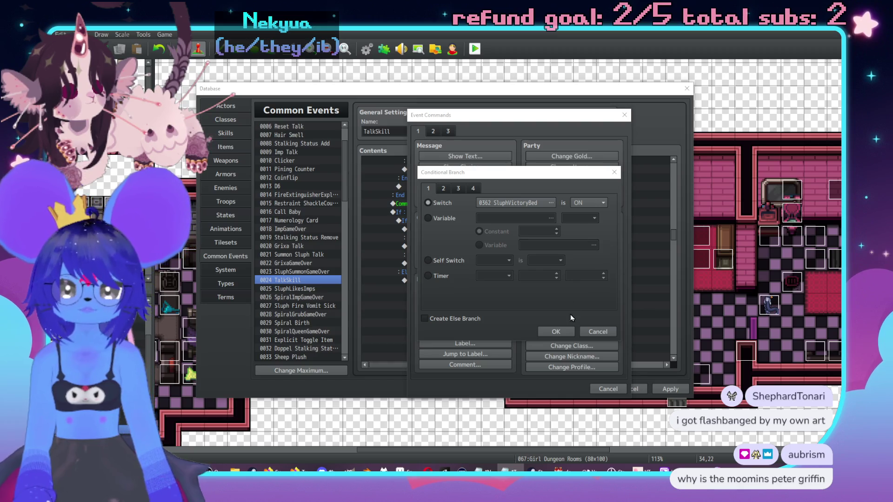
click(555, 332)
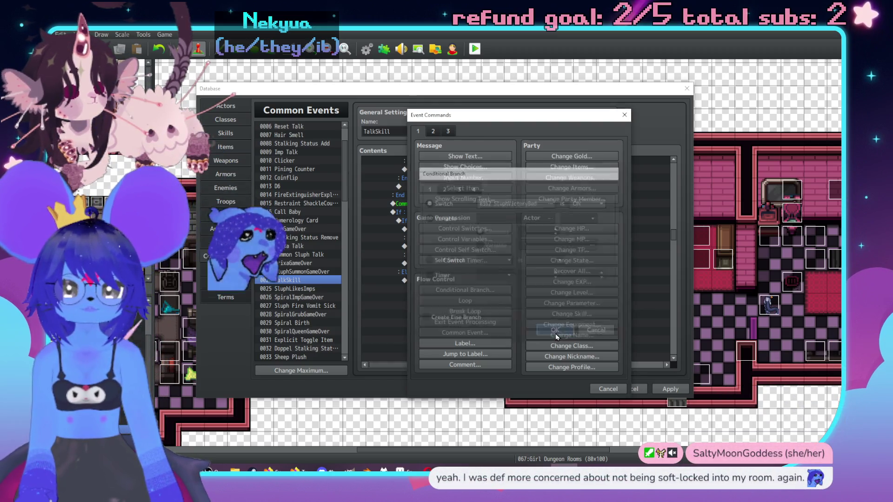
Start a Show Text message inside the branch using a Face Tiles4 face.
double_click(452, 295)
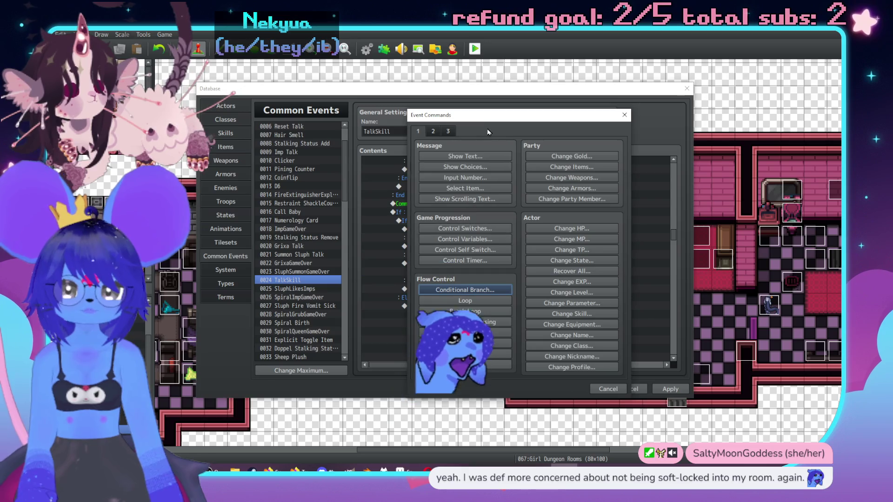
drag(489, 132, 623, 139)
click(600, 164)
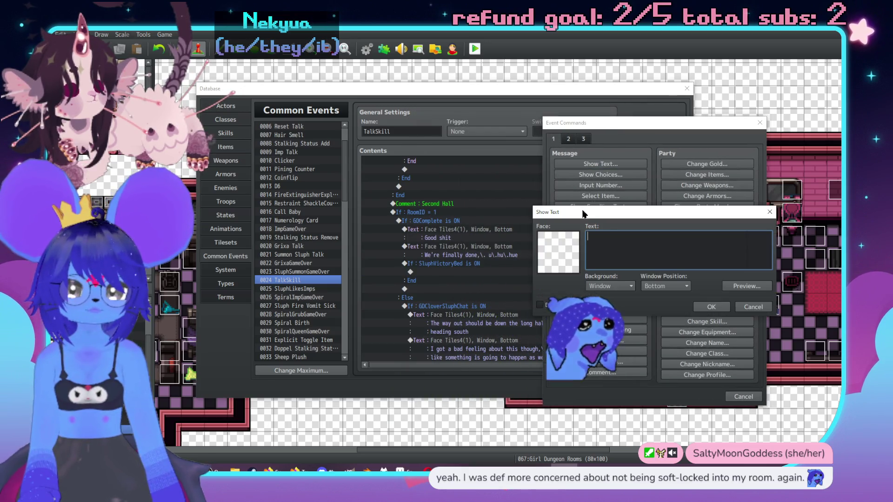
click(753, 306)
click(743, 396)
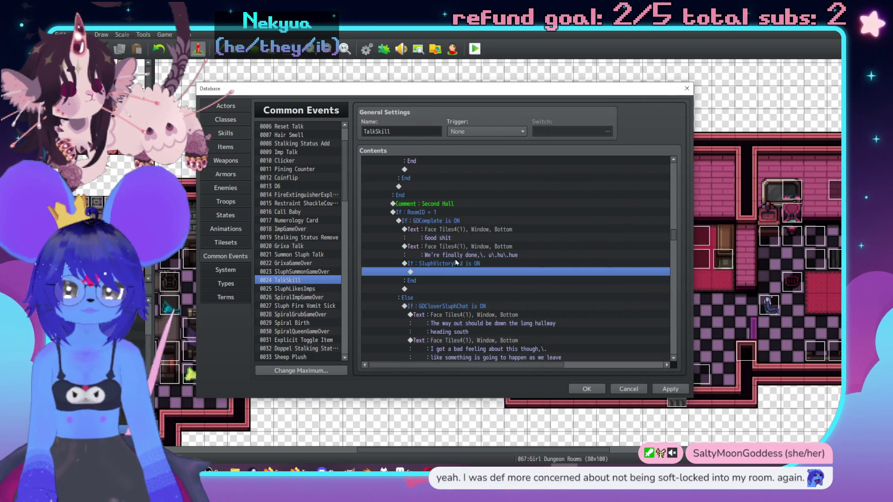
double_click(462, 273)
drag(485, 120, 632, 116)
click(603, 150)
double_click(562, 236)
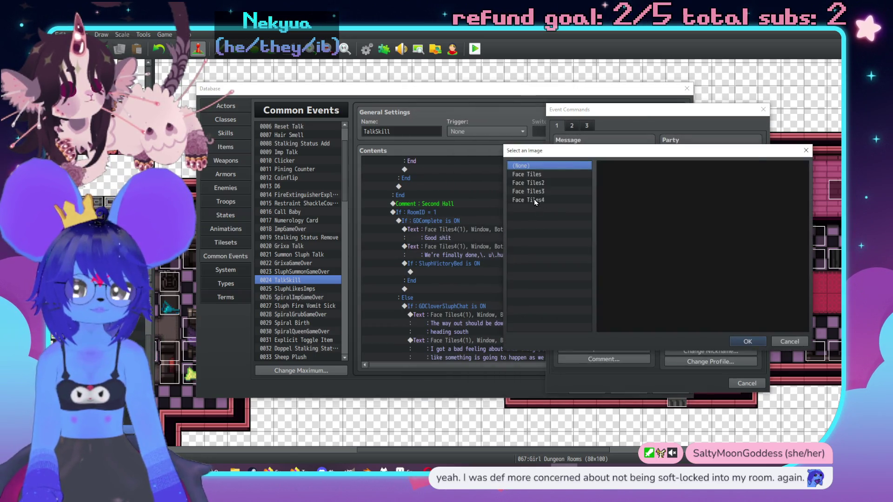
click(534, 199)
double_click(653, 187)
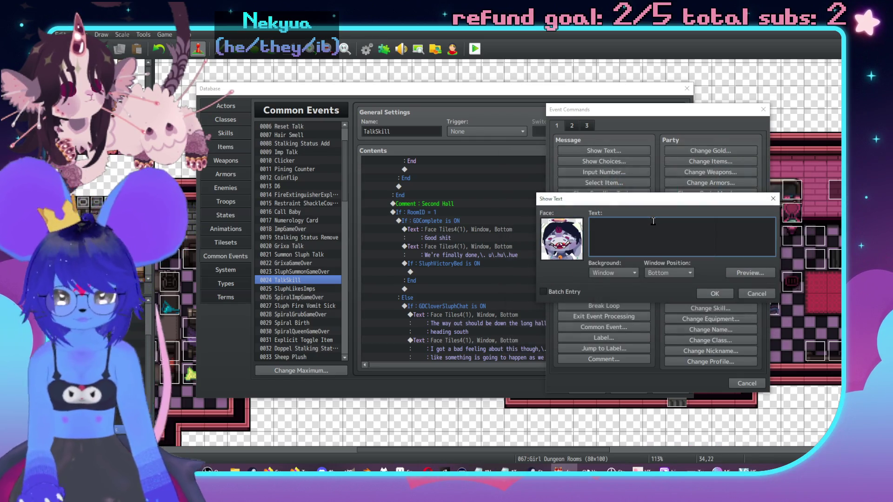
Enter "wannt to uhh,\. celebrate?" with a \c[30] coloured heart, preview it and confirm.
text(Youwannt to uhh,\.)
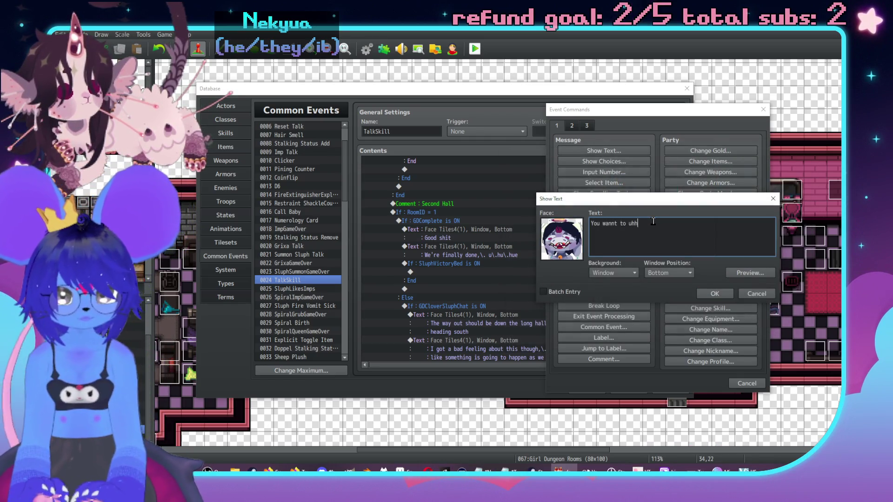
text( celebrate?)
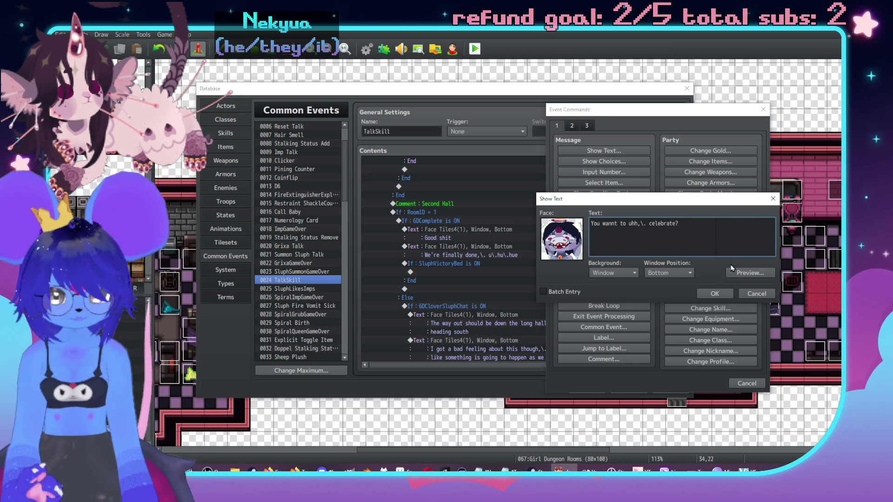
key(super+period)
click(764, 355)
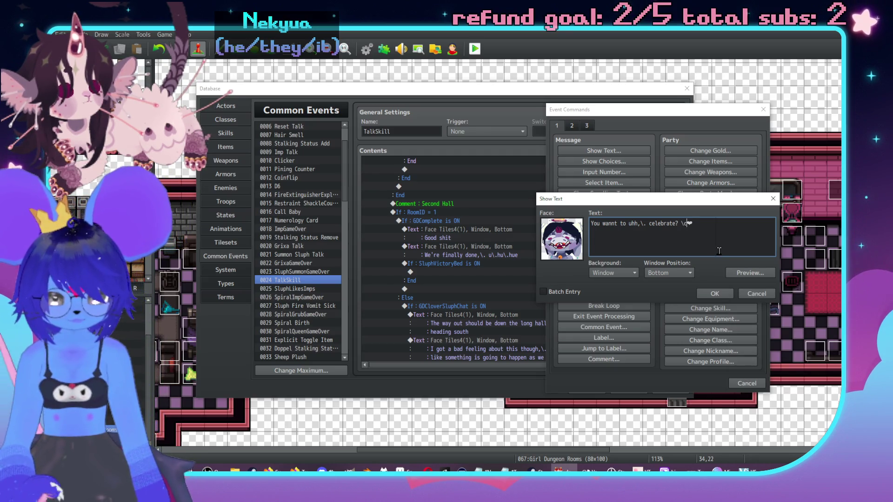
text([30]❤)
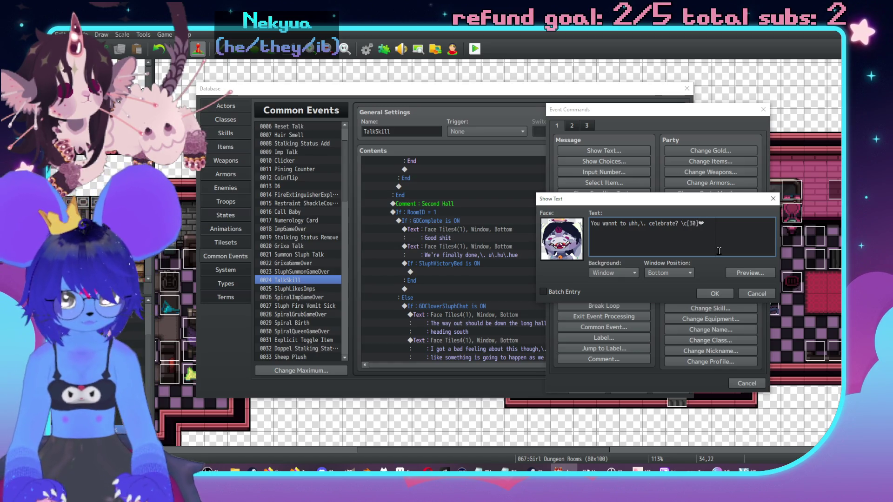
text(\c[0)
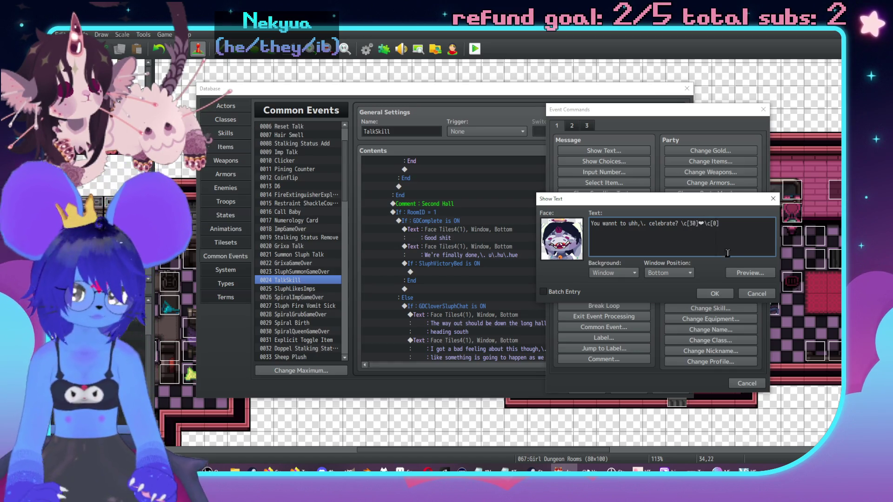
click(763, 273)
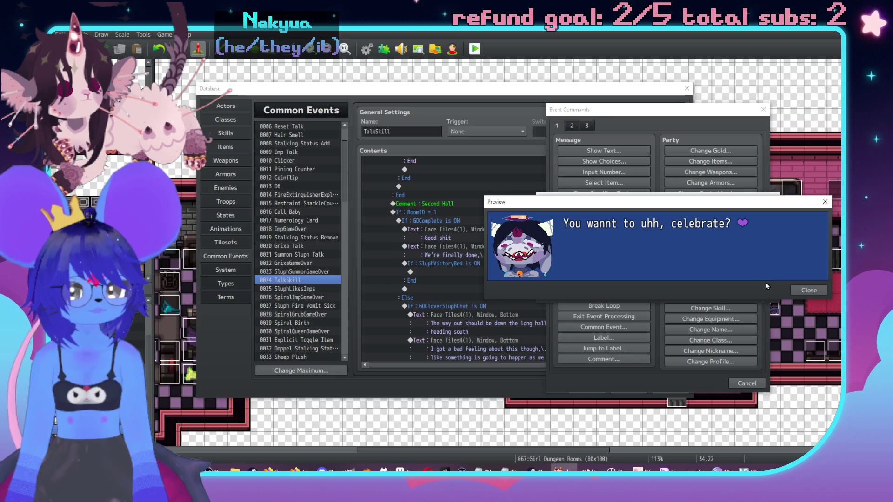
click(811, 290)
click(719, 294)
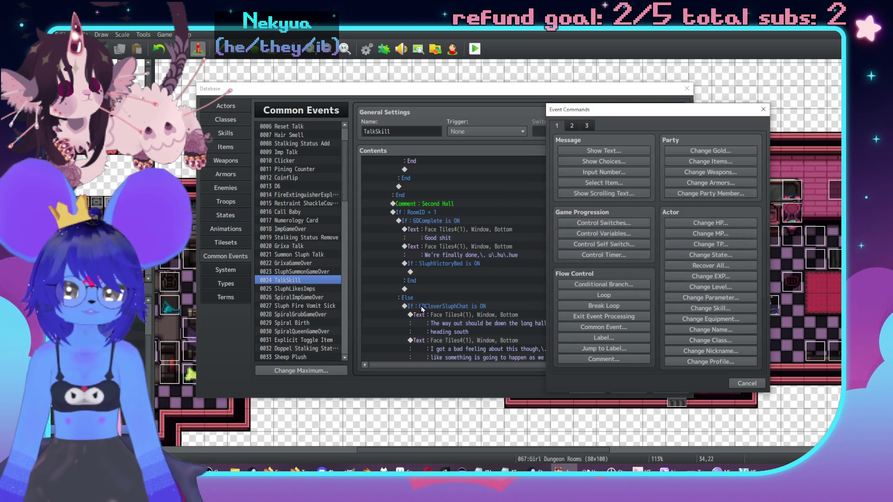
scroll(531, 255, down, 2)
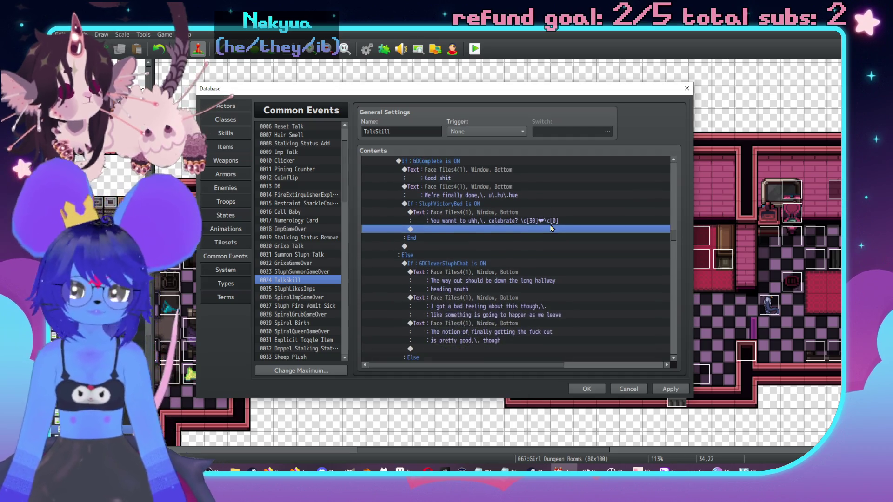
click(441, 247)
scroll(484, 214, down, 3)
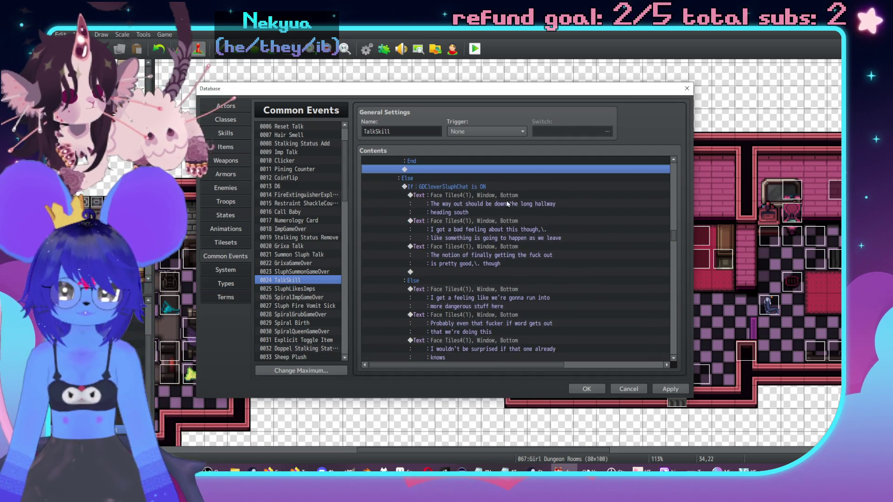
click(576, 198)
scroll(576, 160, down, 1)
scroll(600, 167, down, 1)
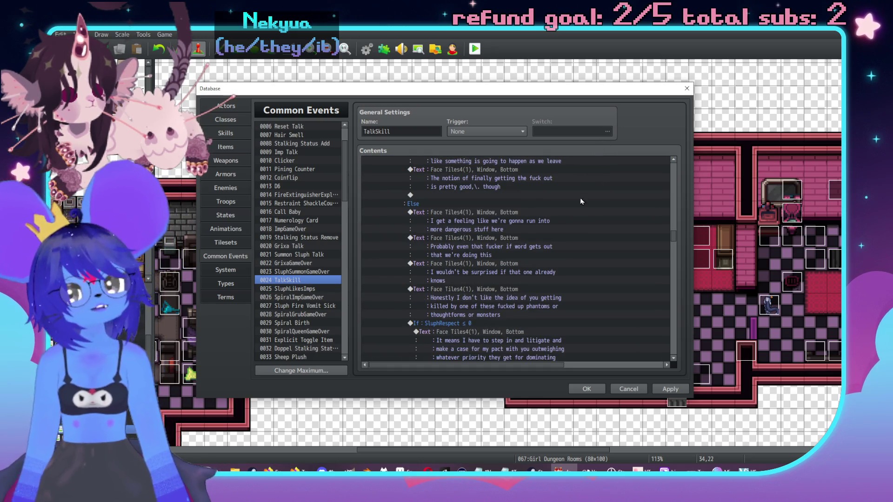
scroll(579, 197, up, 5)
scroll(548, 246, down, 8)
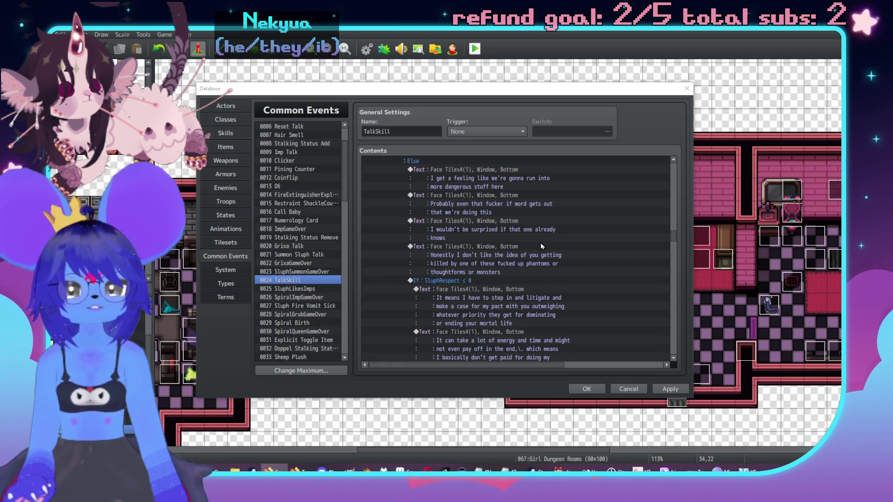
scroll(609, 247, down, 10)
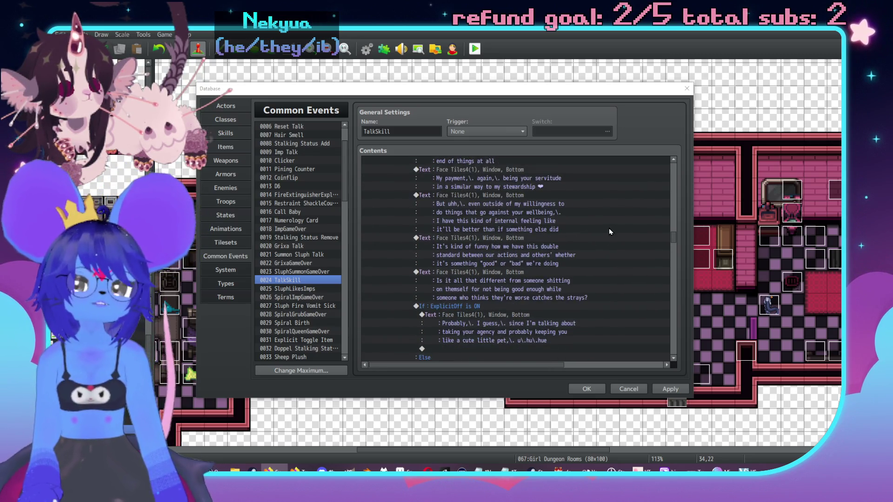
scroll(610, 228, down, 7)
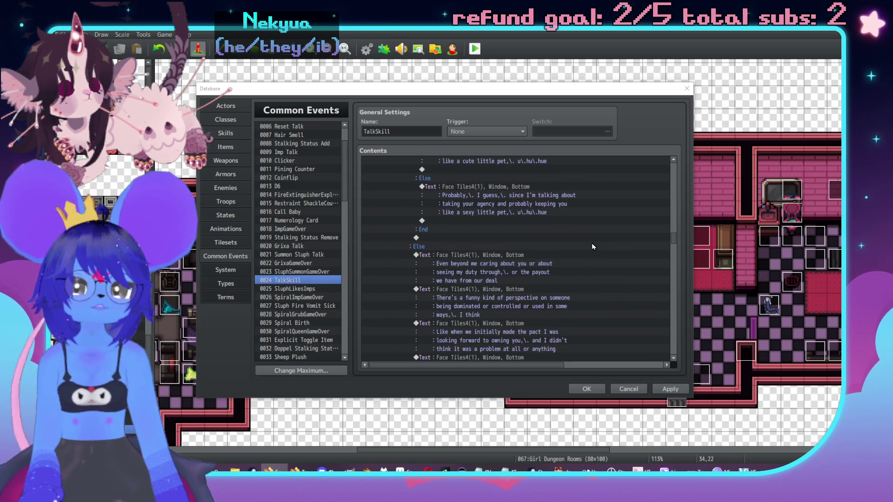
scroll(591, 247, down, 8)
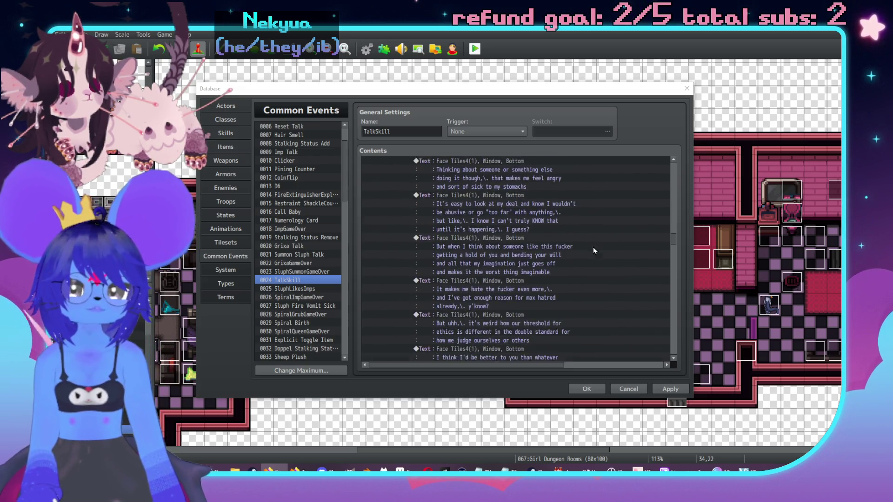
scroll(593, 247, down, 4)
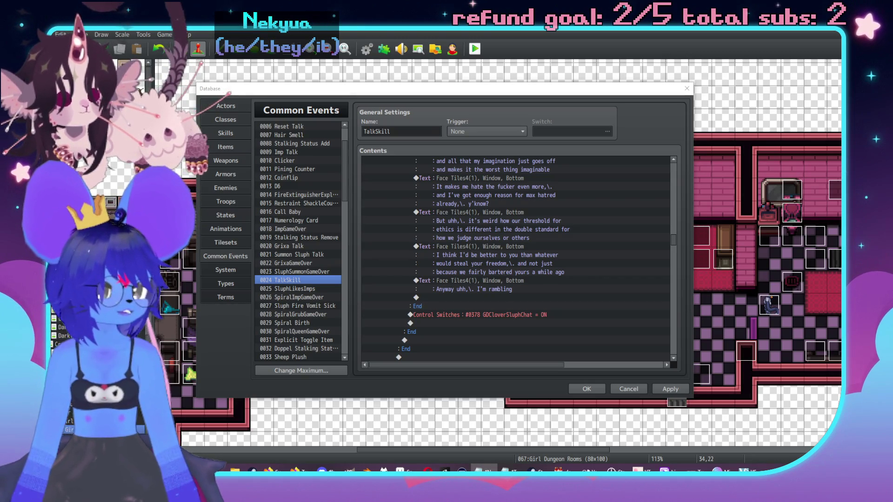
scroll(525, 239, up, 4)
Scroll up through the TalkSkill contents to the Girl Dungeon sections and Apply the edits.
scroll(513, 222, up, 6)
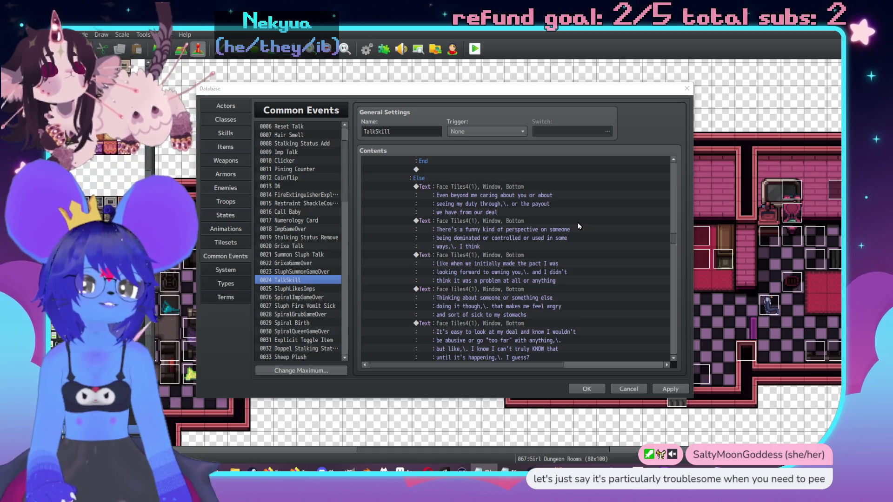
scroll(578, 223, up, 10)
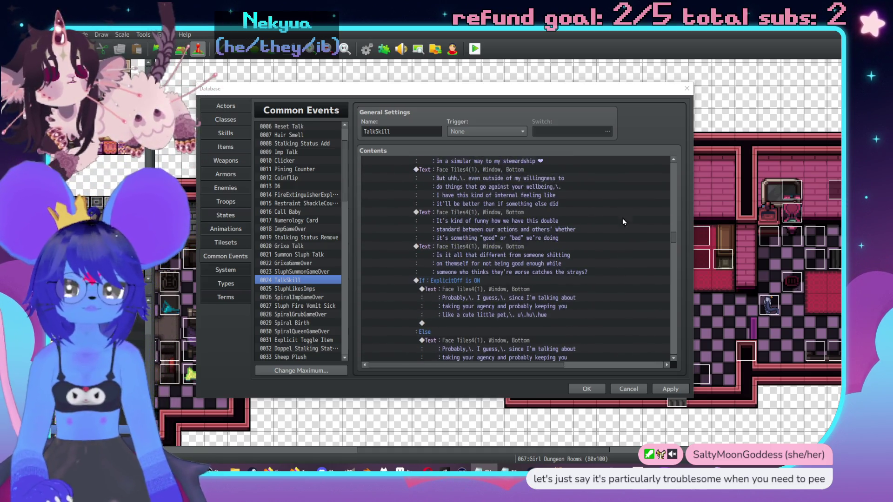
scroll(593, 243, up, 10)
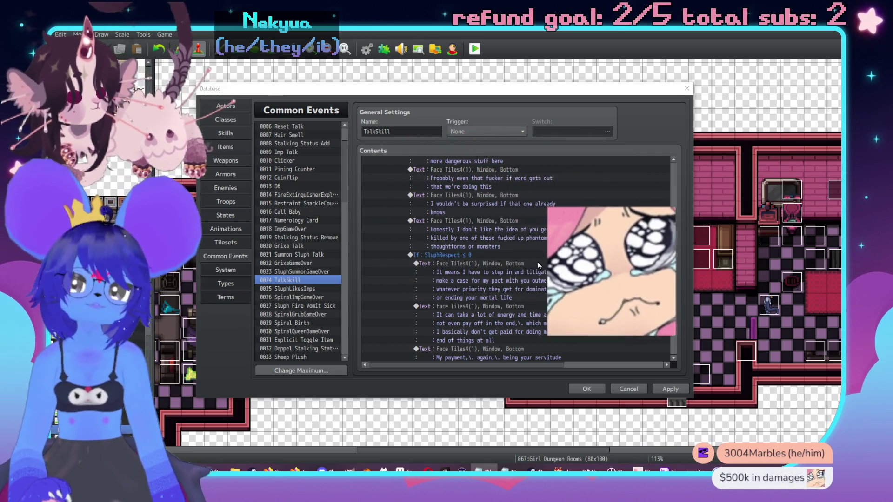
scroll(487, 273, up, 10)
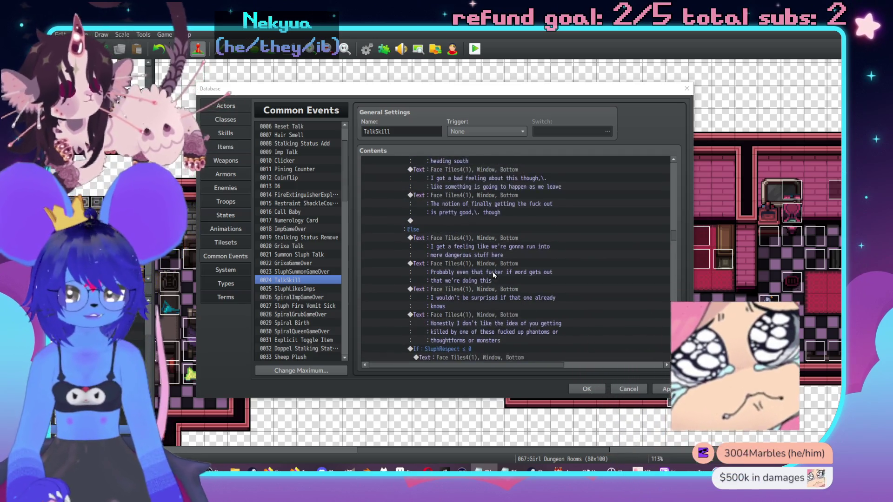
scroll(482, 276, up, 5)
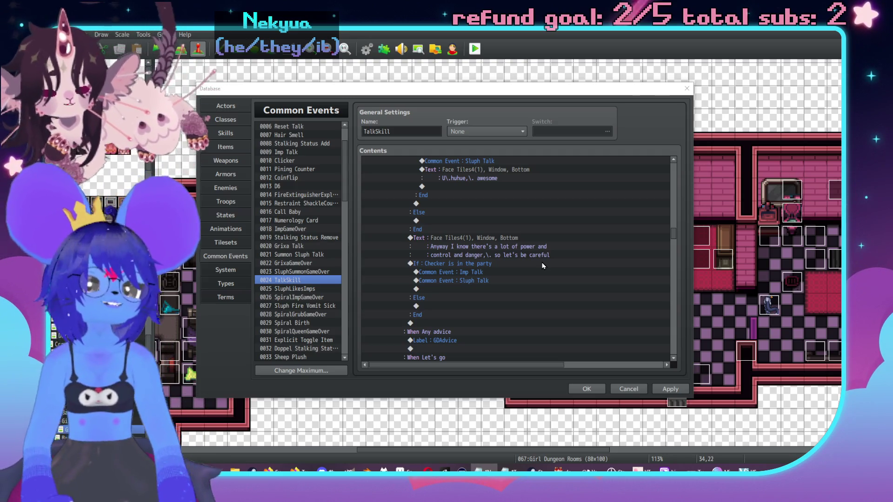
scroll(492, 272, up, 1)
scroll(491, 269, up, 10)
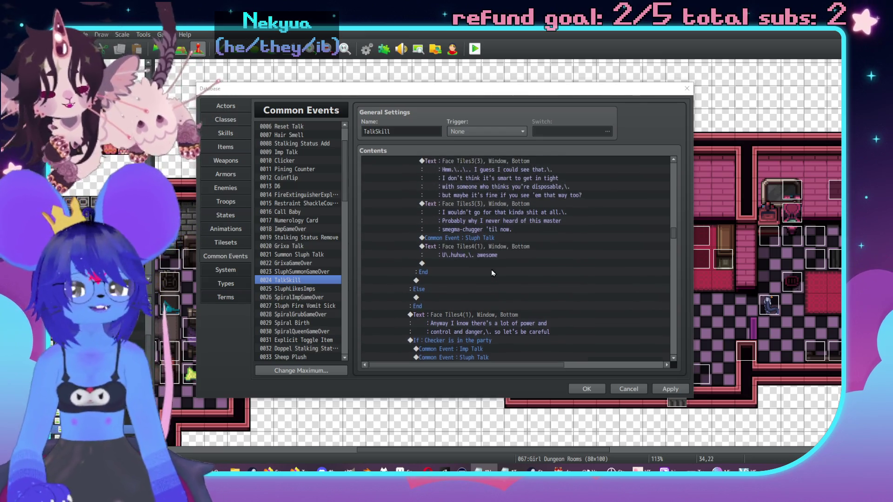
scroll(505, 269, up, 10)
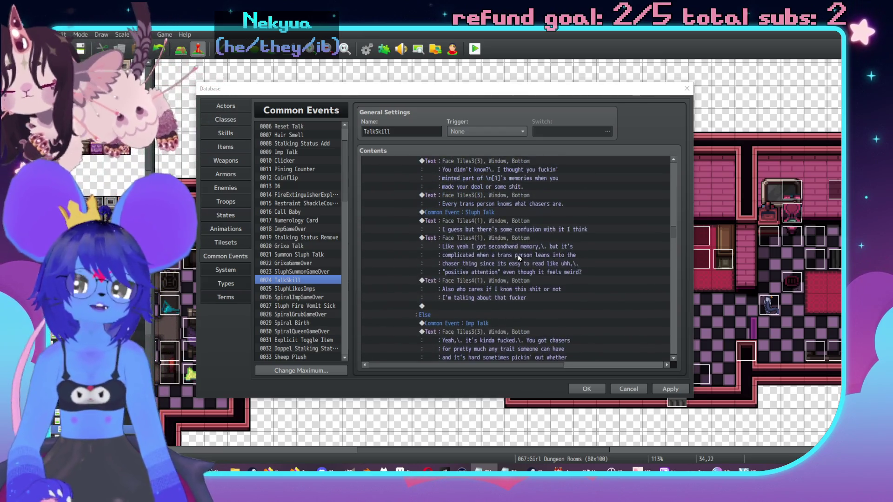
scroll(515, 256, up, 10)
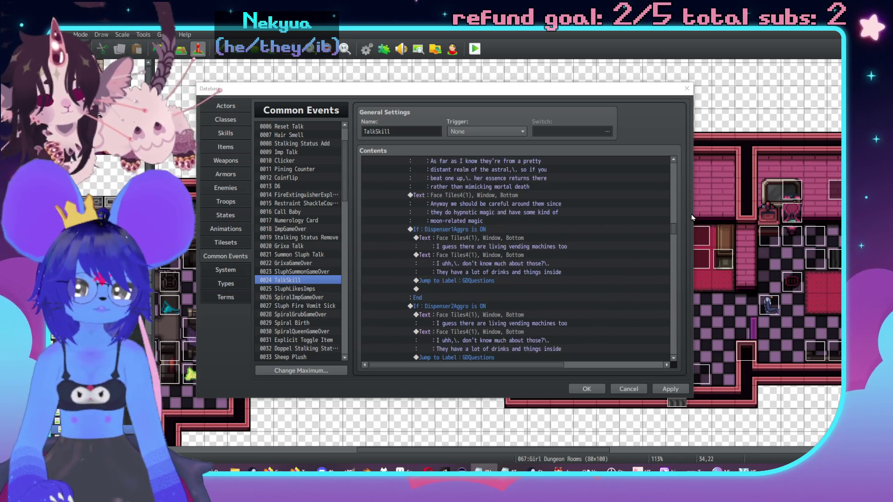
drag(674, 227, 666, 171)
scroll(599, 230, up, 10)
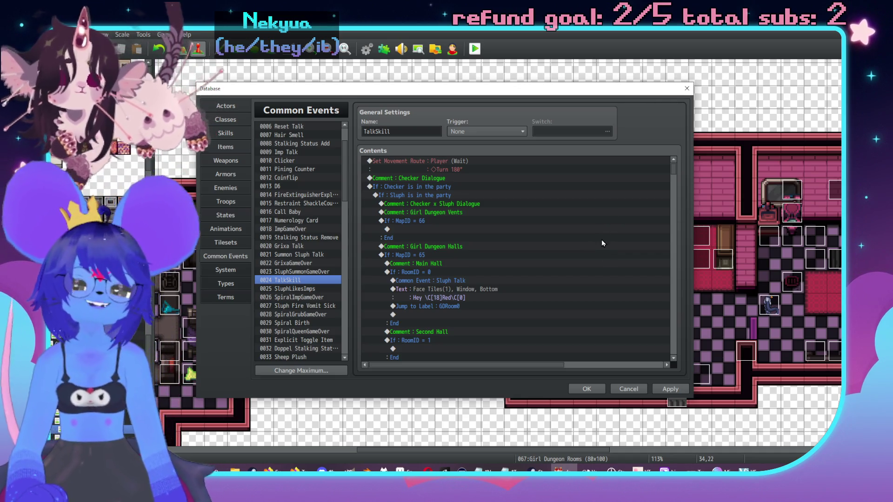
scroll(602, 243, down, 2)
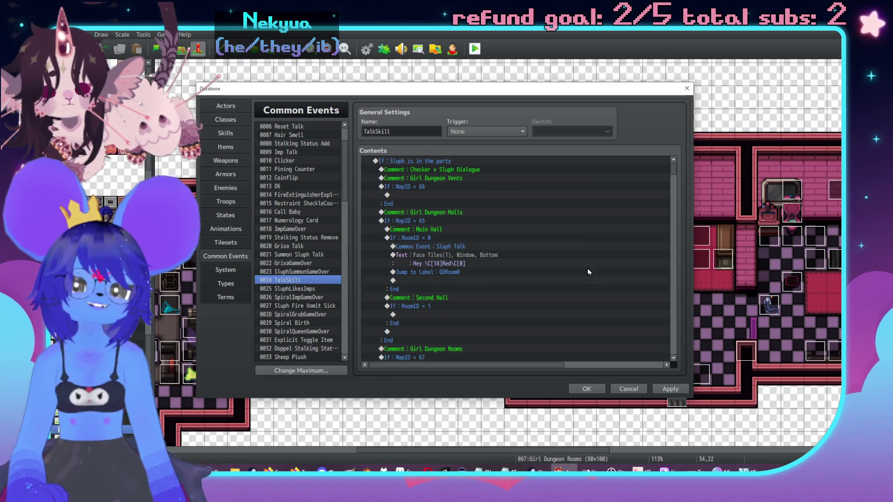
scroll(588, 272, down, 1)
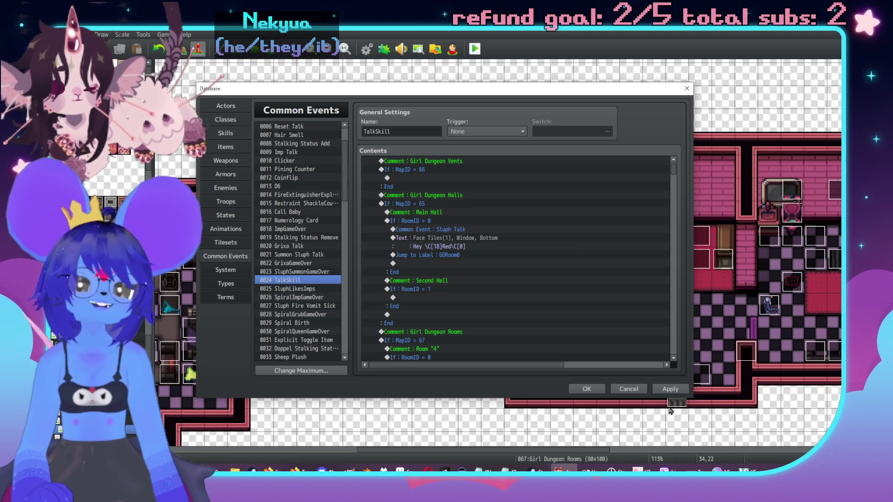
click(670, 389)
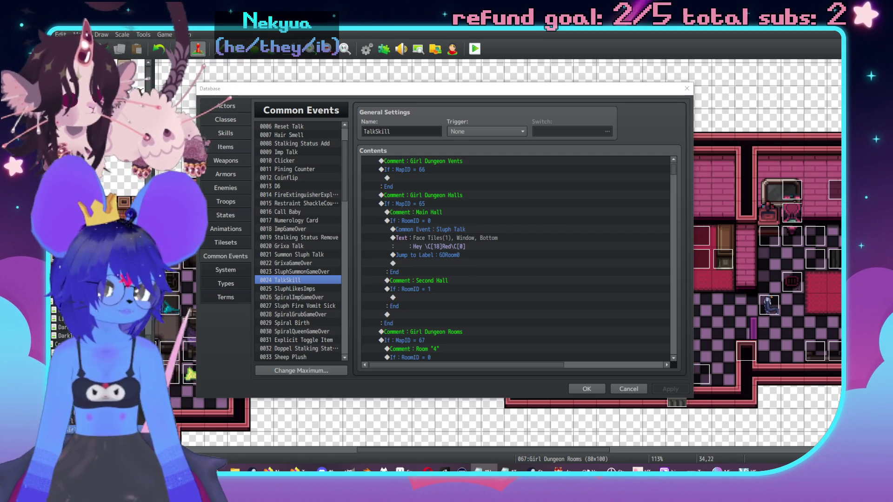
click(481, 255)
scroll(481, 252, up, 2)
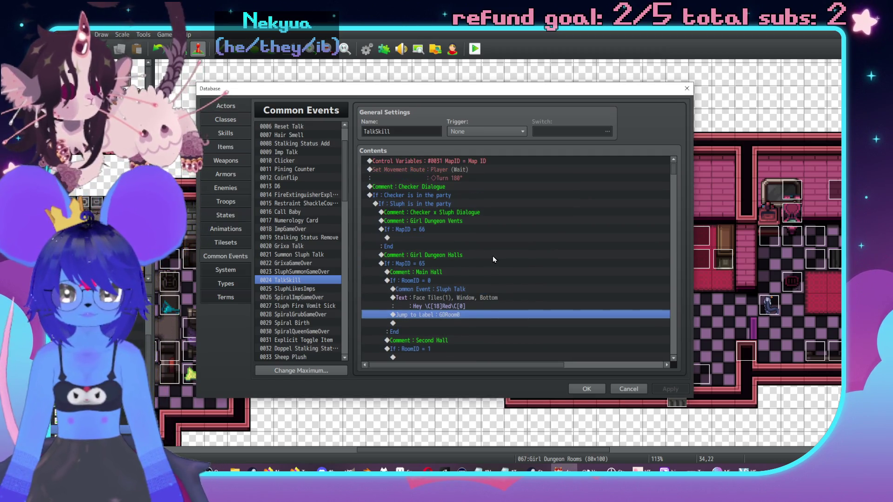
scroll(548, 257, down, 2)
scroll(548, 257, down, 4)
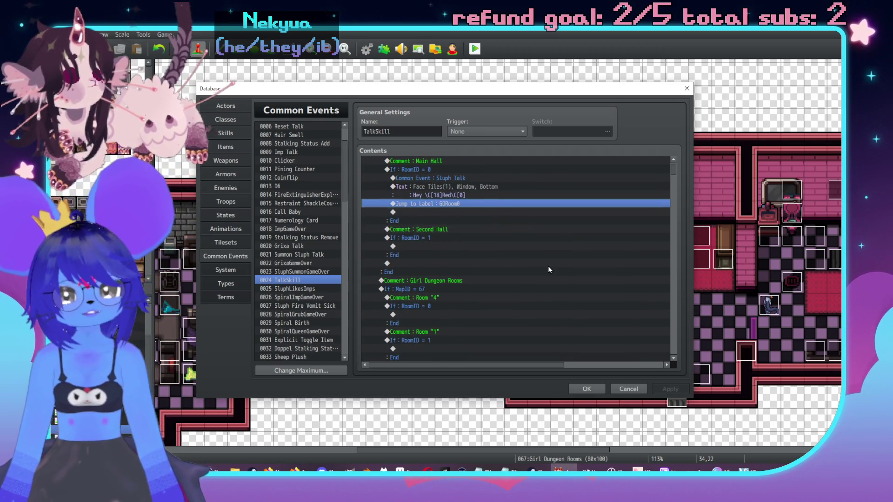
scroll(493, 261, up, 2)
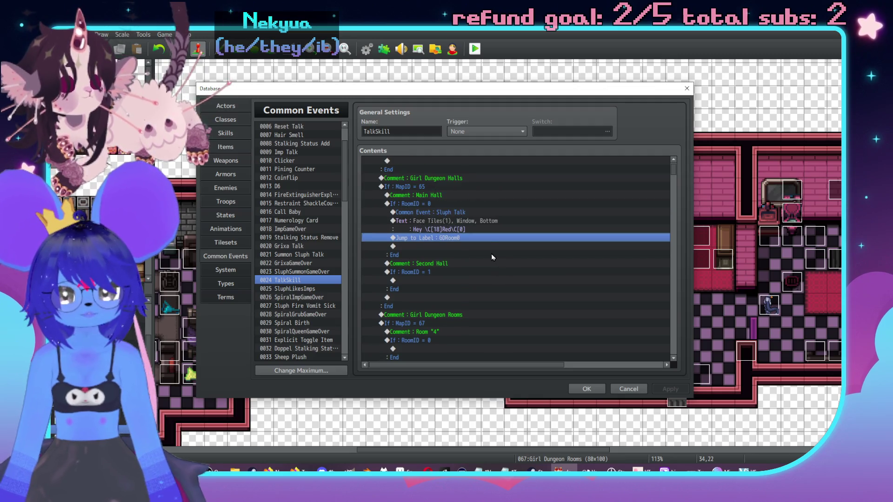
click(502, 204)
scroll(512, 216, up, 2)
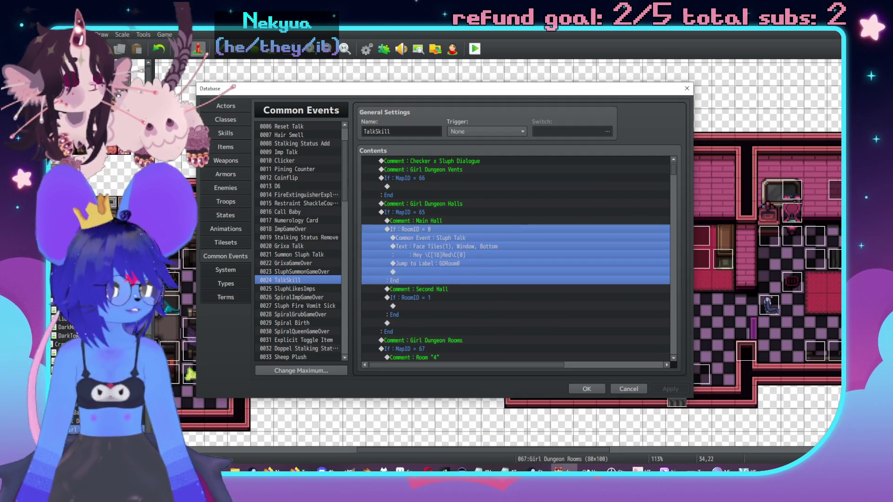
key(alt+Tab)
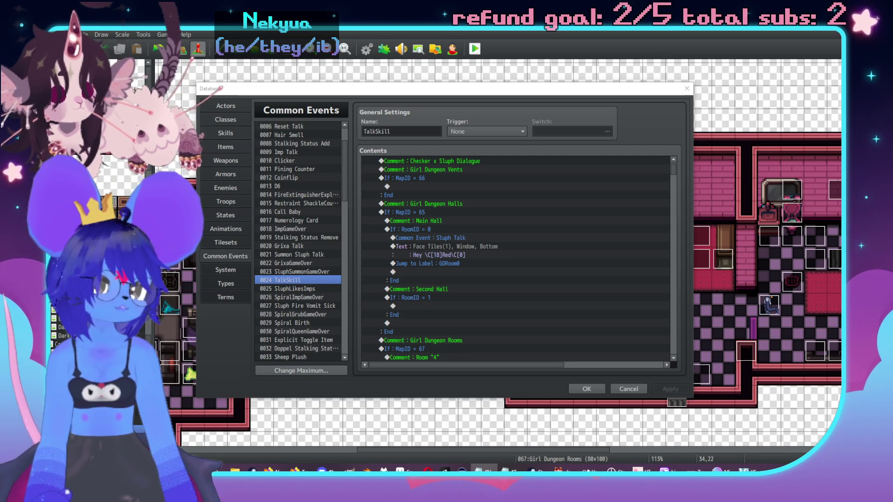
scroll(537, 290, down, 8)
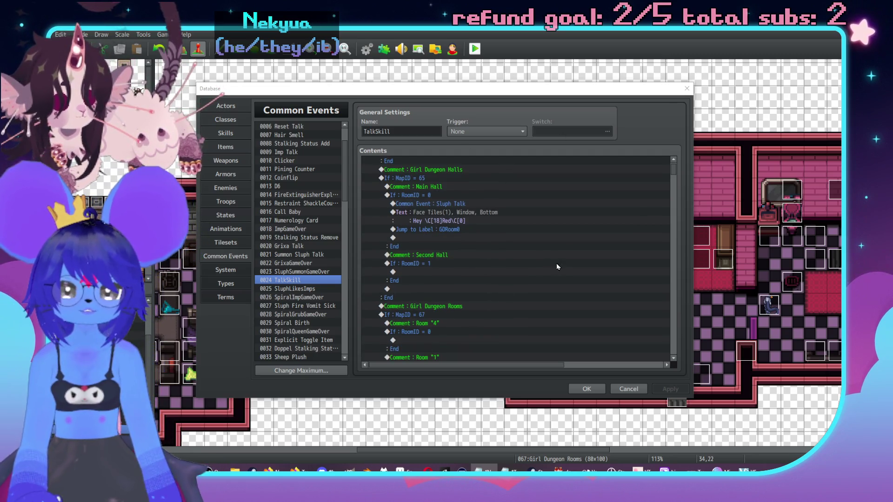
Scroll the TalkSkill list to the Mirror (Feshteeth) RoomID = 9 block with its FeshteethMirror label.
scroll(675, 242, down, 10)
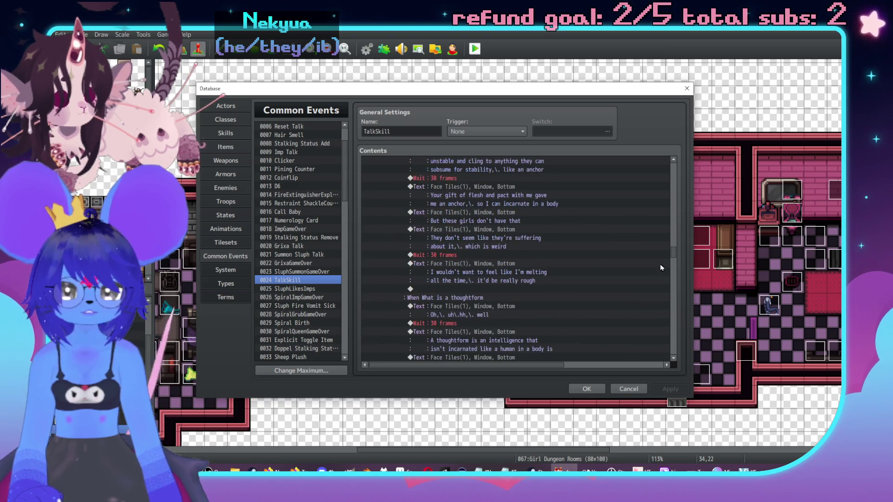
scroll(675, 347, down, 8)
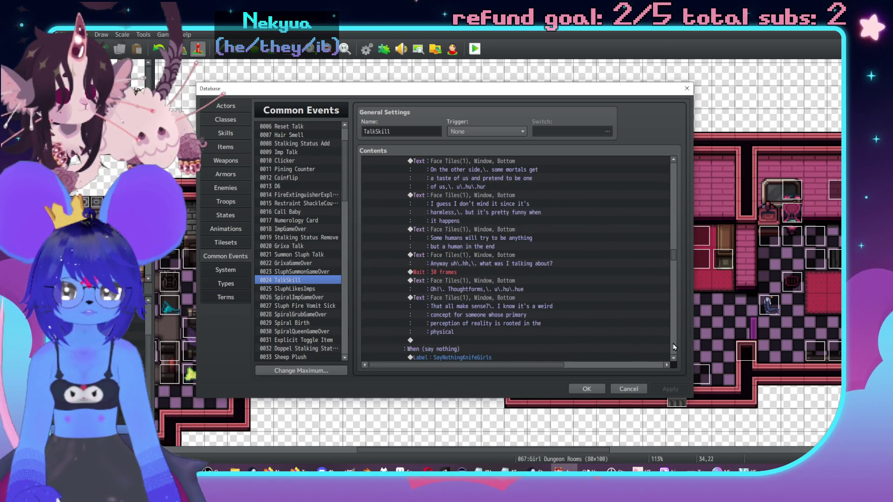
scroll(675, 347, down, 8)
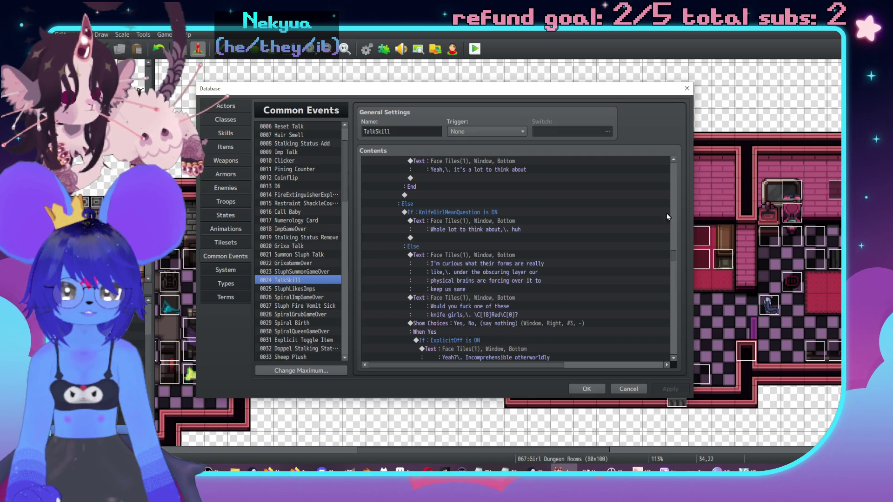
scroll(678, 195, up, 10)
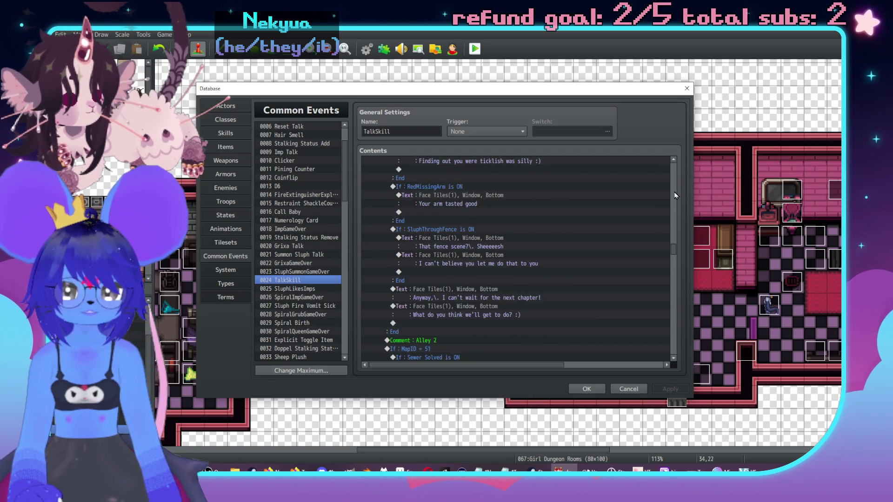
scroll(675, 196, up, 10)
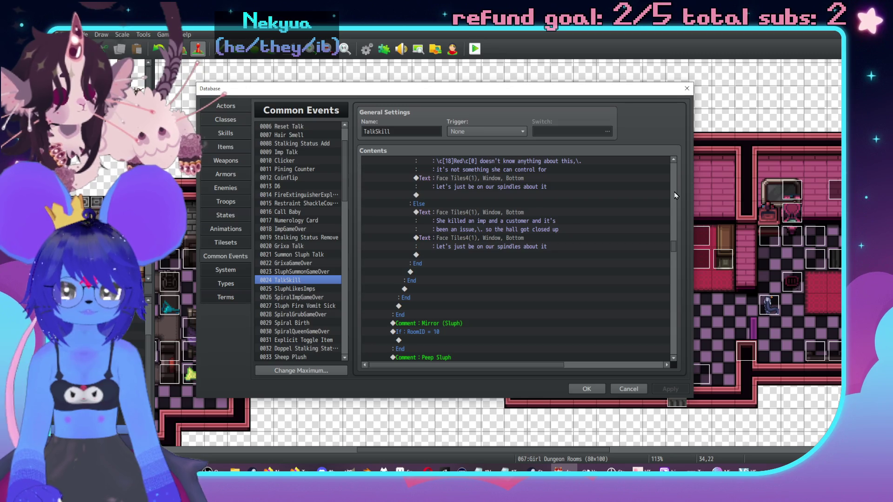
scroll(676, 196, up, 5)
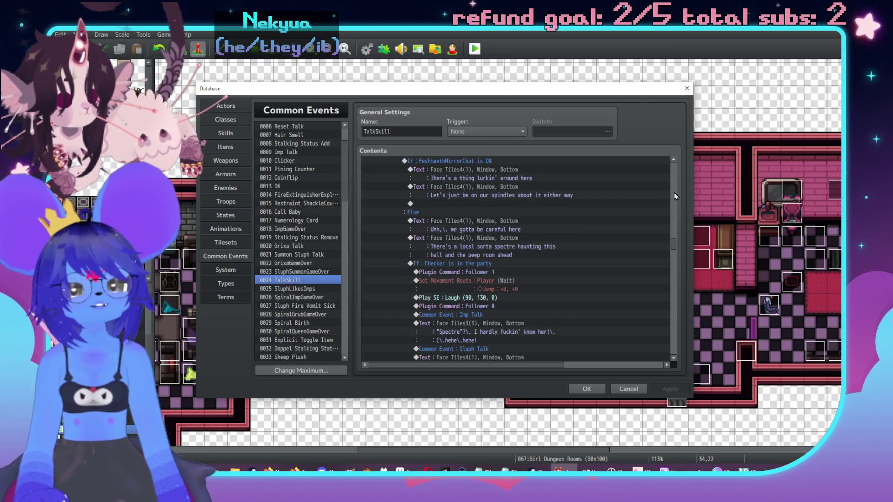
scroll(675, 196, down, 5)
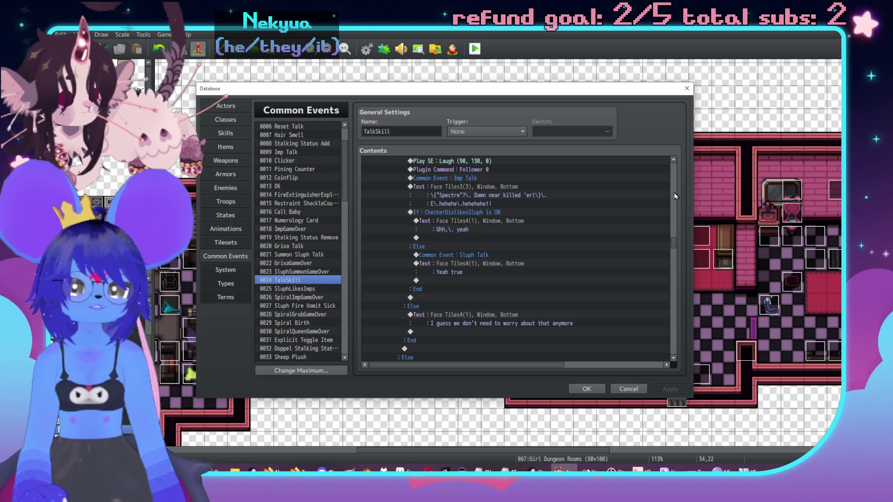
scroll(675, 196, up, 5)
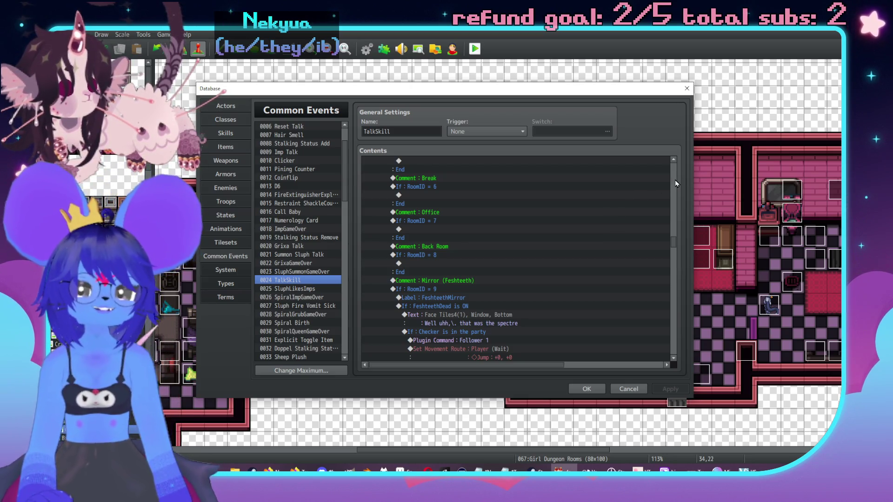
scroll(590, 207, down, 4)
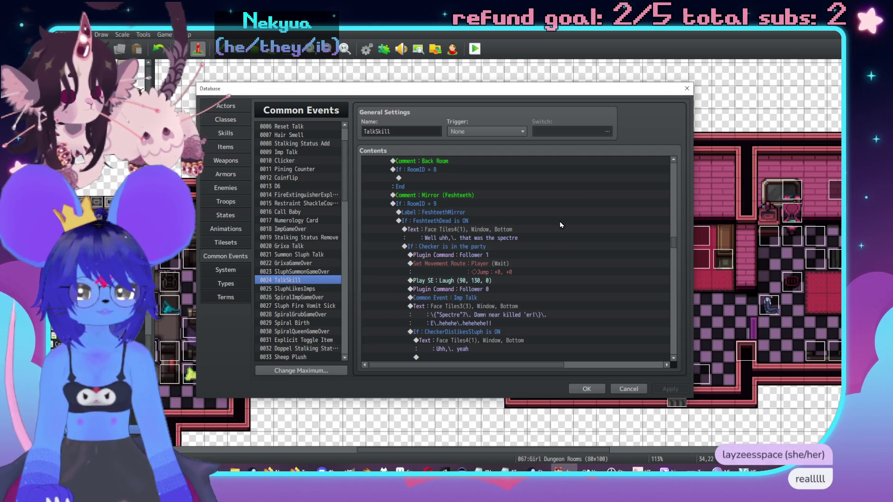
scroll(544, 274, down, 2)
Playtest Imp's "Spectre" dialogue line with Ctrl+R, then close the test game.
click(519, 274)
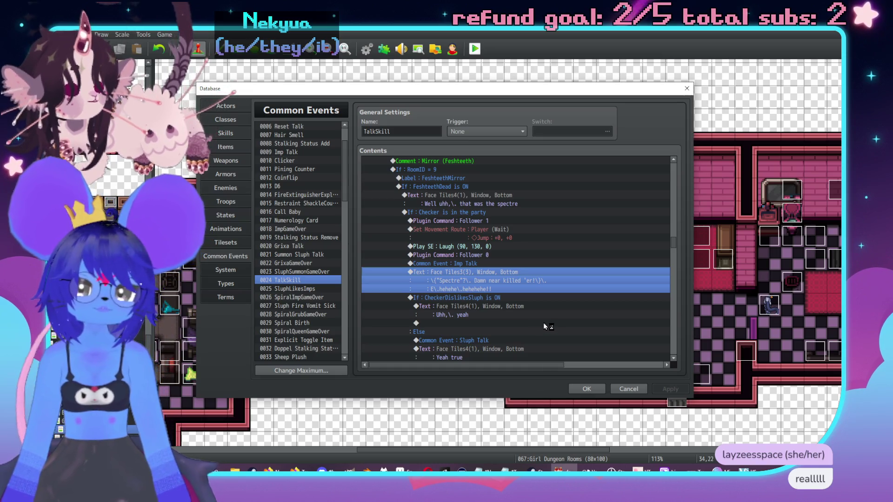
key(ctrl+r)
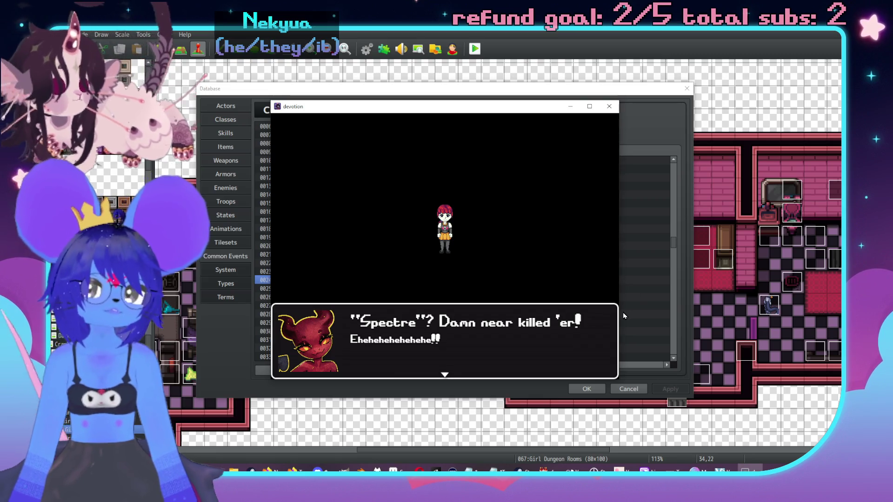
click(607, 112)
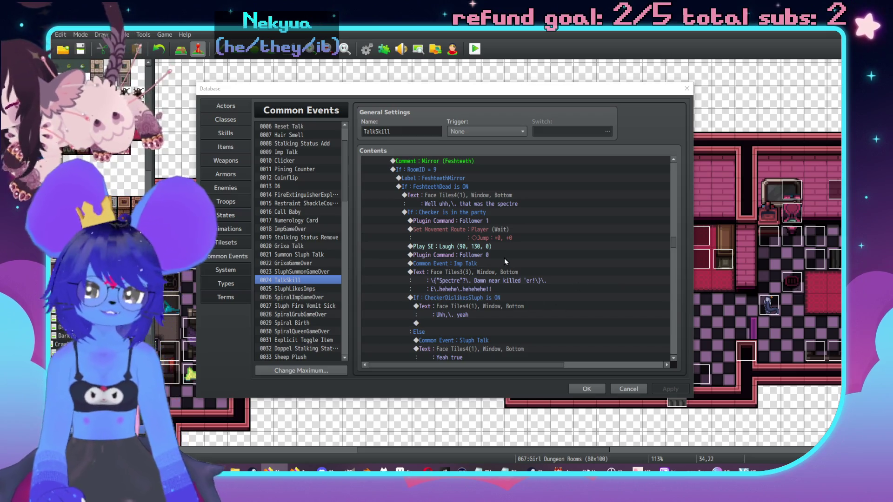
Snip a screenshot of the Spectre dialogue box with Win+Shift+S and close the test game.
click(542, 281)
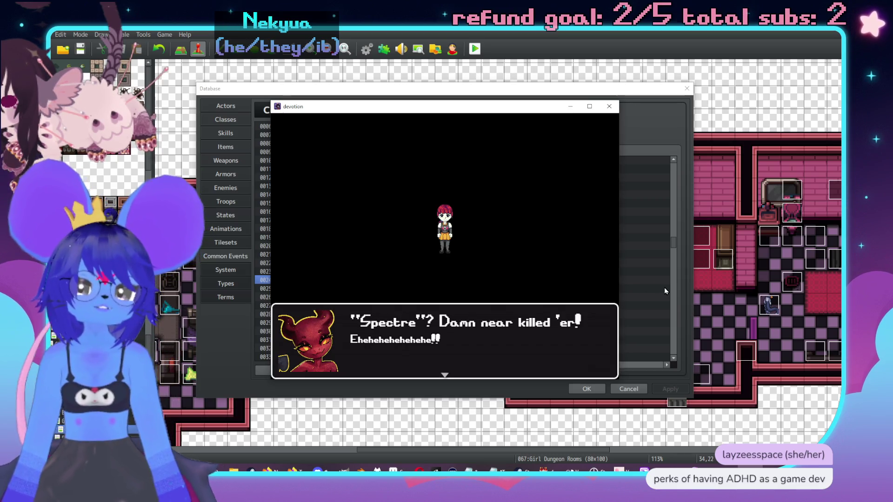
key(super+shift+s)
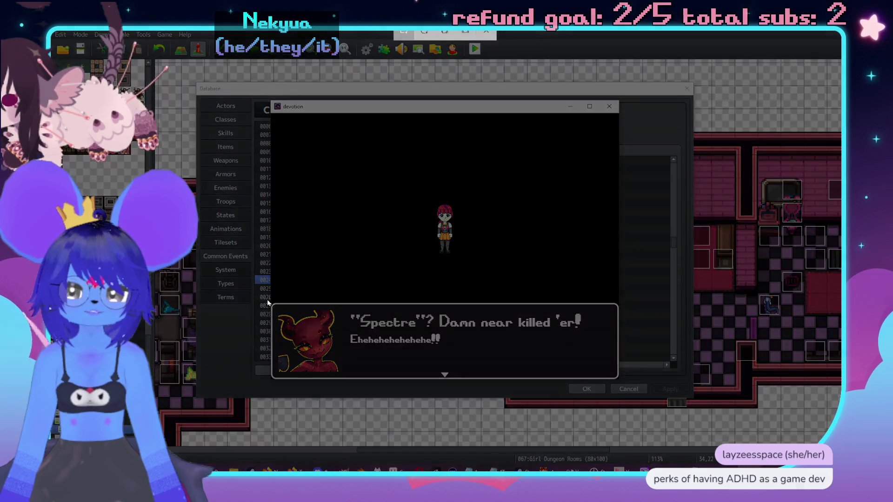
mouse_move(270, 301)
mouse_down()
mouse_move(367, 362)
mouse_move(628, 386)
mouse_move(622, 382)
mouse_up()
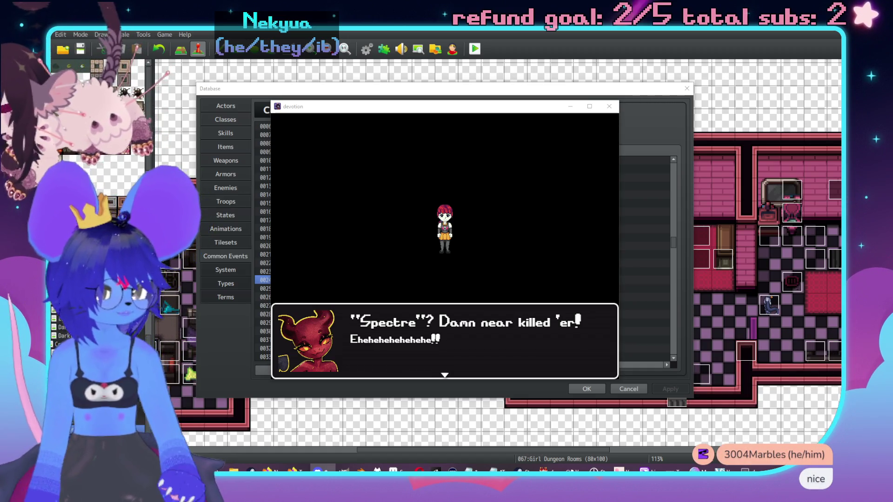
click(609, 107)
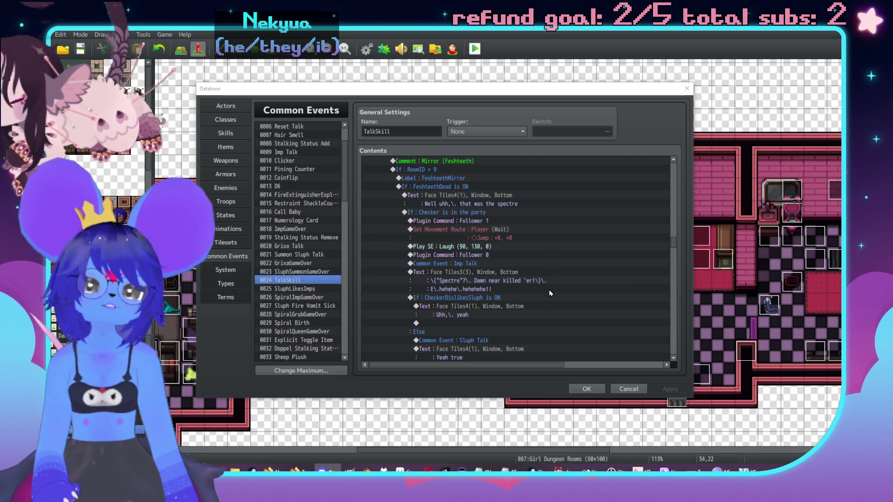
scroll(556, 296, up, 2)
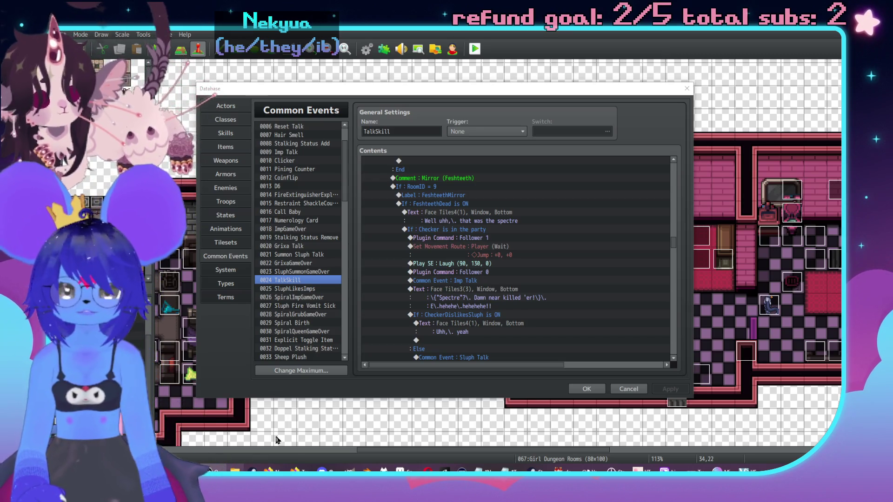
key(super+e)
Close SluphBooty16.gif and WOAH.png in Photos, then open File Explorer on the Desktop.
drag(601, 91, 888, 91)
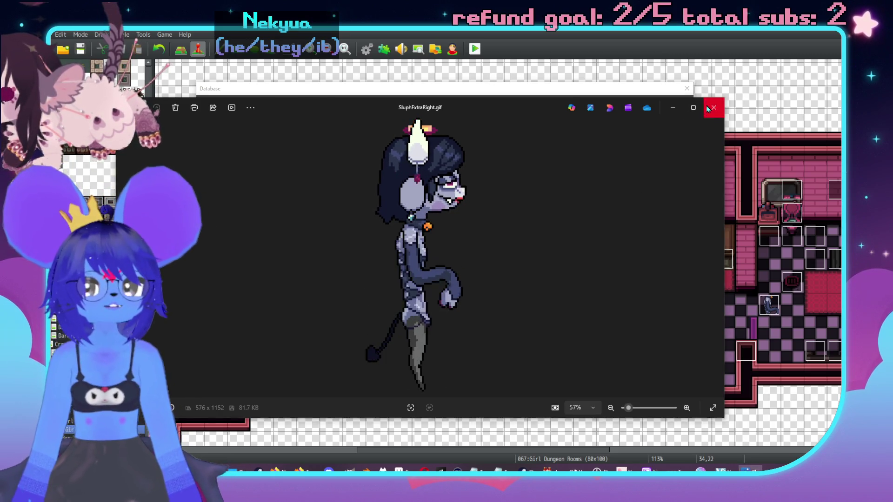
key(alt+Tab)
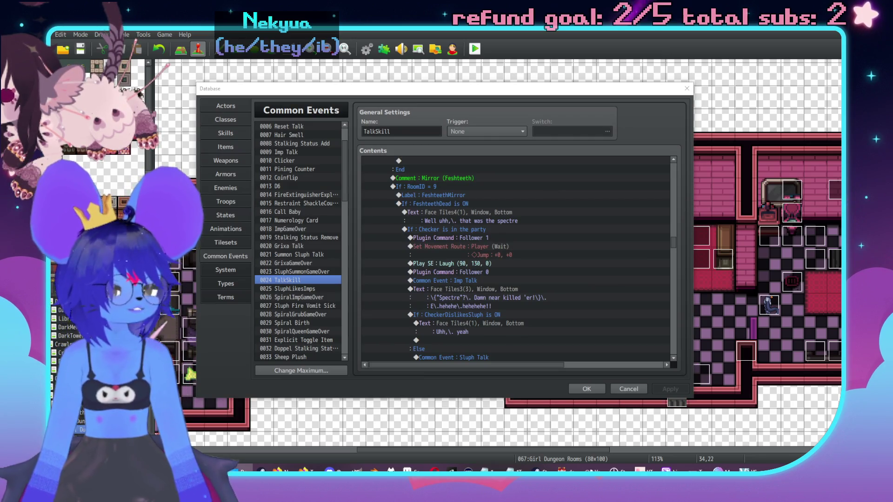
key(alt+Tab)
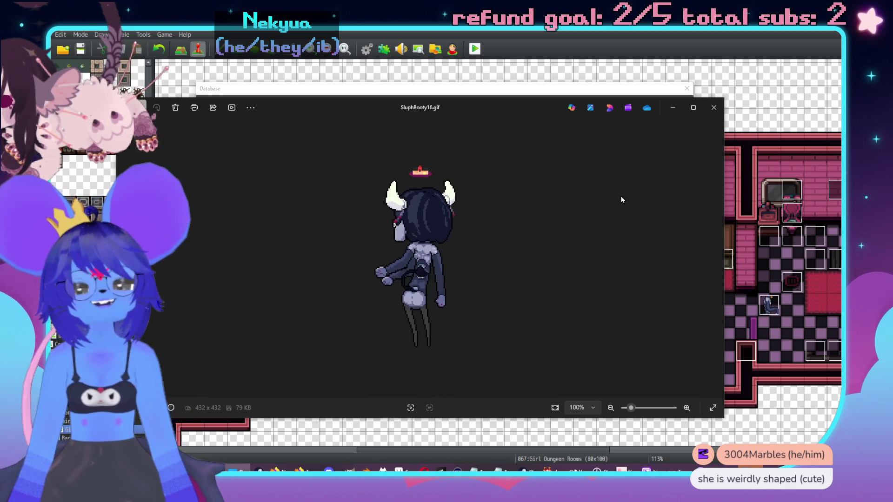
click(709, 113)
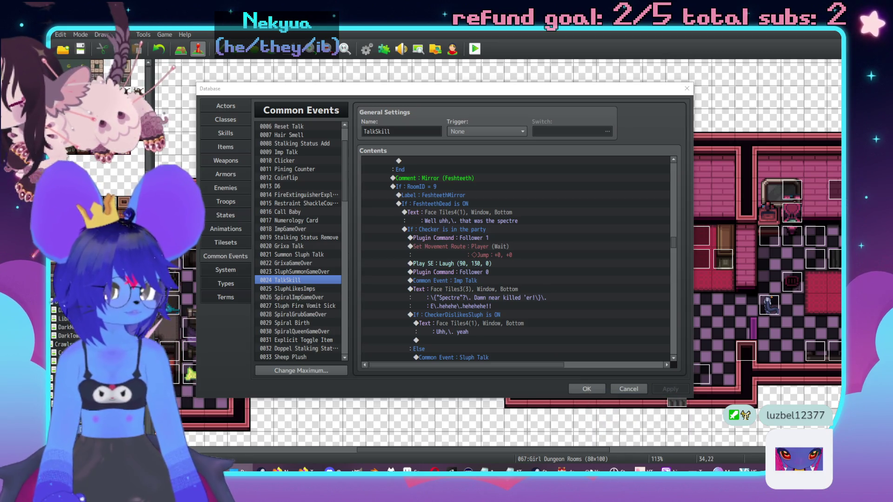
key(Return)
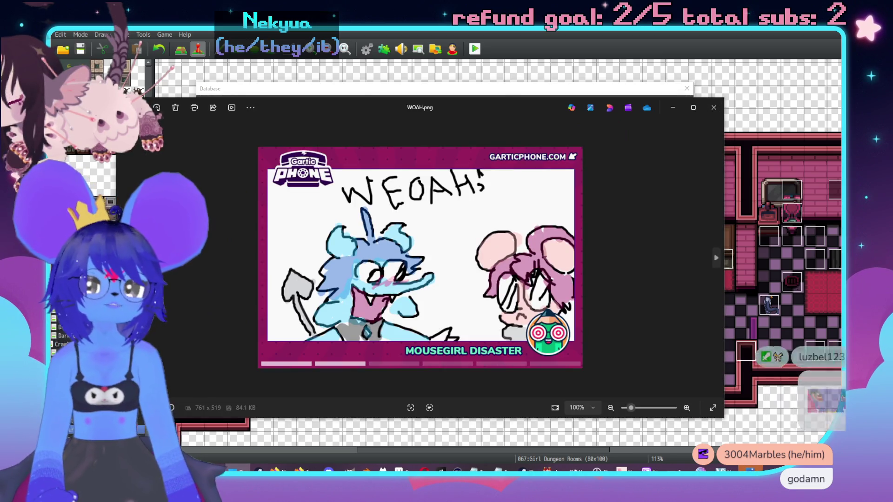
click(713, 107)
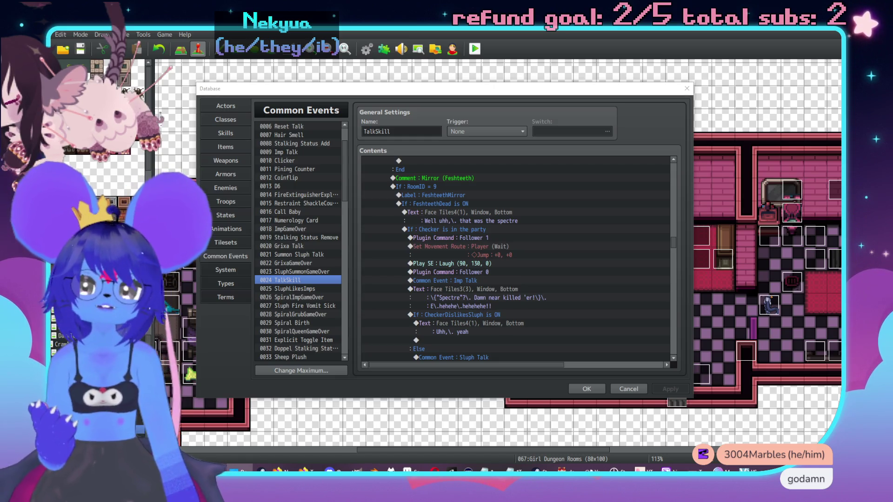
key(super+e)
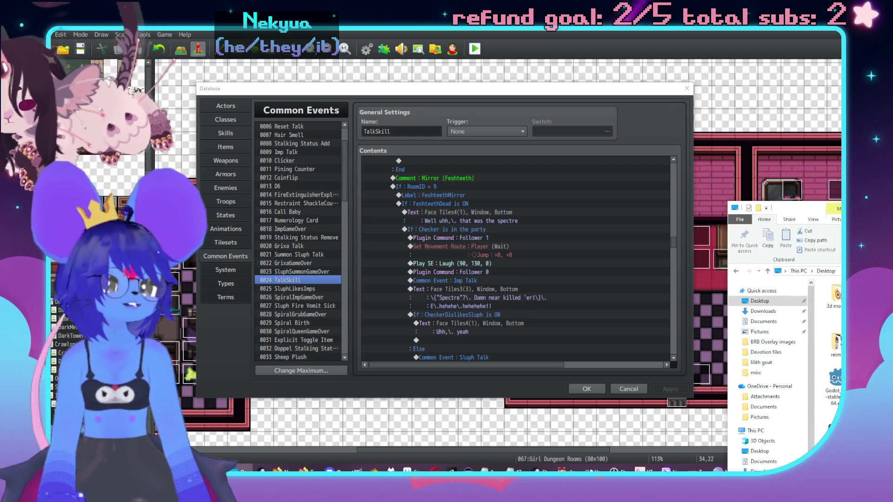
Close the File Explorer window with Alt+F4.
key(alt+F4)
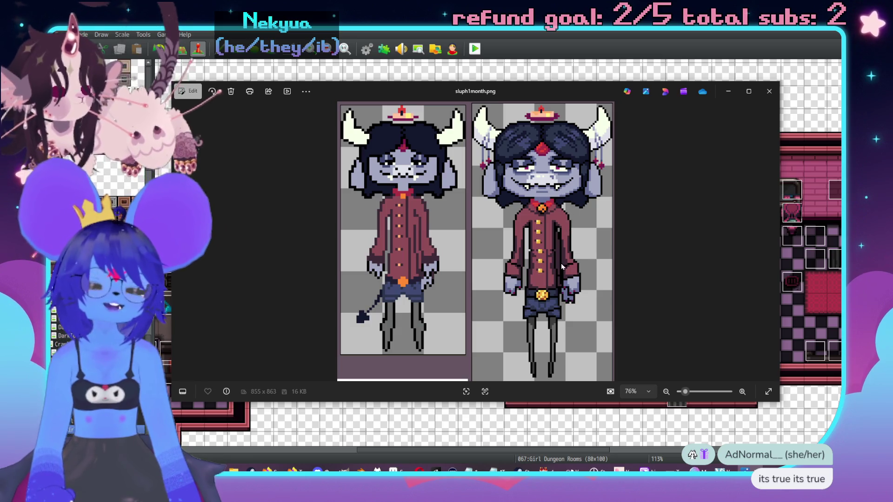
Zoom in and back out on sluph1month.png, then close it to reveal SluphSummon.gif.
scroll(400, 232, up, 1)
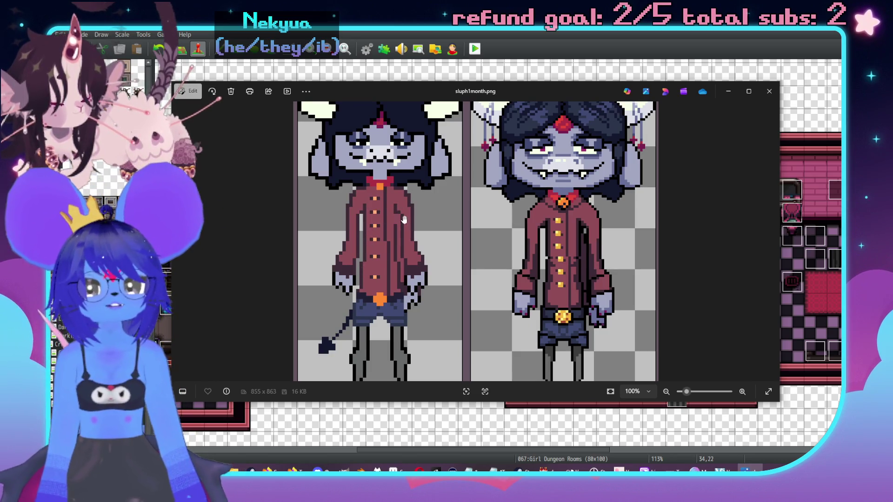
scroll(477, 224, down, 1)
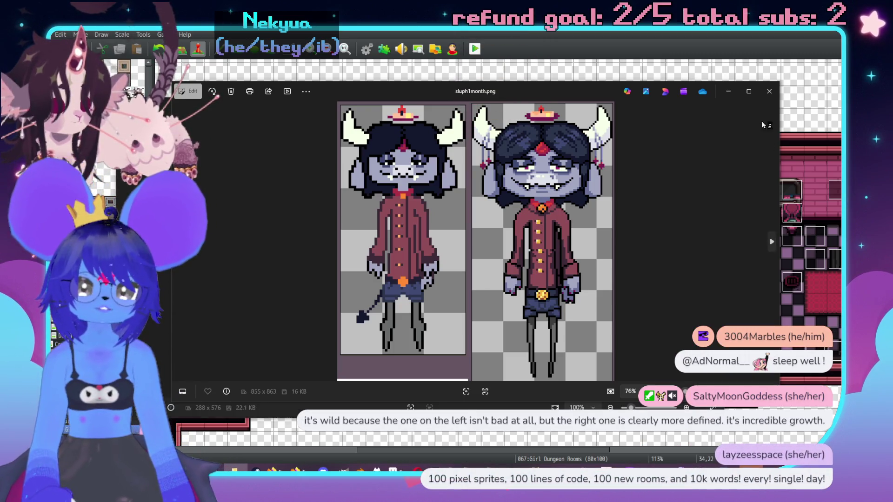
click(770, 91)
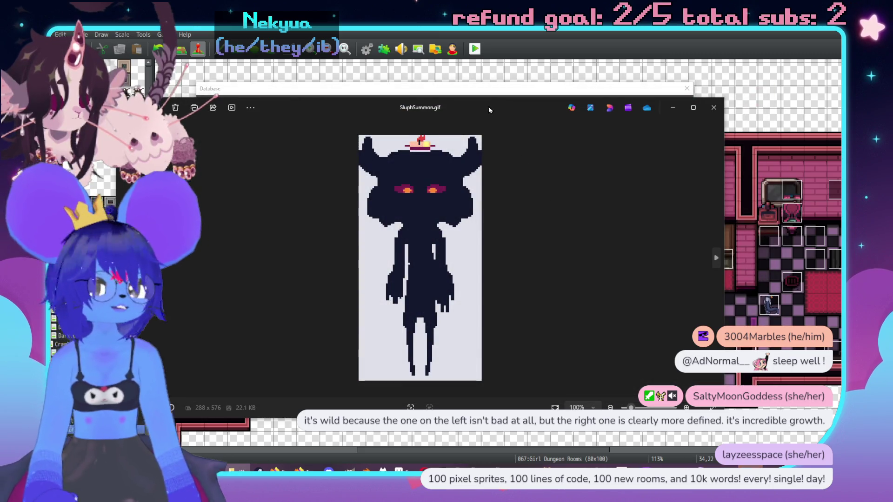
drag(489, 107, 547, 104)
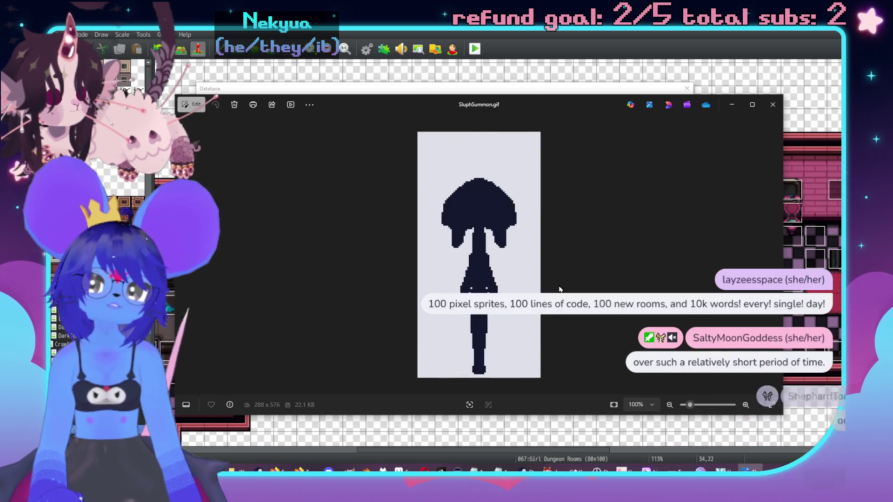
drag(562, 105, 518, 103)
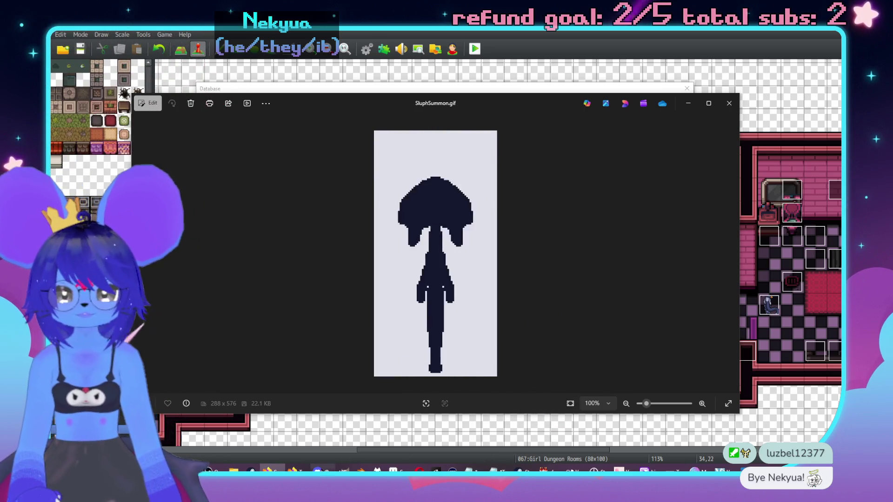
key(alt+Tab)
End the Twitch collaboration with End Collaboration and close the guest-star popout window.
click(516, 400)
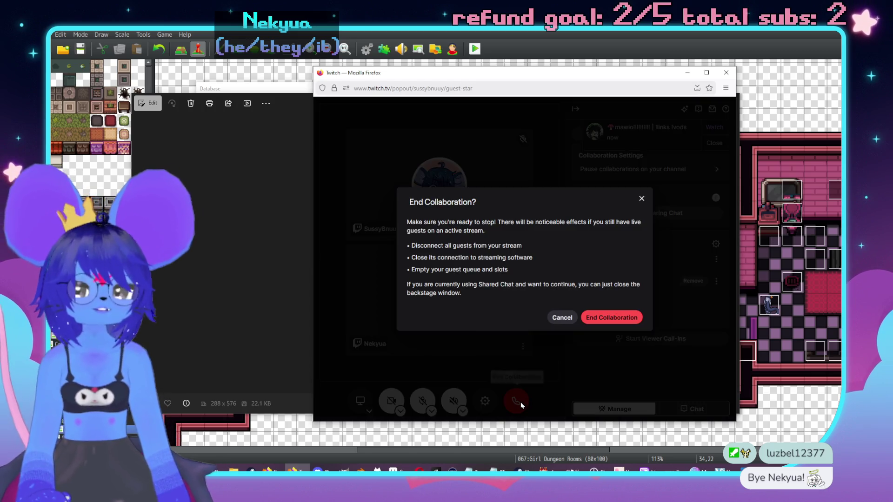
click(611, 317)
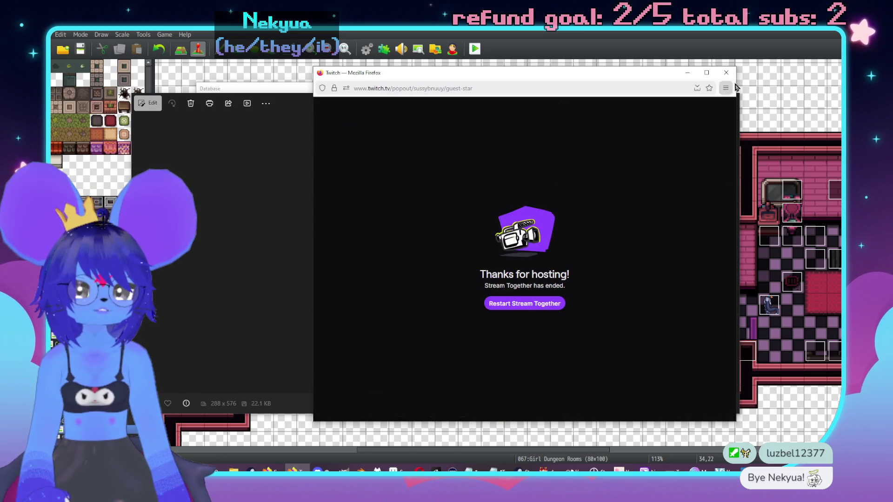
click(726, 73)
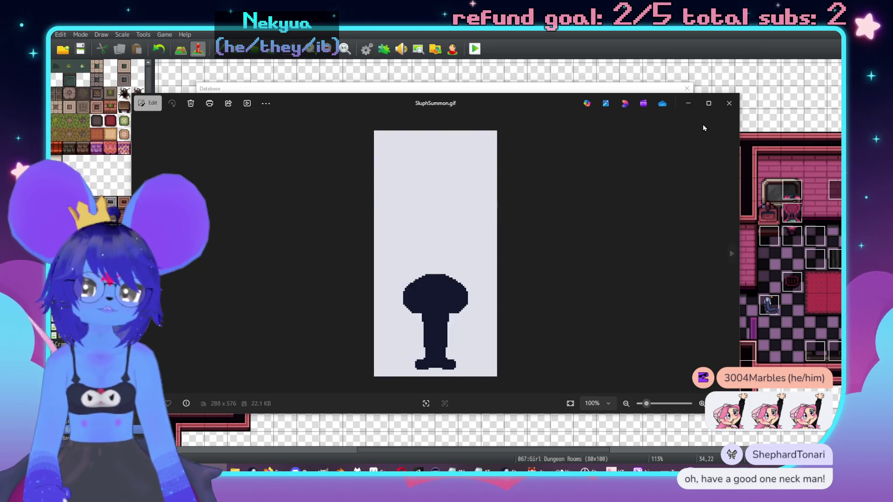
Close SluphSummon.gif, select the Text: Face Tiles3(3) lines, then return to sluph1month.png.
click(729, 108)
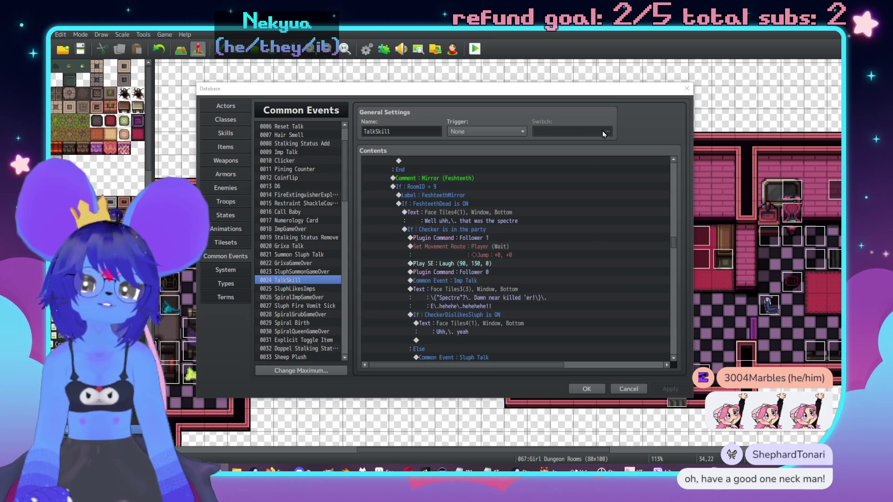
click(465, 289)
drag(442, 88, 479, 89)
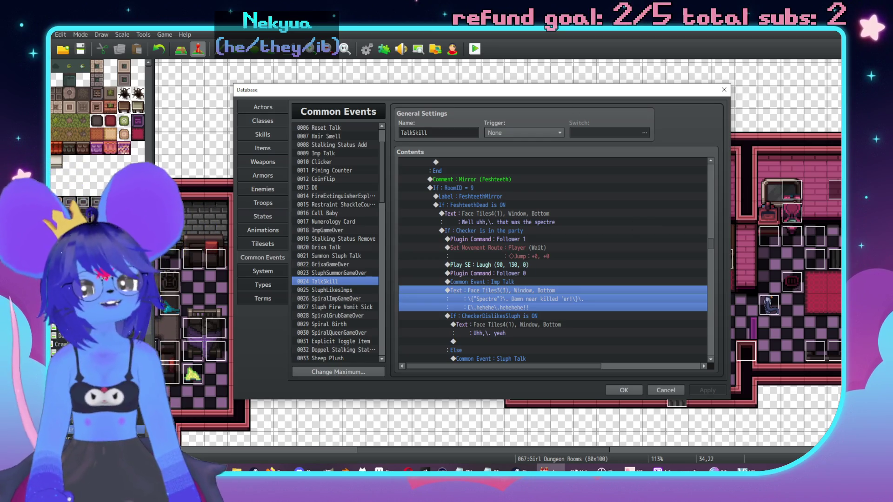
key(alt+Tab)
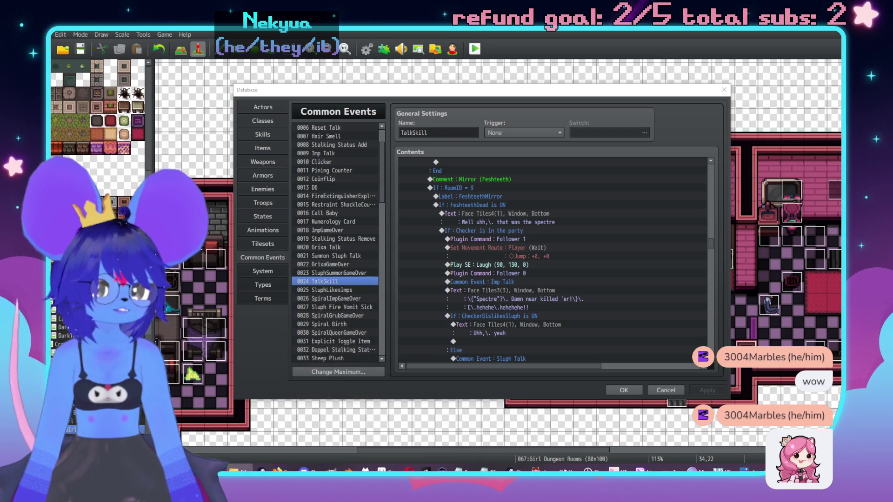
key(alt+Tab)
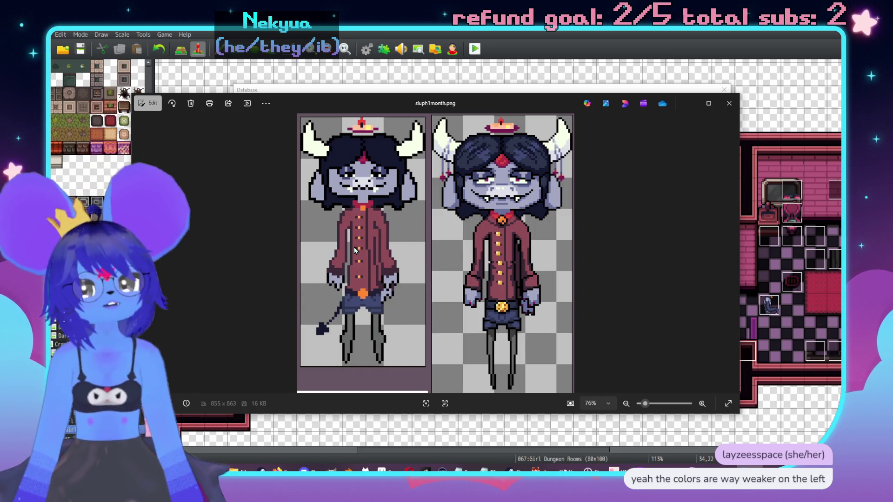
Close sluph1month.png and $RedSprites.png, then shrink the RedFront.gif viewer and move it up-right.
click(729, 104)
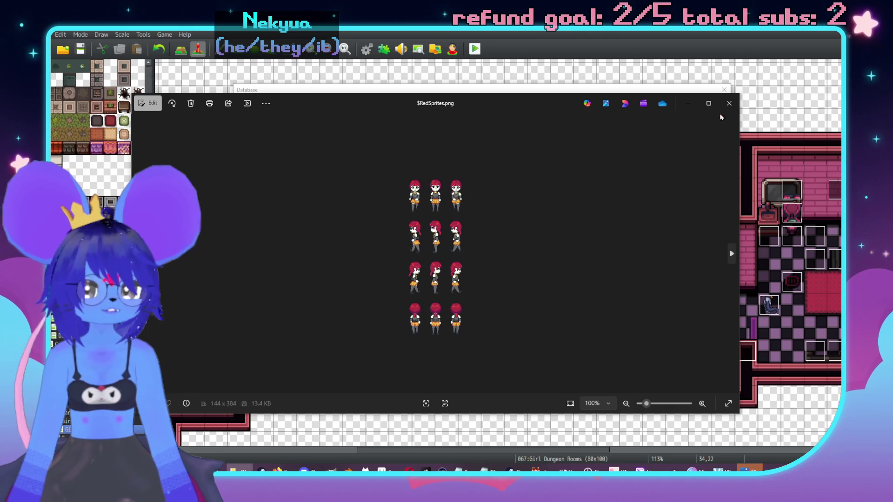
click(729, 103)
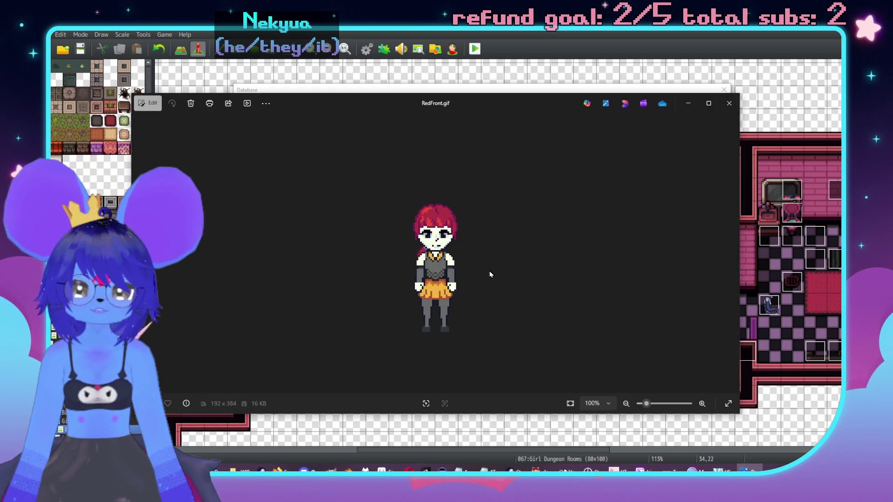
mouse_move(740, 417)
mouse_down()
mouse_move(578, 433)
mouse_move(431, 418)
mouse_up()
mouse_move(247, 109)
mouse_down()
mouse_move(300, 89)
mouse_move(389, 85)
mouse_up()
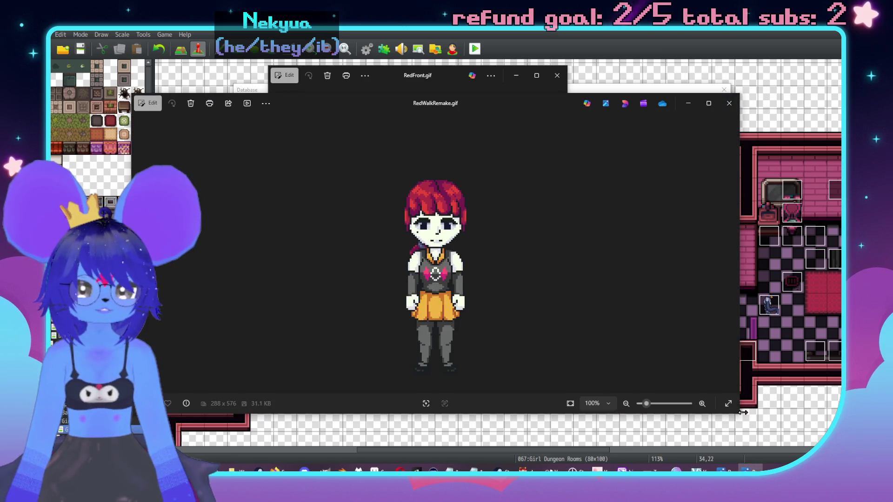
Shrink RedWalkRemake.gif and place it right beside RedFront.gif.
mouse_move(743, 412)
mouse_down()
mouse_move(468, 395)
mouse_move(392, 405)
mouse_up()
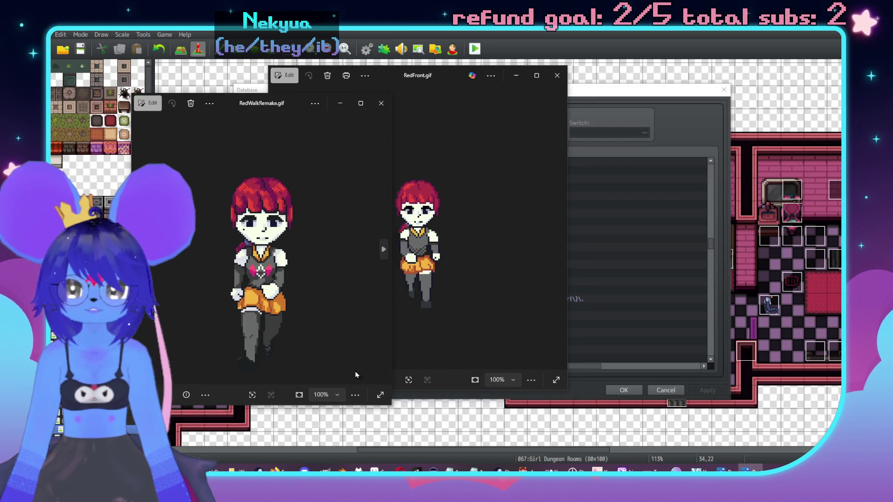
mouse_move(239, 109)
mouse_down()
mouse_move(568, 105)
mouse_move(572, 90)
mouse_move(627, 85)
mouse_up()
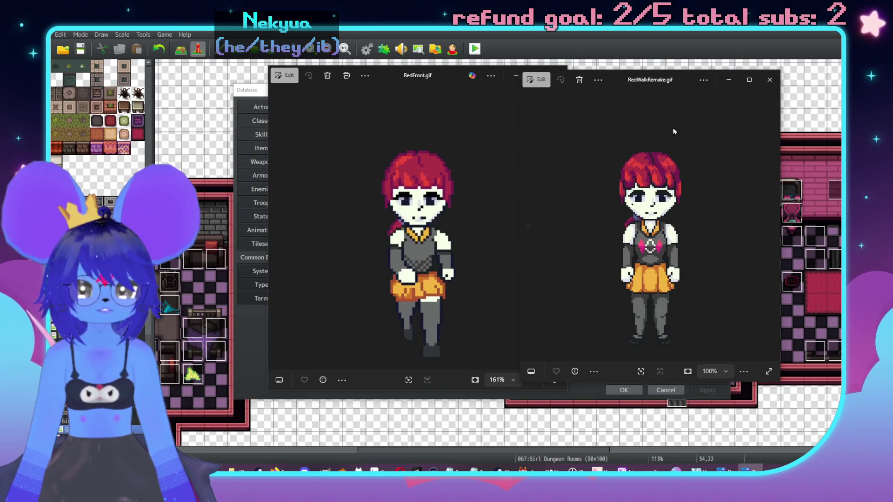
drag(682, 78, 650, 78)
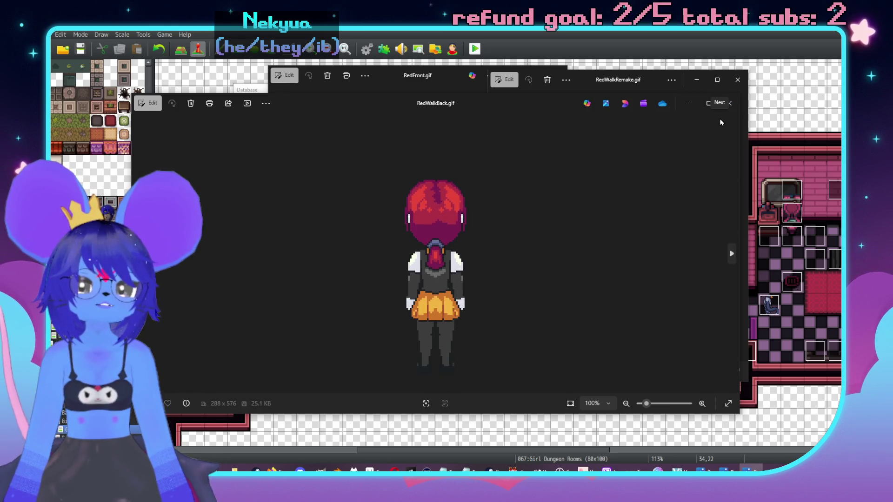
Close the RedWalkBack.gif and RedWalkRemake.gif viewers and advance to SpriteShowImpSide.gif.
click(731, 102)
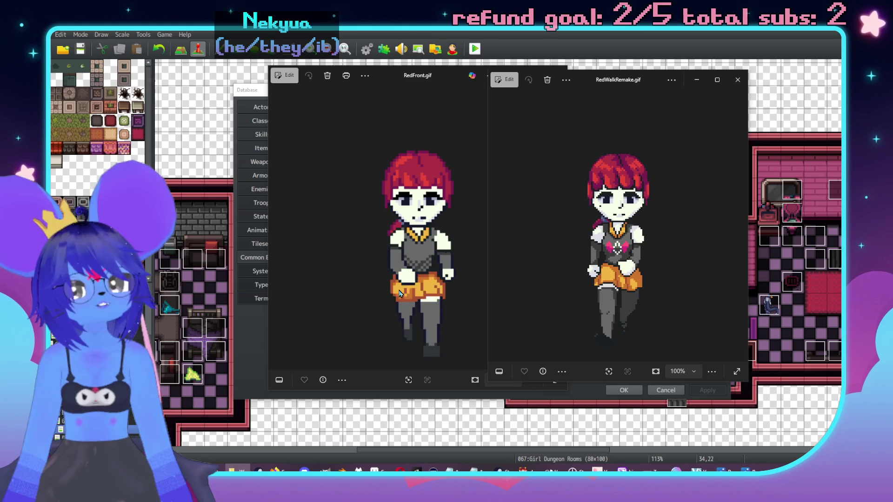
click(447, 275)
key(Right)
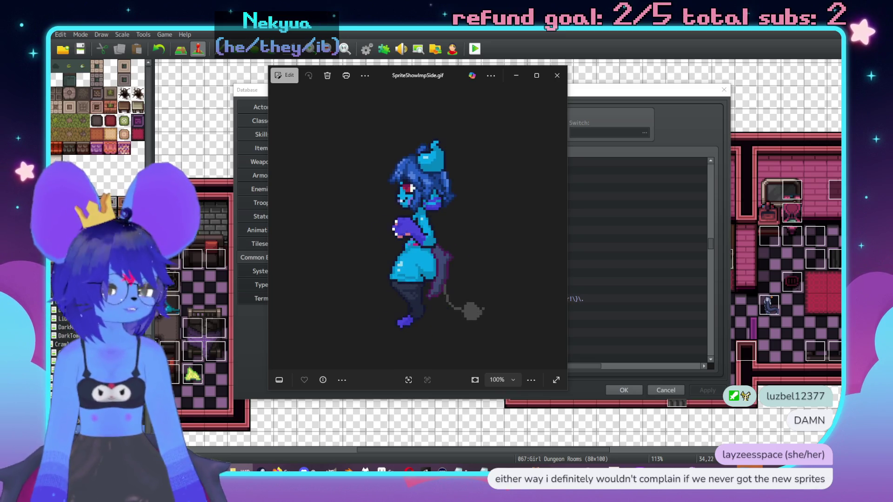
Close the SpriteShowImpSide.gif imp sprite viewer.
click(554, 78)
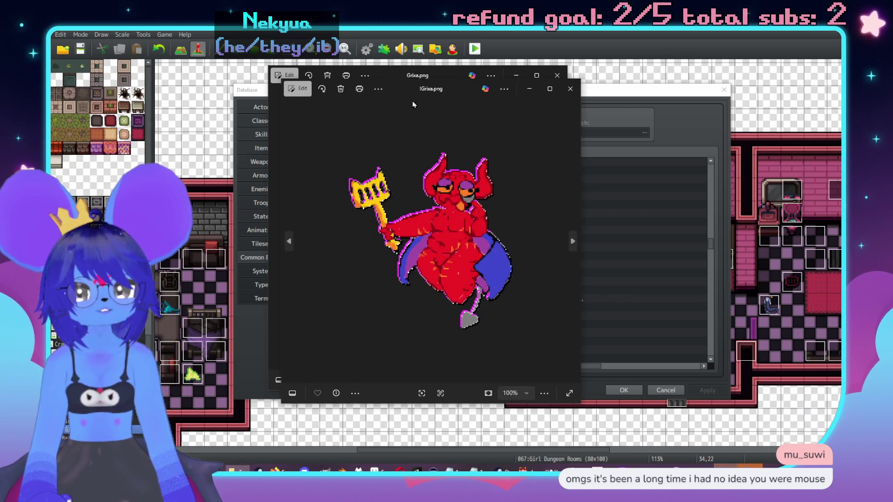
Move !Grixa.png aside, bring up the Grixa.png drawing and close it.
mouse_move(402, 84)
mouse_down()
mouse_move(587, 81)
mouse_move(665, 68)
mouse_up()
click(445, 68)
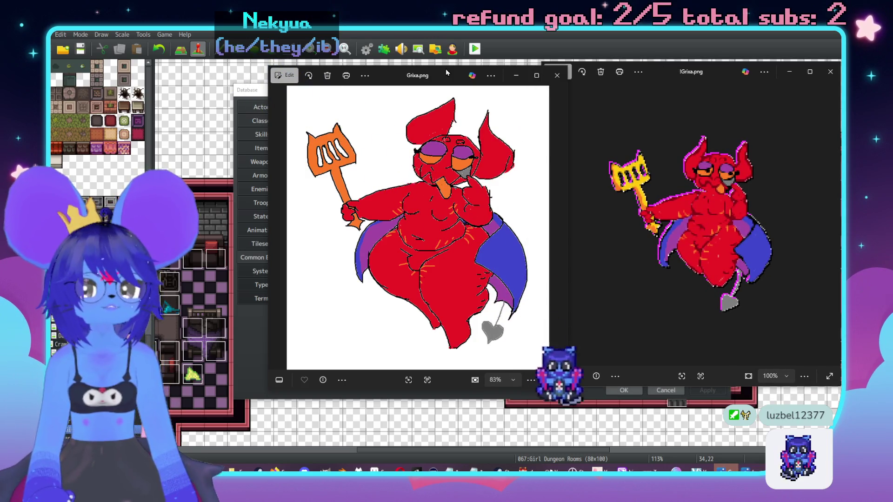
click(557, 76)
Move the !Grixa.png sprite left, zoom in on it, then close it.
drag(651, 71, 280, 53)
scroll(305, 179, up, 2)
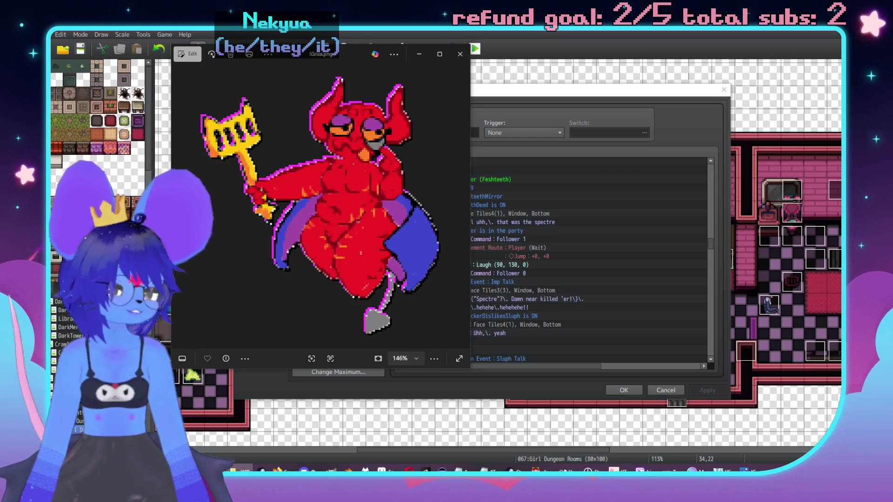
click(460, 54)
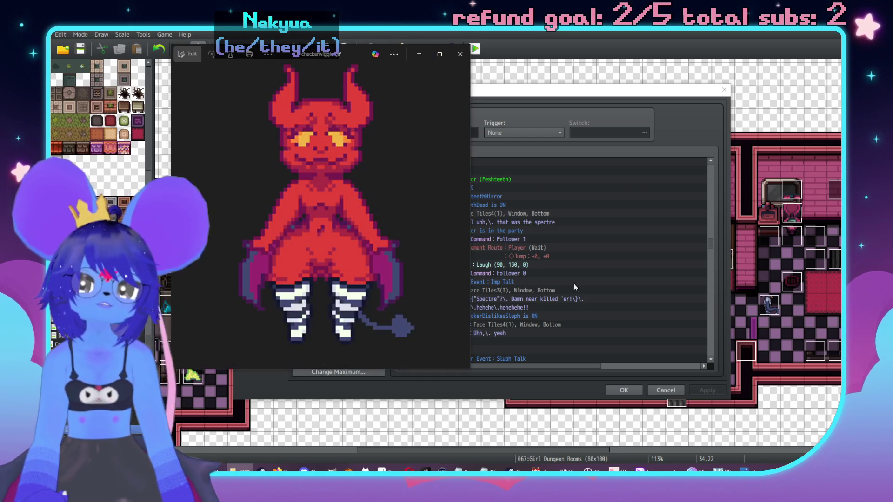
Close the checkerwiggle.gif and bitsweep.gif viewers and zoom bitsweep.png to 146%.
drag(445, 73, 512, 66)
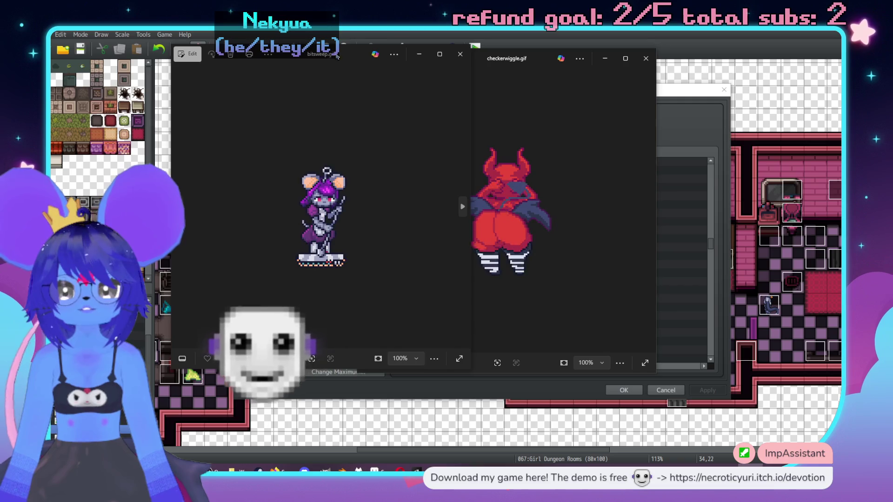
drag(338, 56, 365, 64)
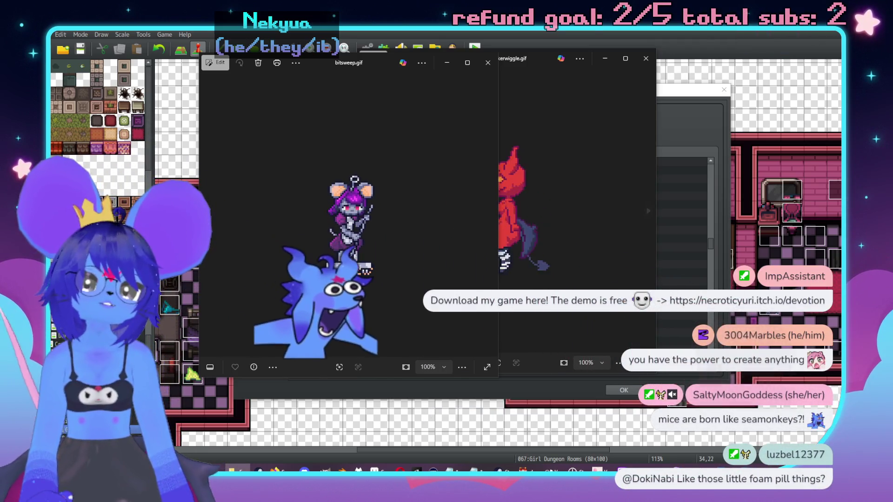
click(540, 58)
click(646, 58)
click(488, 63)
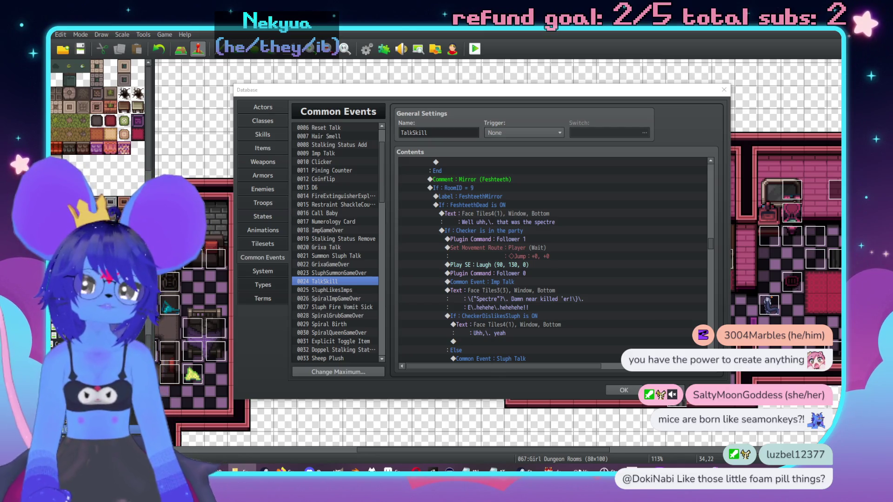
scroll(380, 241, up, 2)
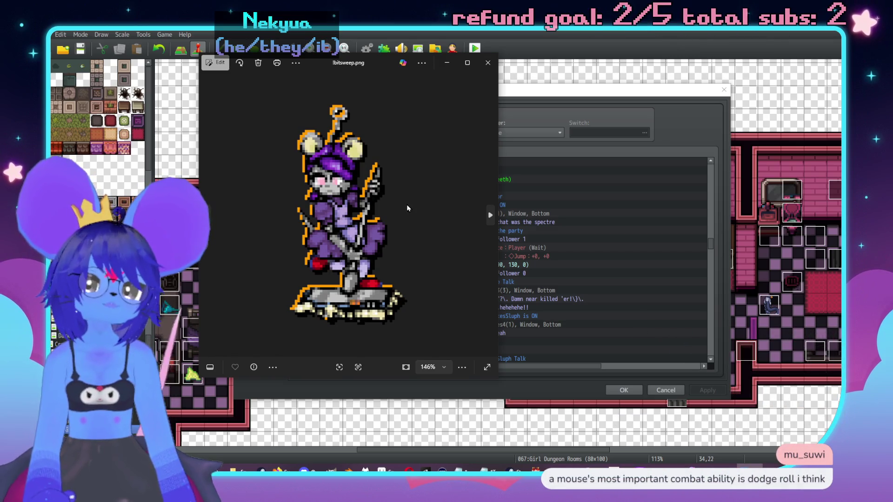
Close bitsweep.png and shift the walkwip16.gif viewer down and right.
click(487, 63)
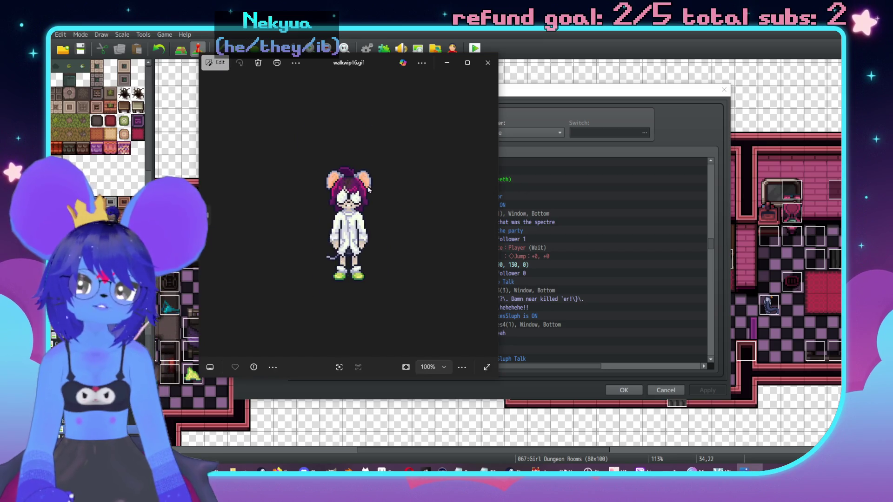
mouse_move(337, 65)
mouse_down()
mouse_move(357, 80)
mouse_move(526, 103)
mouse_move(373, 78)
mouse_up()
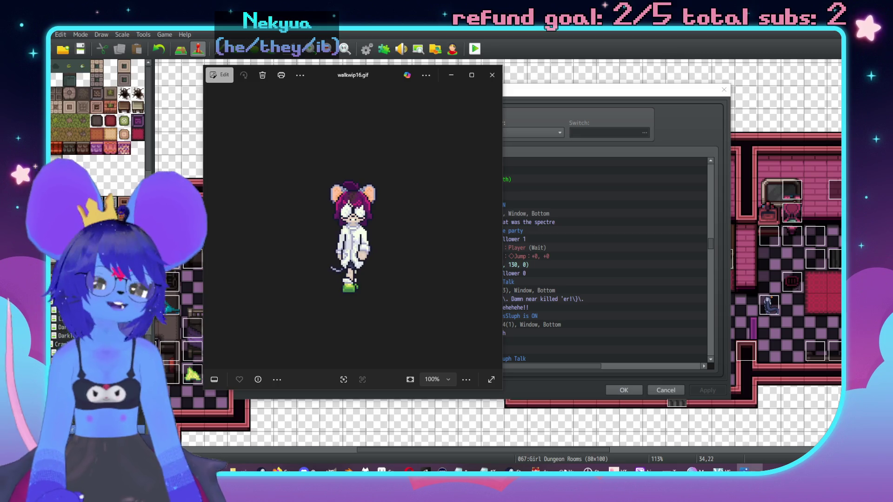
Place walkwip13.gif right of walkwip16.gif, narrow it, and align their title bars.
mouse_move(336, 63)
mouse_down()
mouse_move(623, 93)
mouse_move(644, 84)
mouse_move(523, 82)
mouse_up()
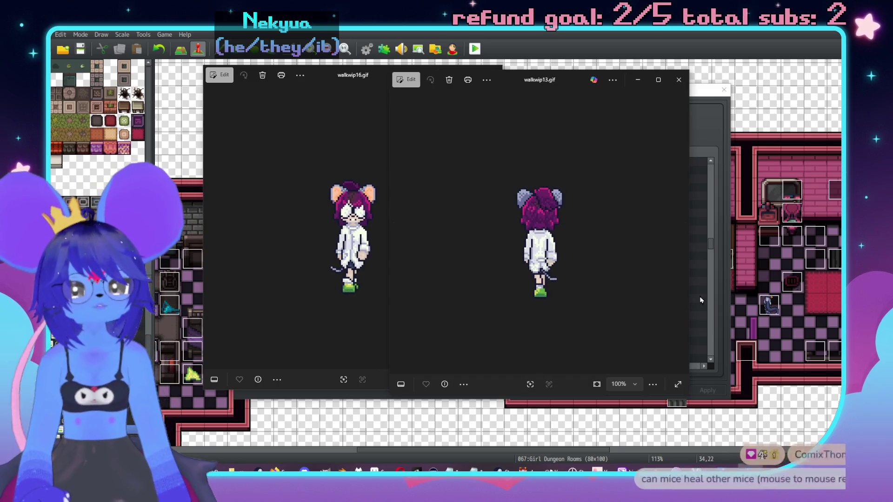
drag(689, 298, 568, 288)
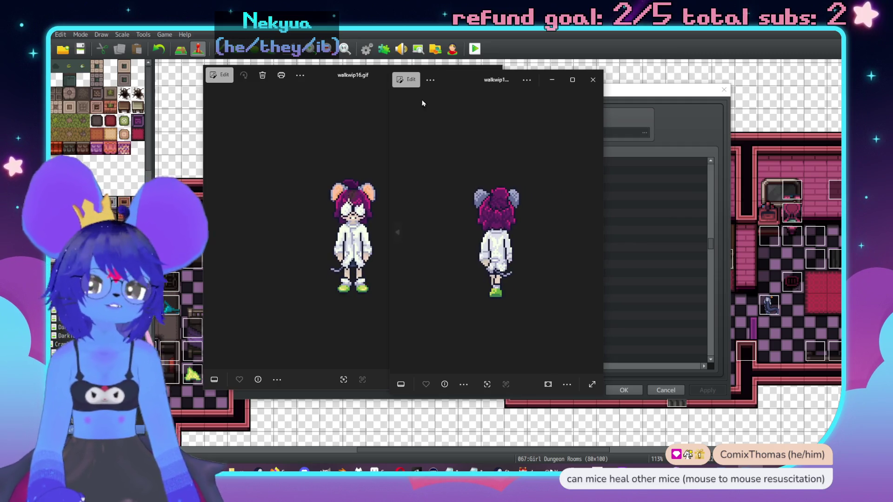
drag(459, 74, 459, 71)
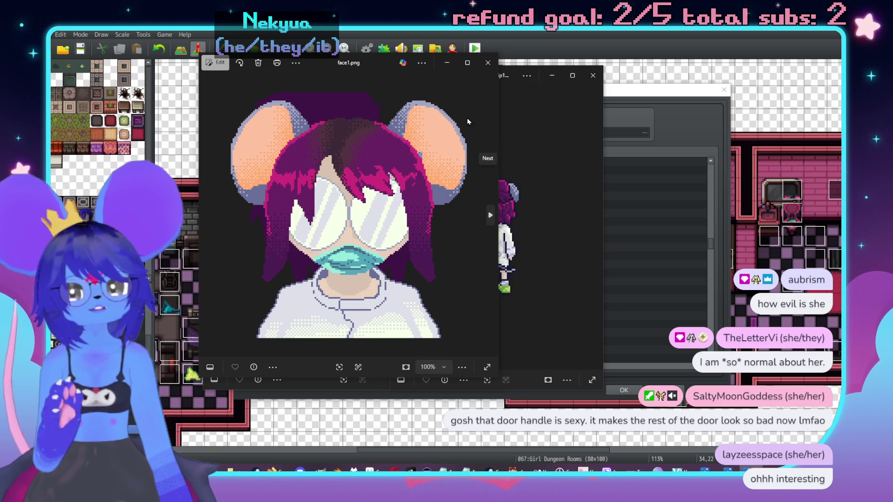
Page through face3–face5.png, then close the face viewer and walkwip13.gif.
click(487, 62)
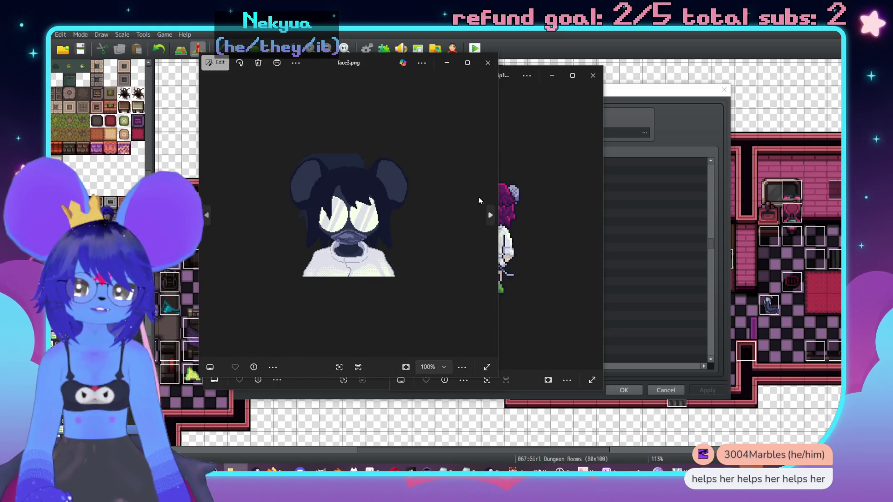
click(490, 215)
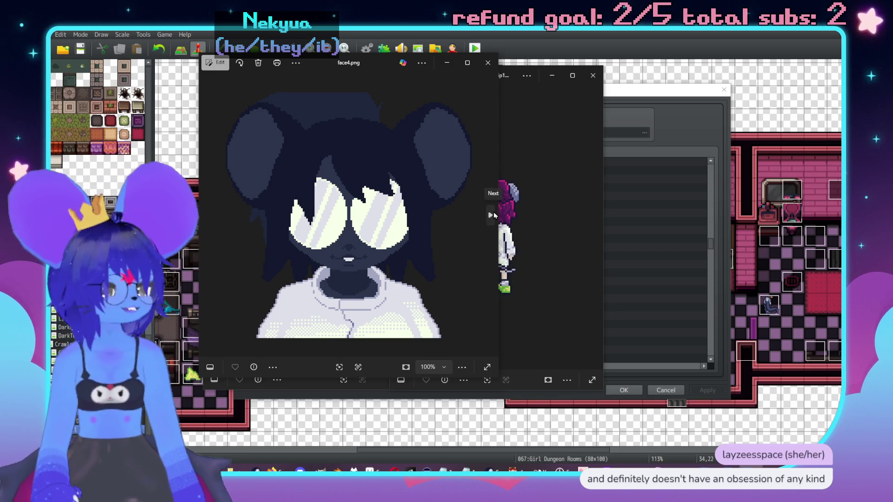
click(492, 213)
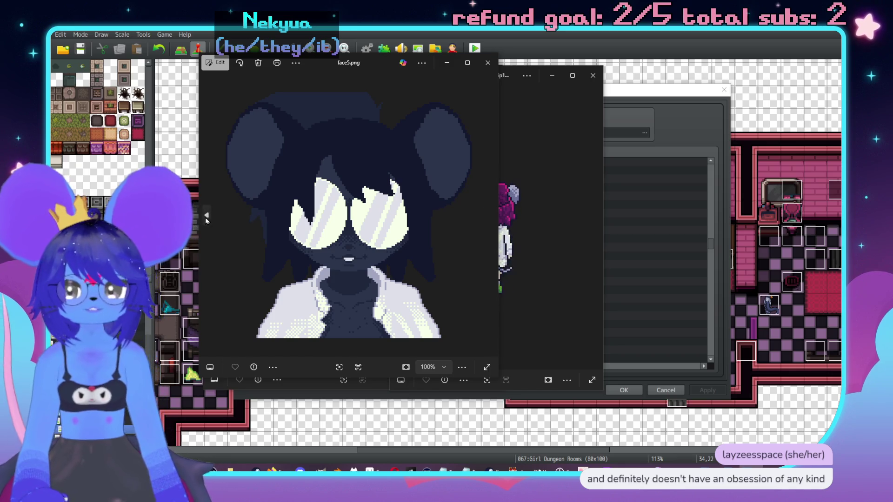
click(207, 216)
click(488, 62)
click(593, 75)
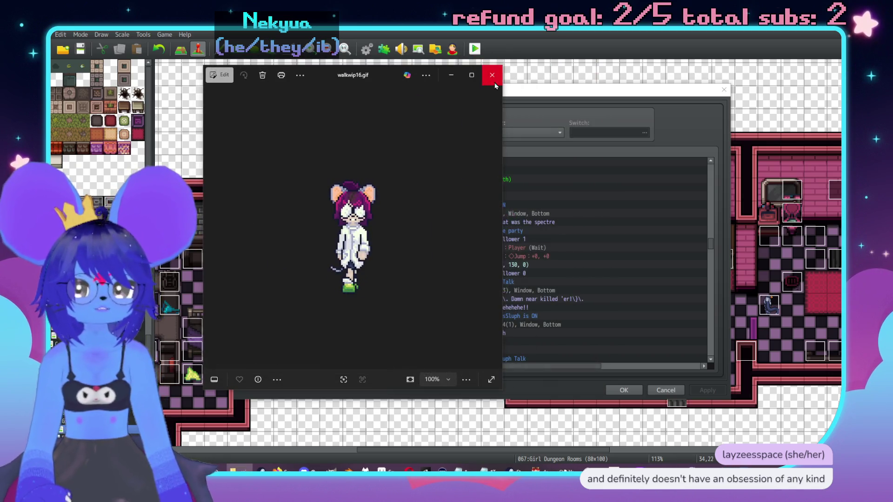
Close the walkwip16.gif and walkwip7.gif viewers.
click(491, 75)
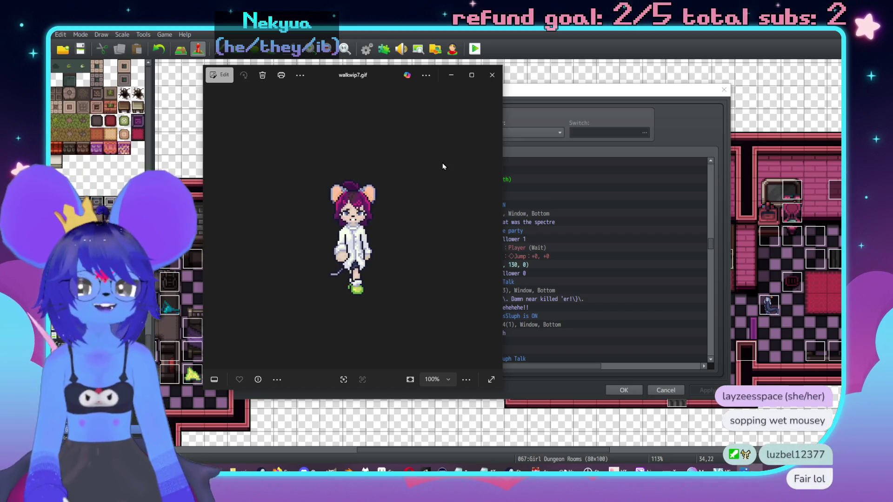
click(492, 75)
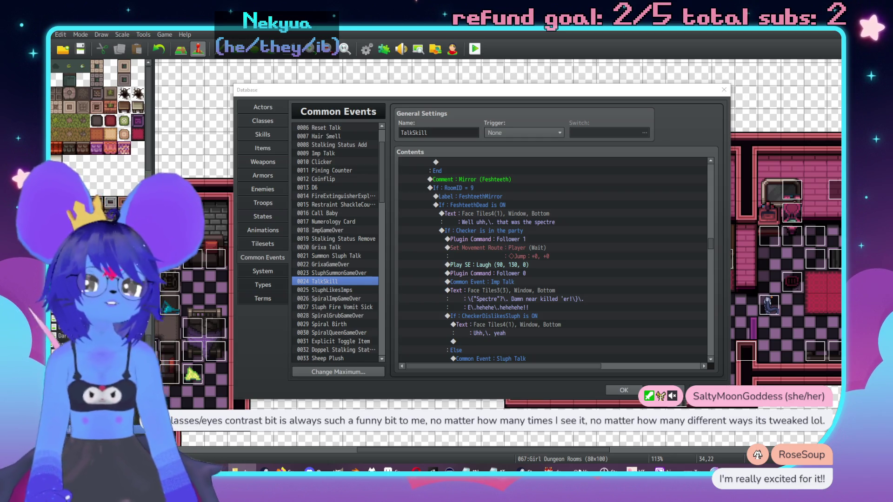
Enlarge and zoom the sub-jan-10-bun.png artwork beside the event list, then close it and reglerin.png.
drag(409, 92, 552, 96)
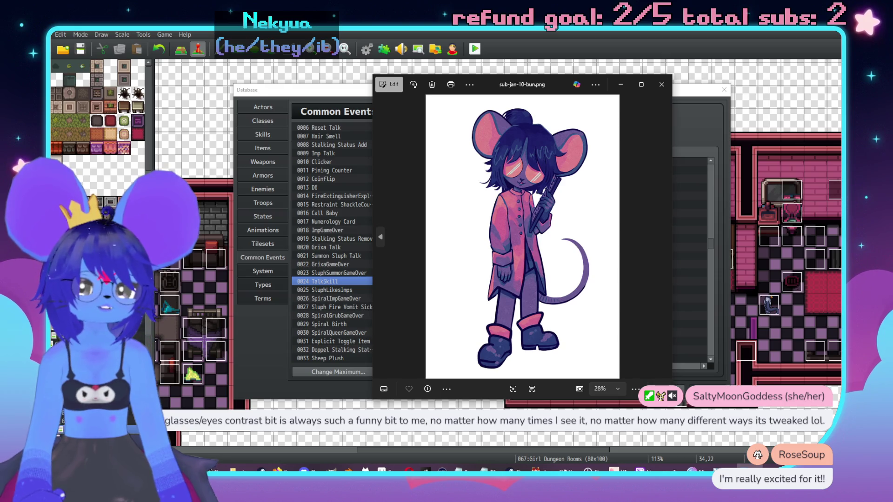
drag(672, 399, 718, 449)
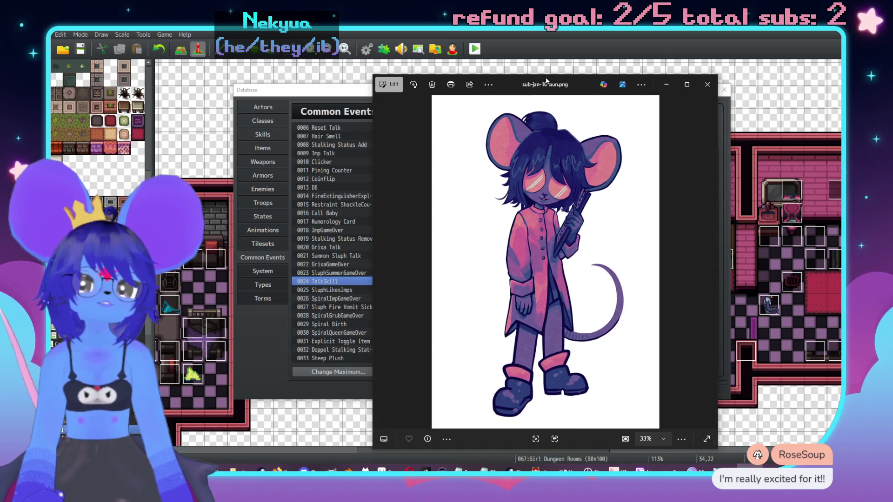
mouse_move(547, 80)
mouse_down()
mouse_move(556, 54)
mouse_move(558, 61)
mouse_up()
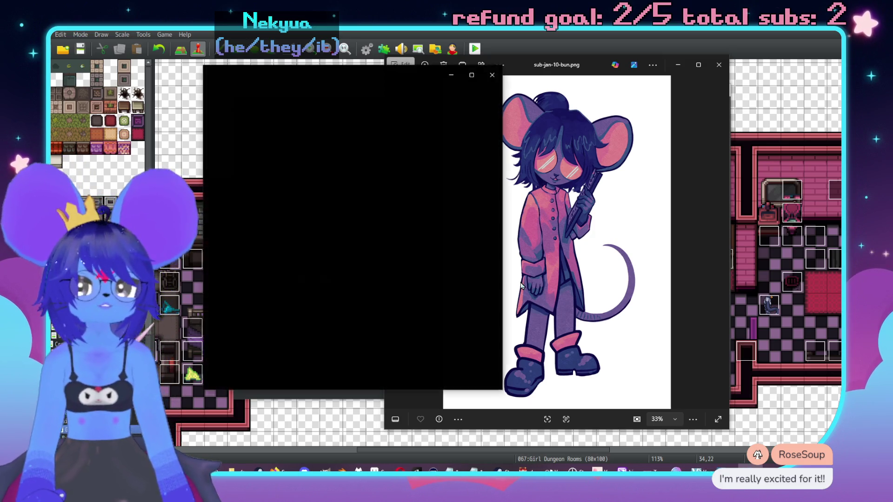
scroll(356, 249, up, 2)
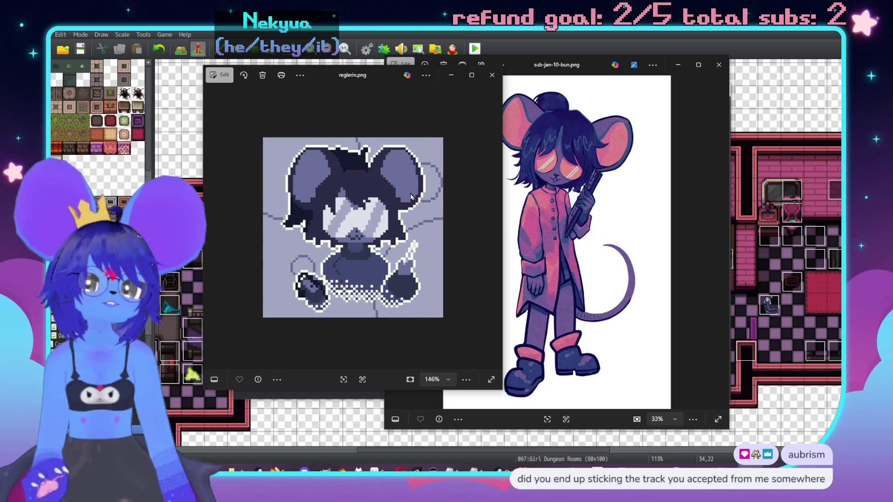
click(493, 76)
click(719, 65)
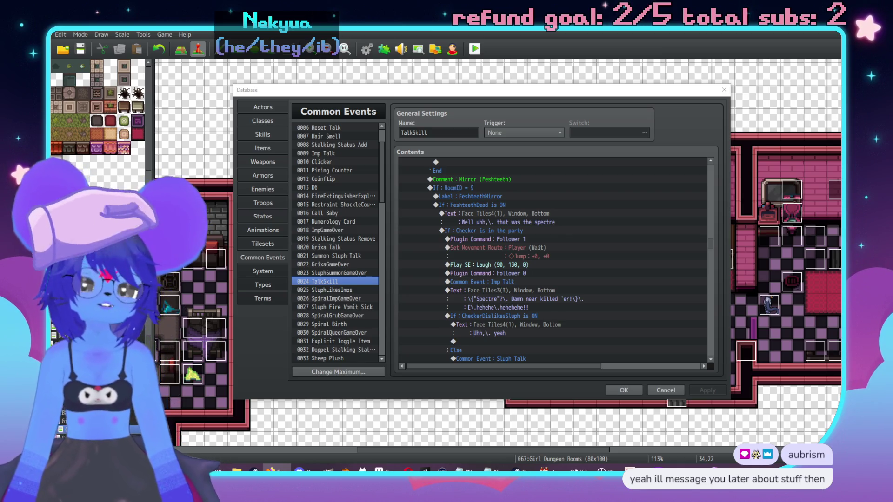
click(565, 300)
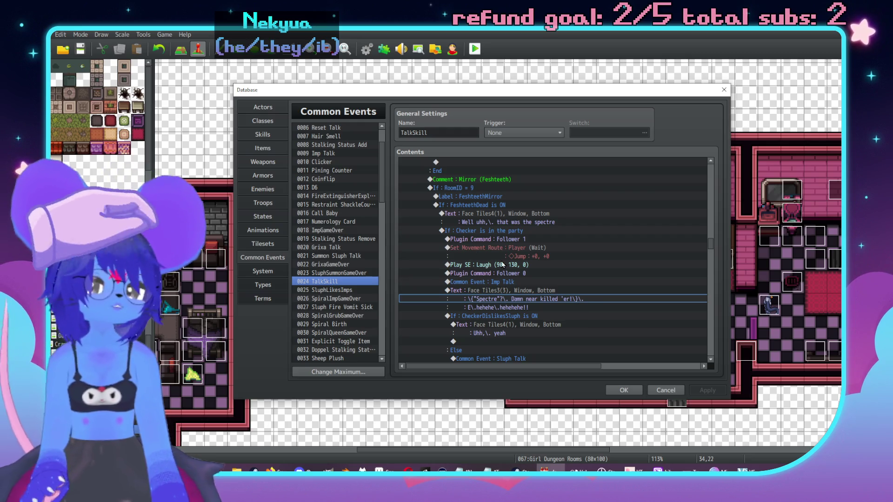
Scroll the TalkSkill contents down to Comment: Mirror (Sluph) and its empty If: RoomID = 10.
scroll(546, 278, down, 2)
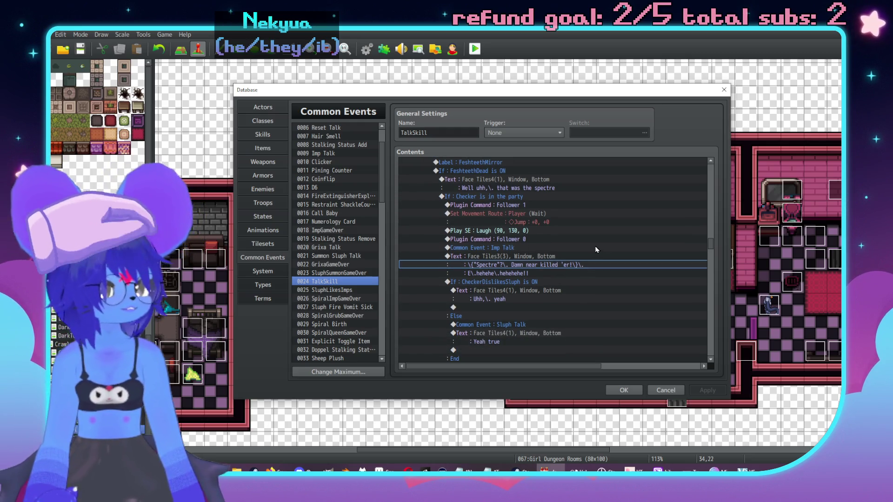
scroll(561, 236, down, 5)
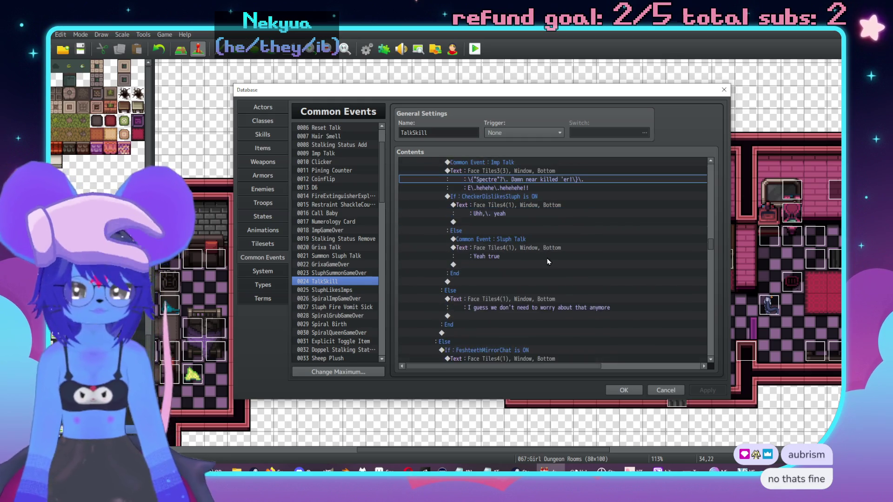
scroll(584, 252, down, 4)
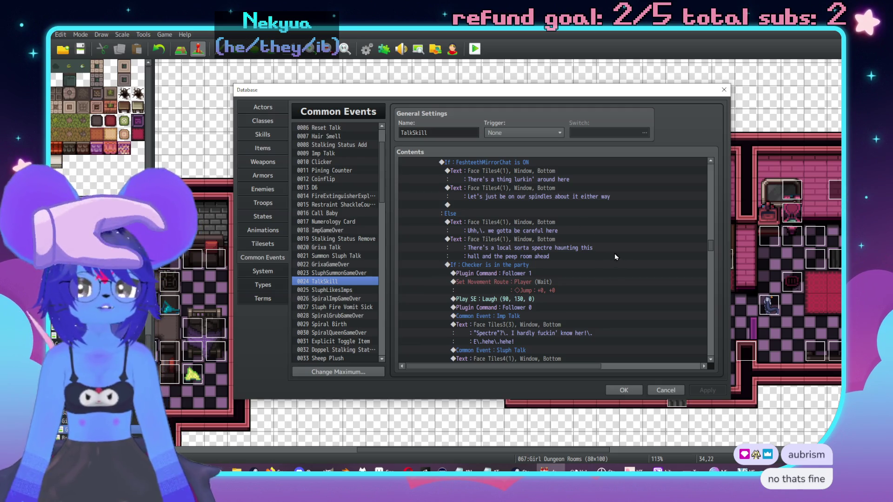
scroll(615, 257, down, 2)
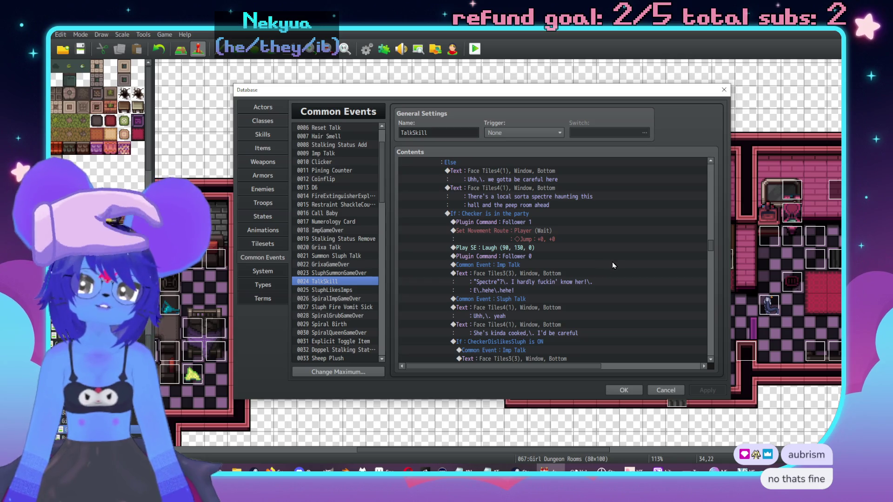
scroll(612, 265, down, 2)
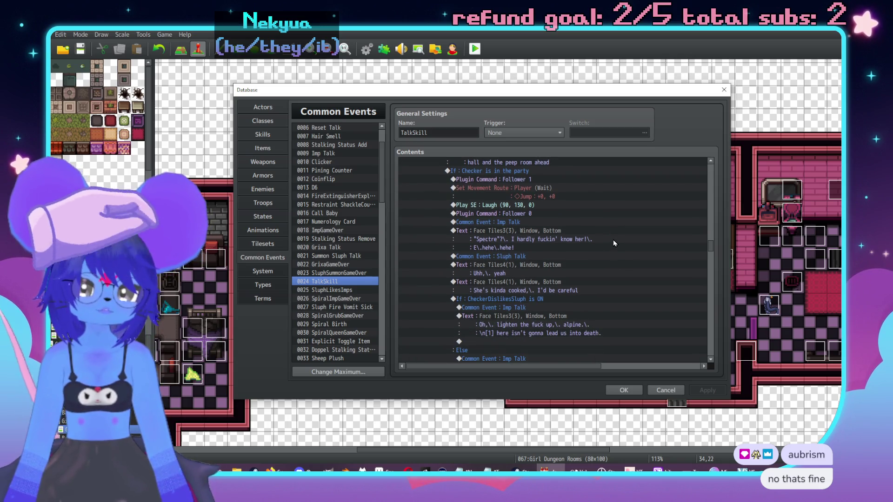
scroll(613, 239, down, 1)
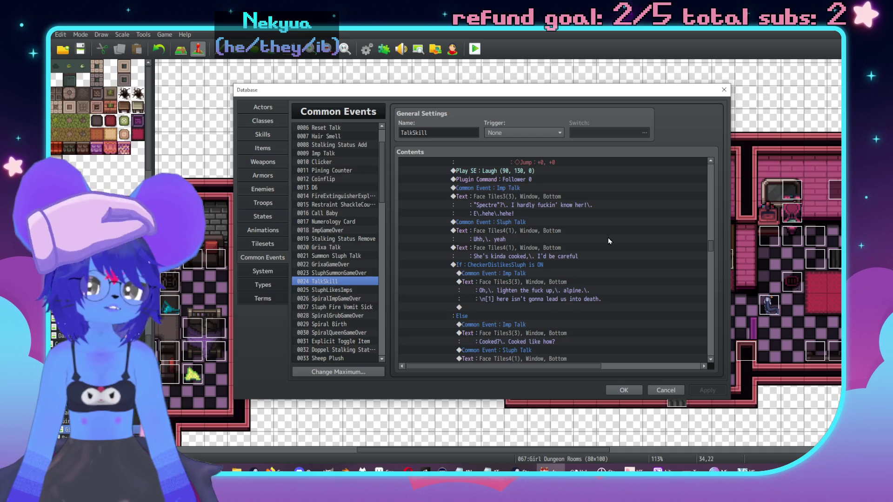
scroll(610, 244, down, 1)
scroll(607, 244, down, 5)
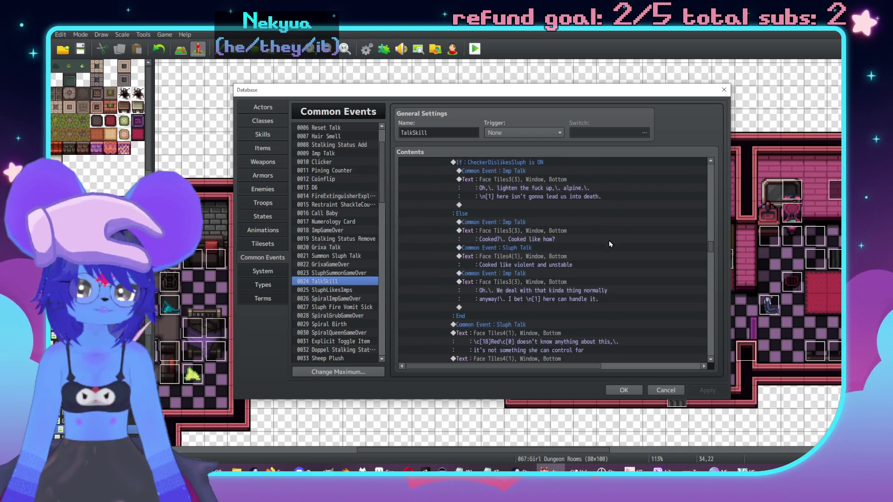
scroll(611, 256, down, 3)
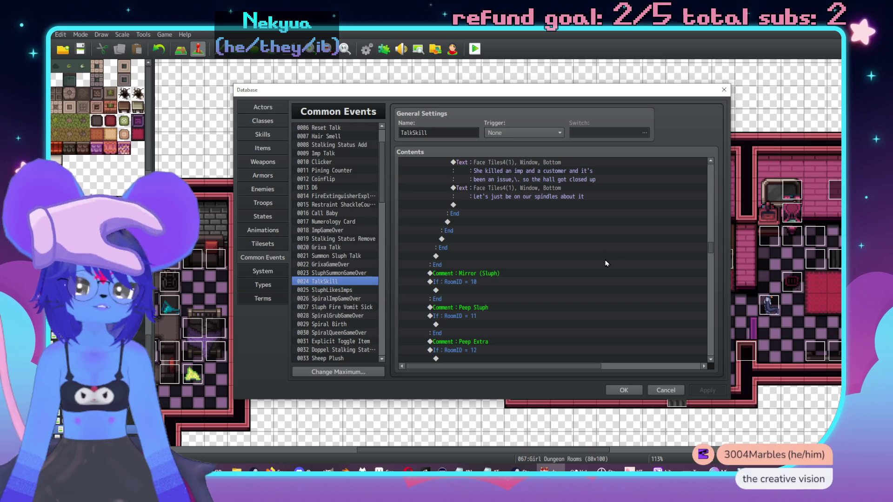
scroll(603, 263, down, 2)
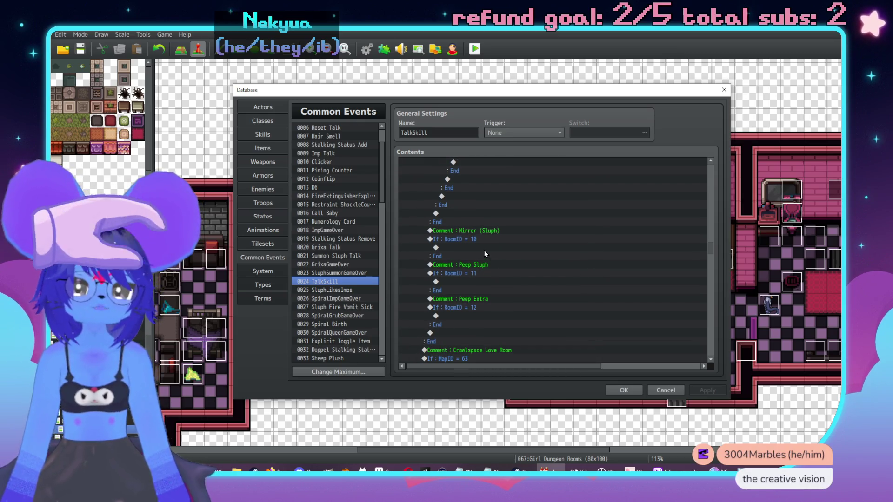
Under If: RoomID = 10, add a Face Tiles4 message 'This is a room for getting ready for shows'.
double_click(485, 251)
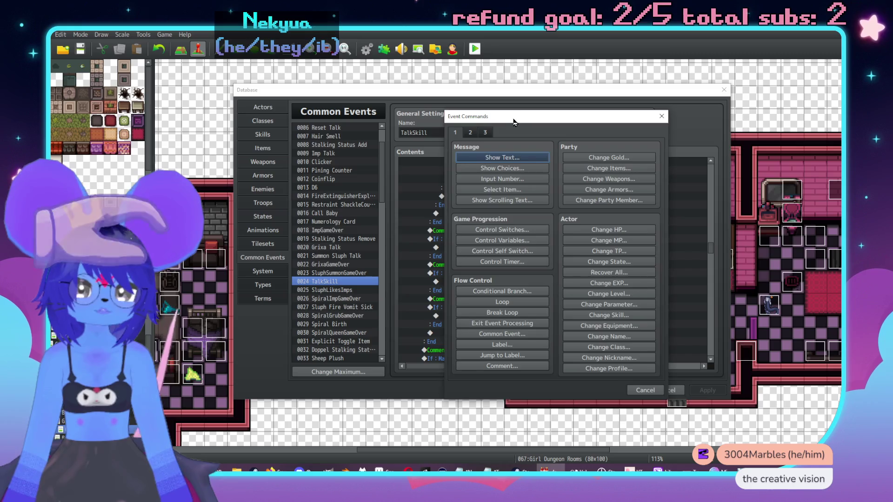
drag(513, 122, 657, 135)
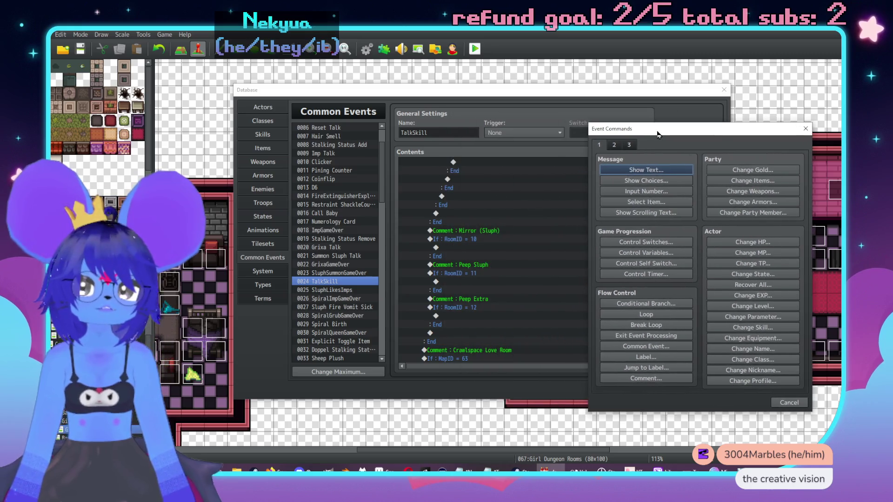
click(629, 167)
double_click(614, 261)
click(591, 210)
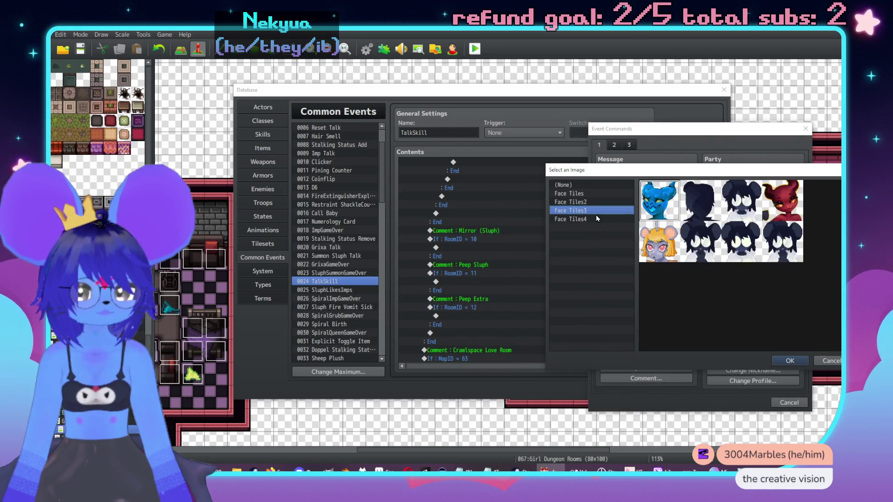
click(598, 218)
double_click(697, 199)
text(Th)
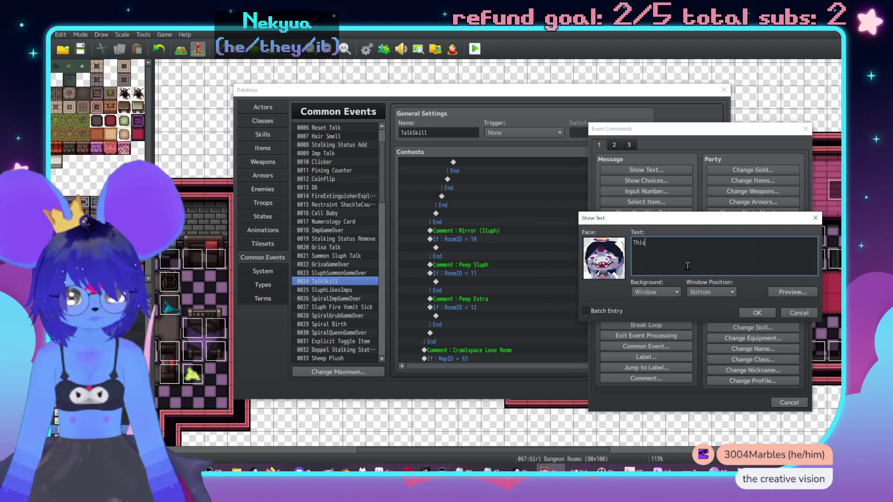
text(is a )
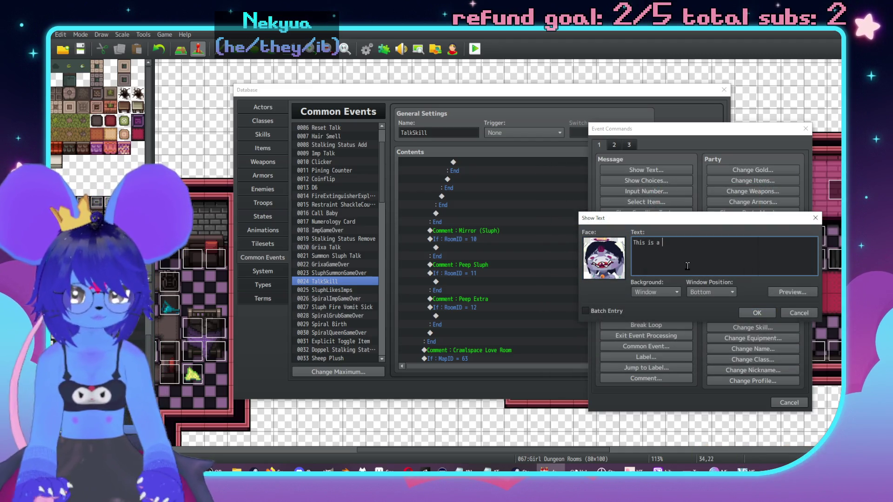
text(room for ge)
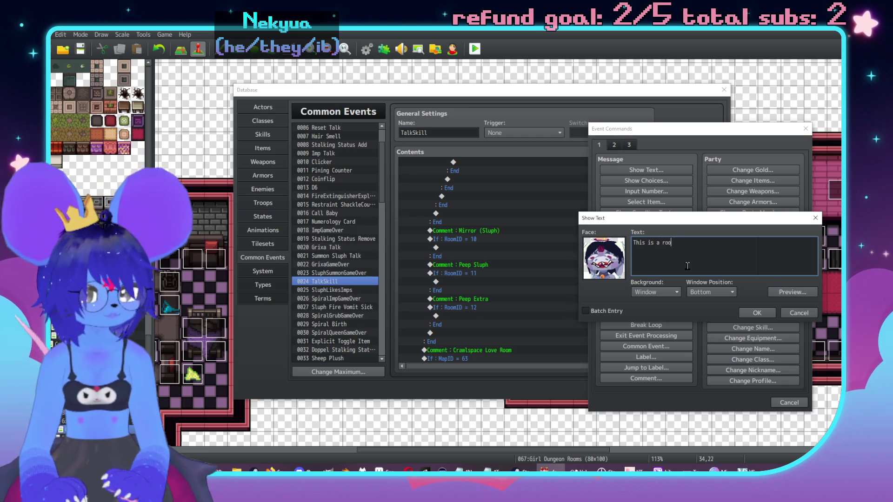
text(tting ready for shows)
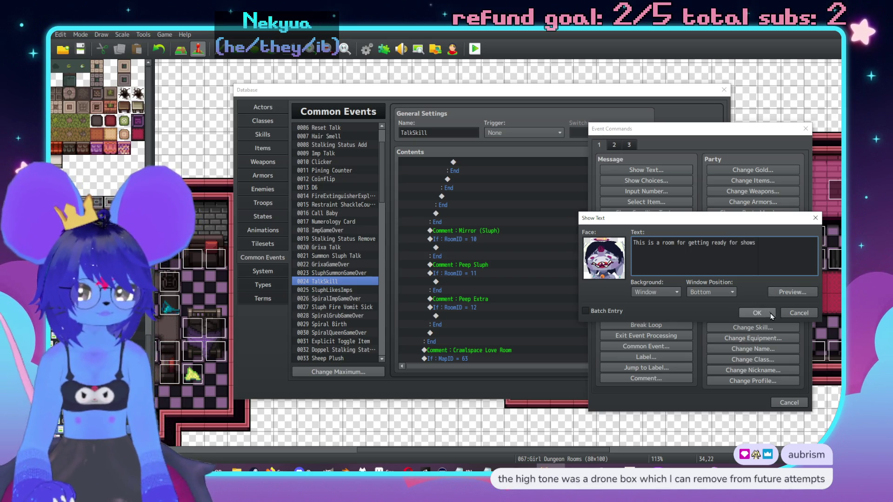
click(769, 314)
double_click(494, 266)
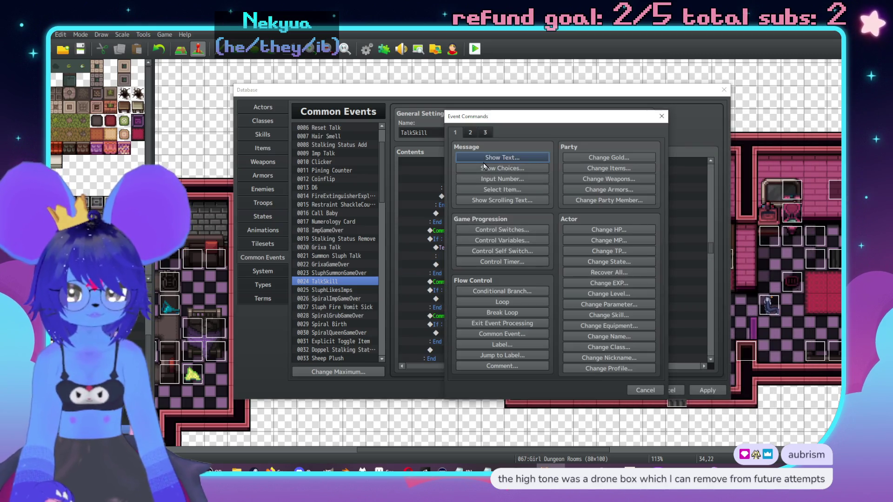
Add a second Face Tiles4 message: 'It uhh,\. leads to where I danced for you'.
click(502, 158)
double_click(456, 238)
click(456, 198)
click(456, 207)
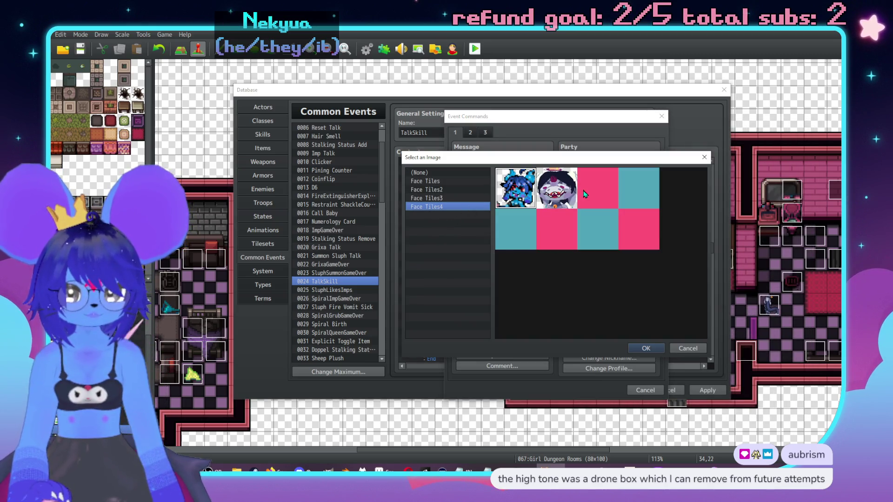
double_click(558, 188)
text(It uh)
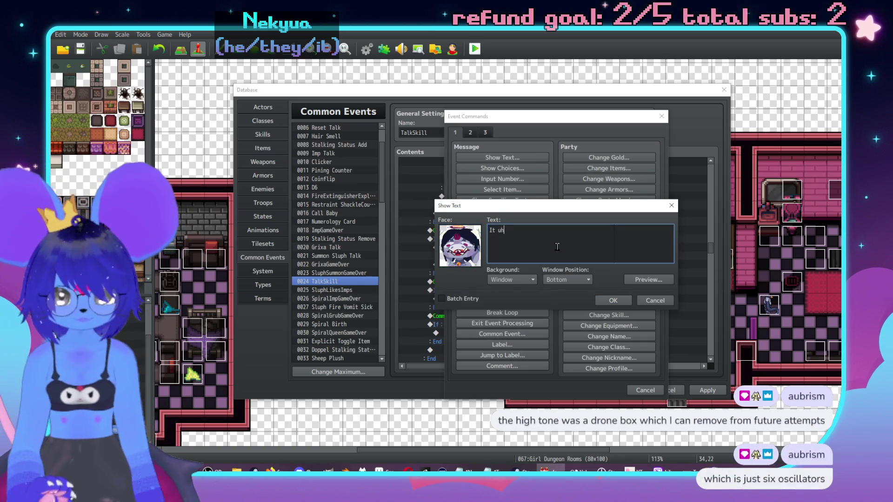
text(h,\. leads ti w)
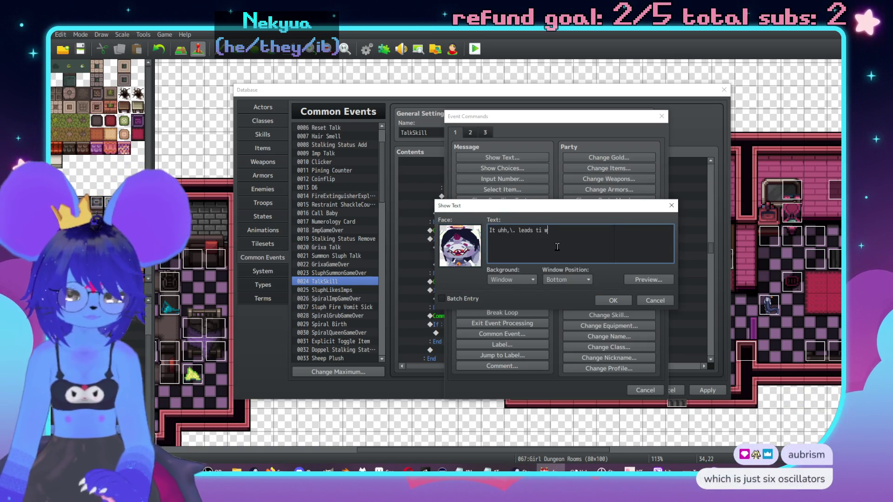
key(BackSpace)
key(BackSpace)
key(BackSpace)
text(o w)
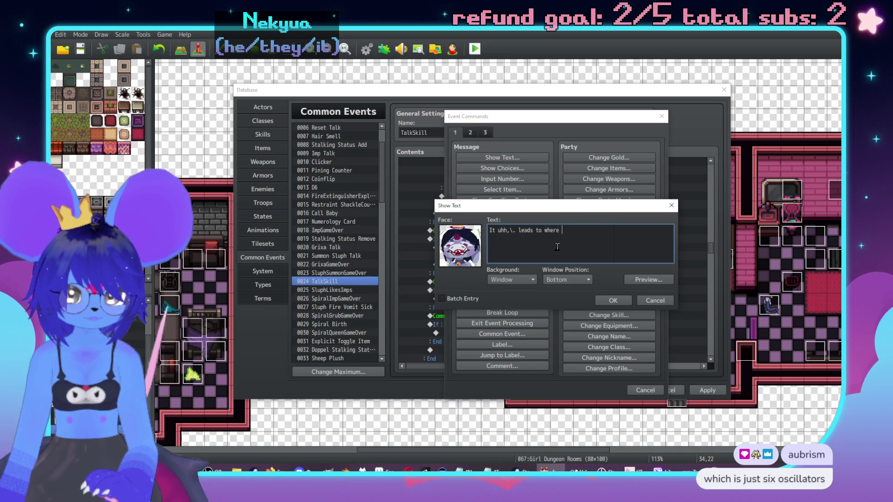
text(did)
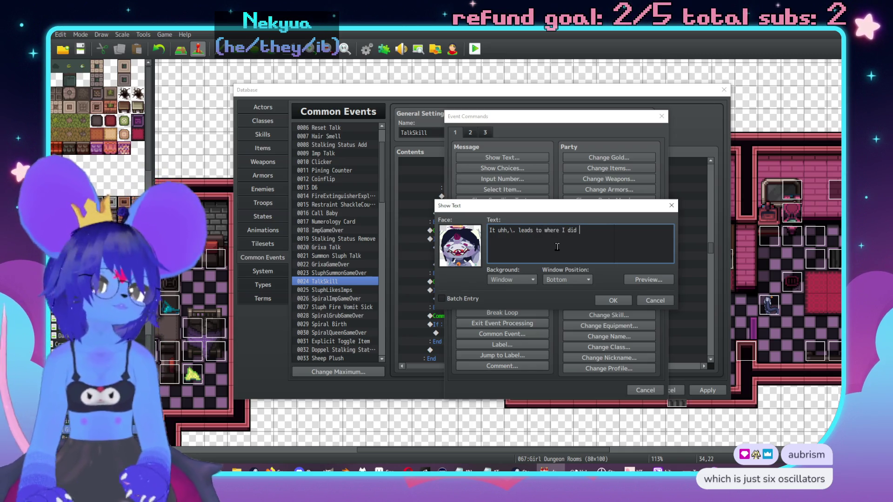
key(BackSpace)
key(BackSpace)
key(BackSpace)
text(d for you!)
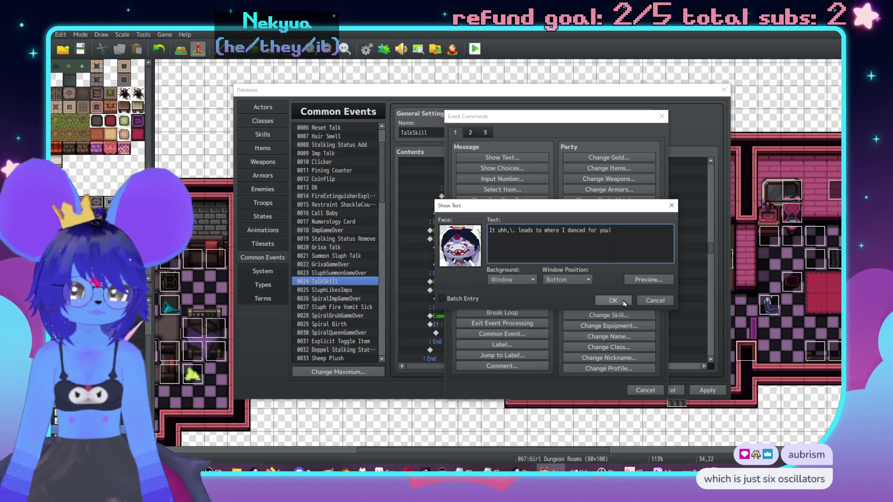
click(622, 301)
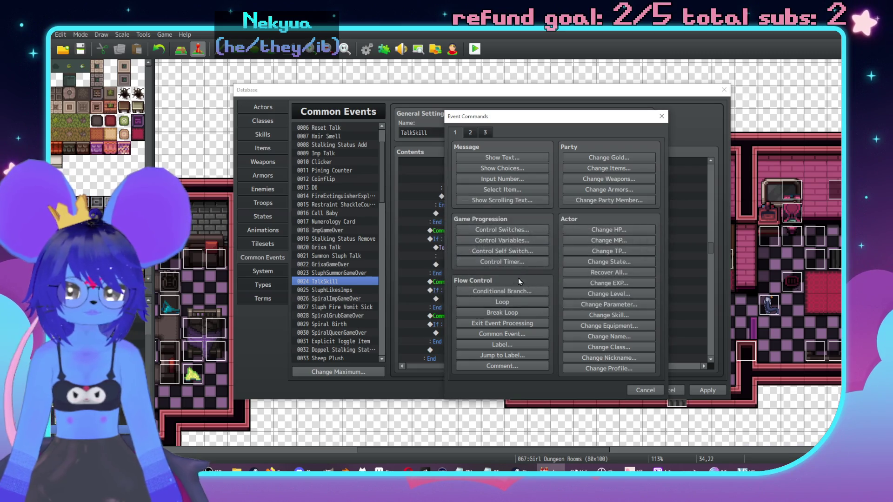
Append the ',\.' pause after 'shows' in the first message.
double_click(519, 255)
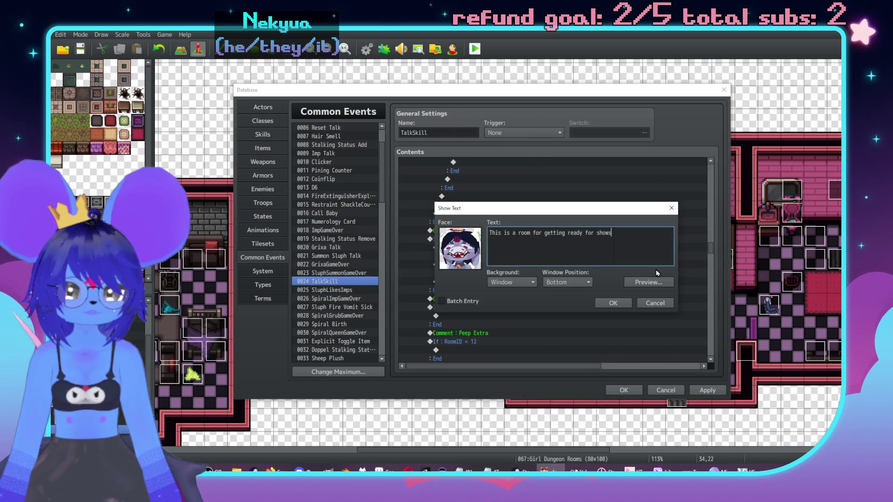
text(,\.)
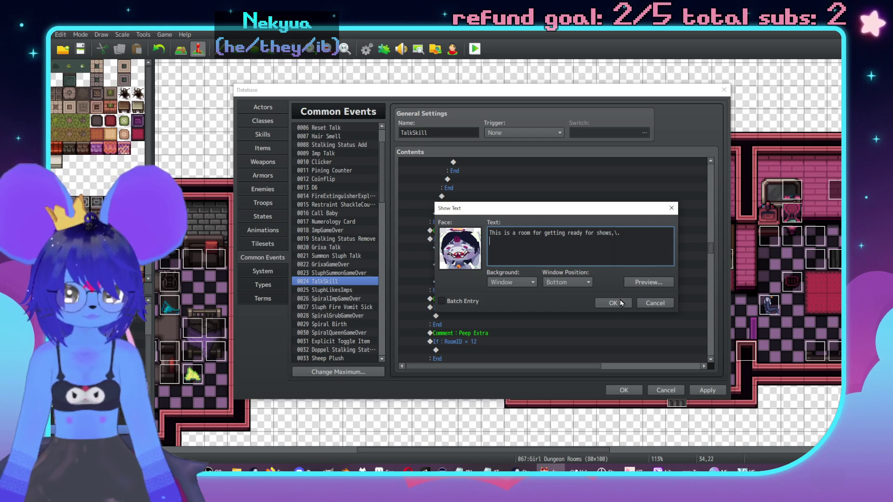
click(613, 302)
Cut the 'It uhh' text and paste it as a new line in the first message.
double_click(479, 264)
key(ctrl+a)
key(ctrl+c)
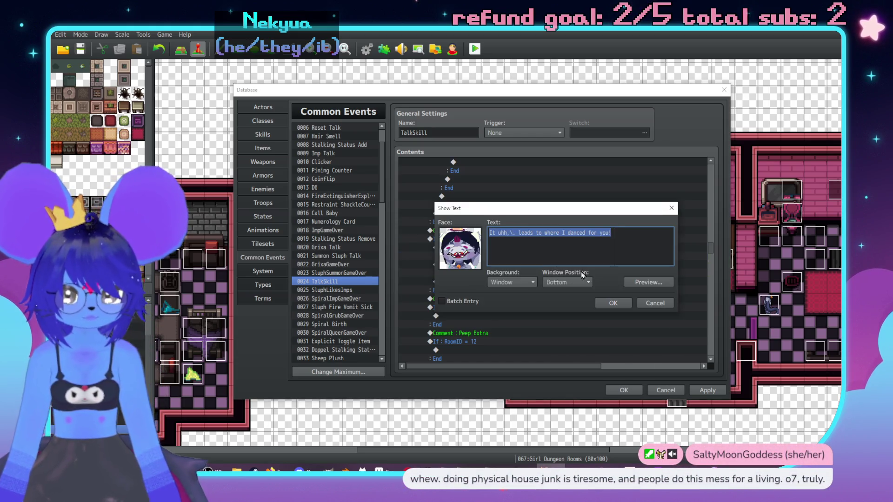
click(613, 303)
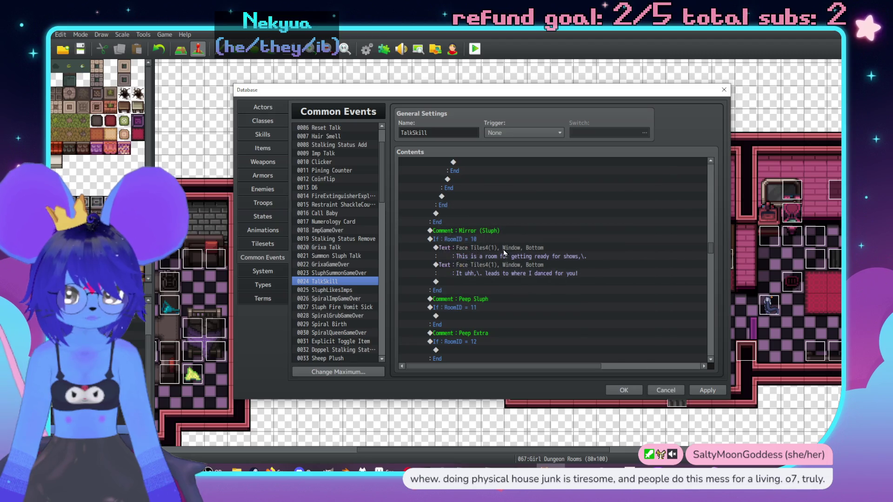
double_click(503, 250)
key(Return)
key(ctrl+v)
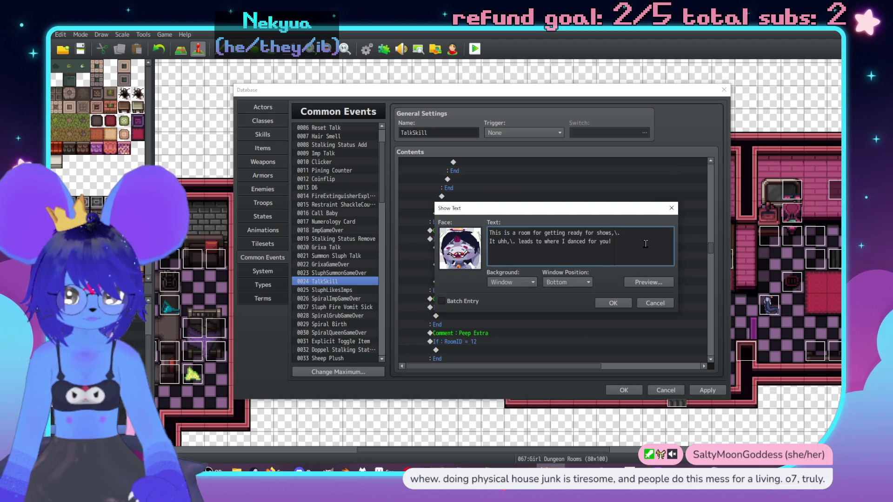
Confirm the two-line greeting and make the emptied message read 'What'd you think of that \c[18]Red\c[0]'.
key(Home)
key(Right)
key(Right)
key(Right)
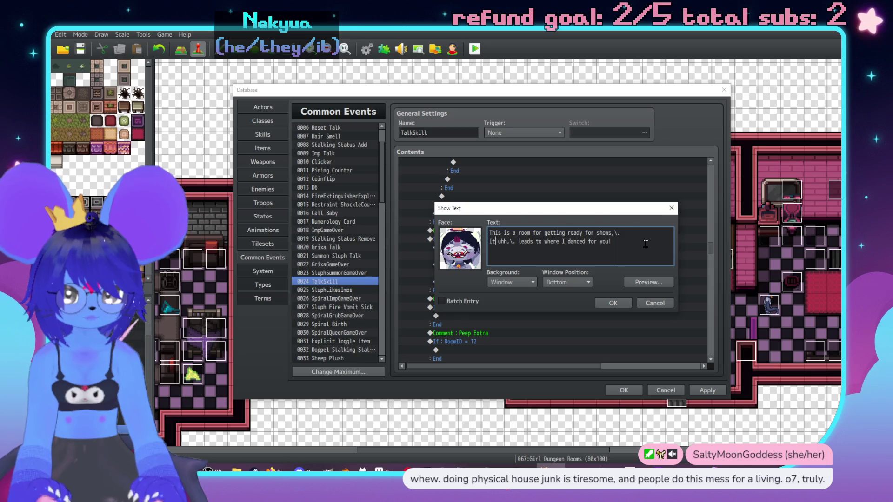
click(655, 303)
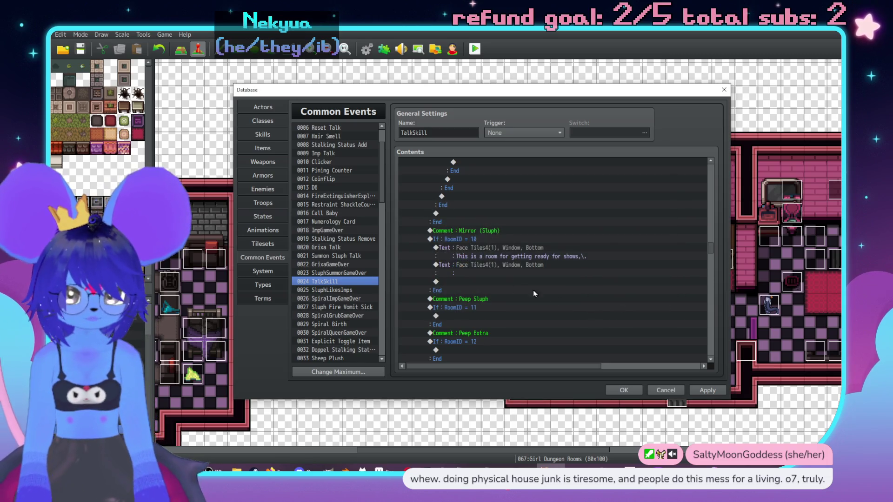
double_click(498, 267)
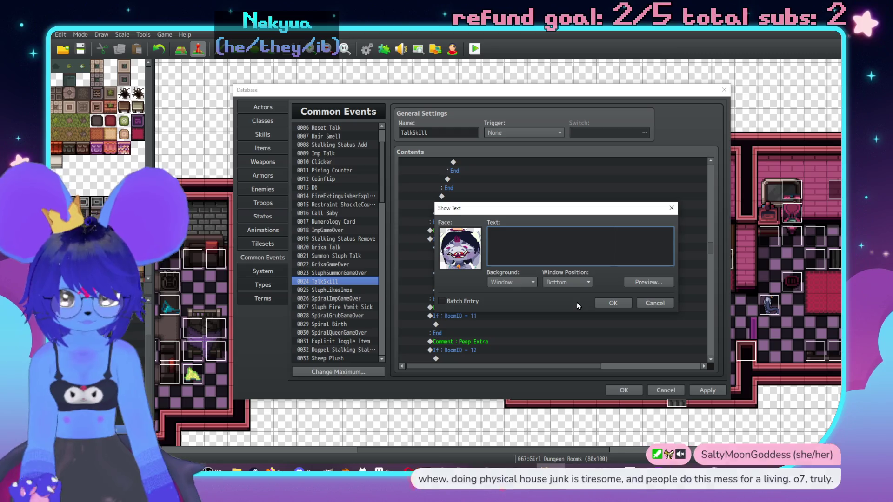
text(What'd)
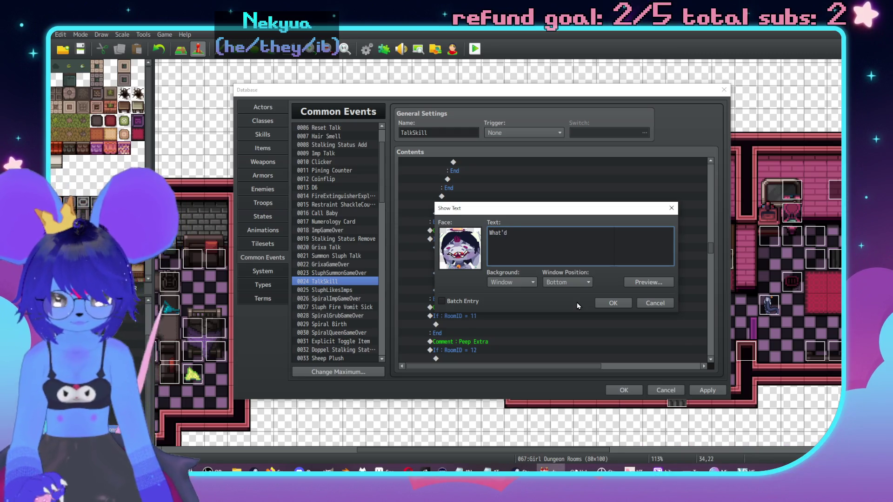
text( you think)
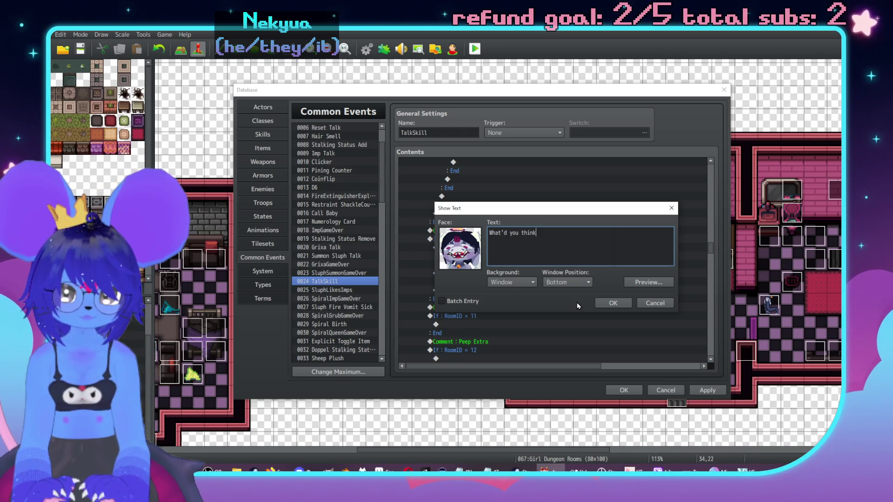
text( of that \)
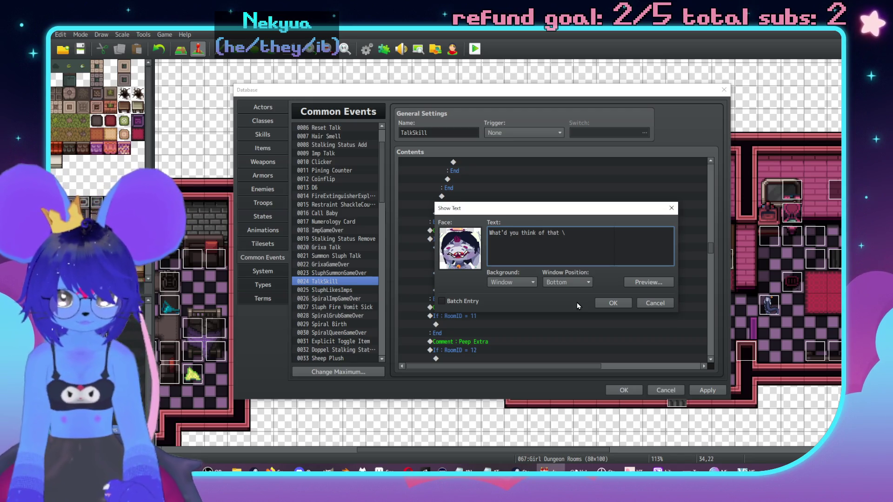
text(c[18]Red\)
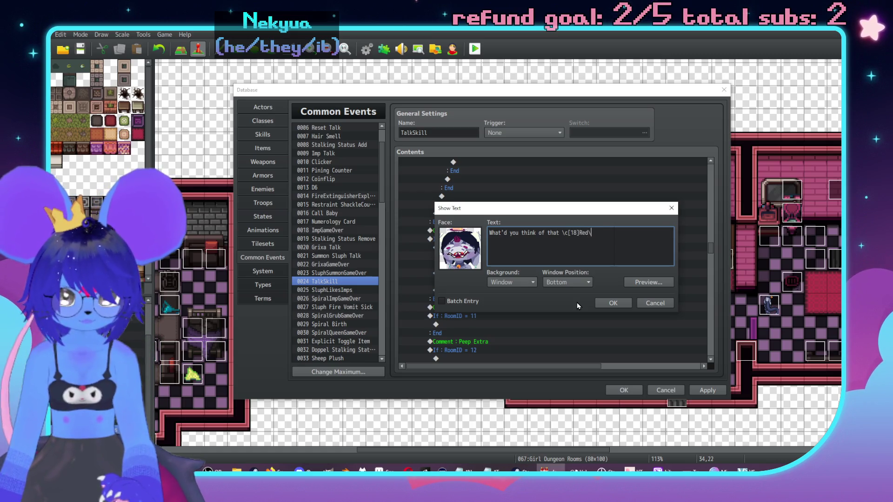
text(c[0])
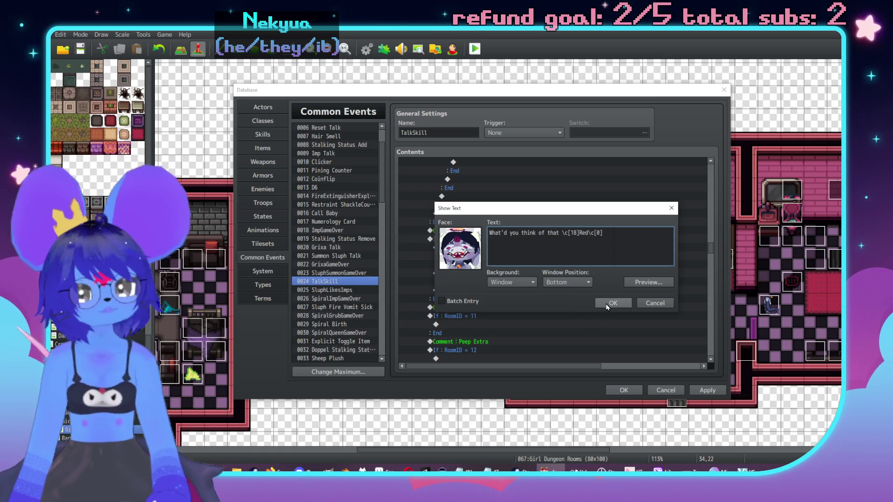
click(607, 305)
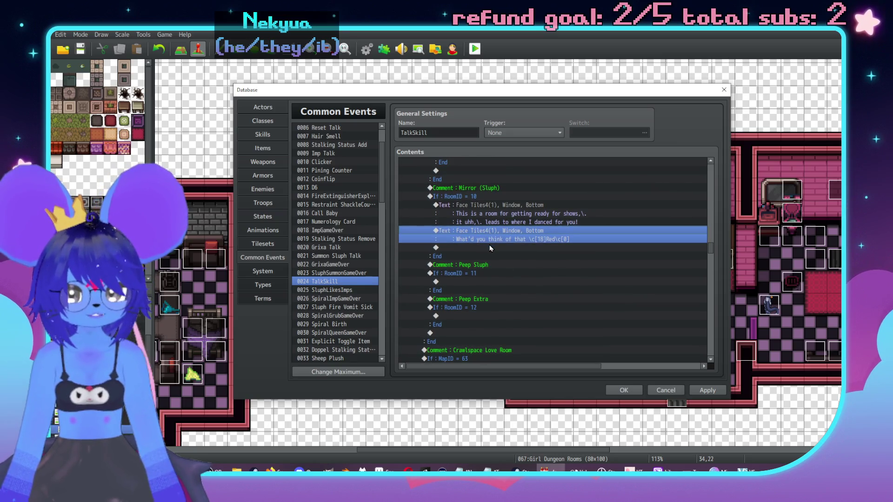
Add Show Choices with It was fine, It was nice, It was awkward, (say nothing); Cancel set to Disallow.
double_click(489, 247)
click(502, 168)
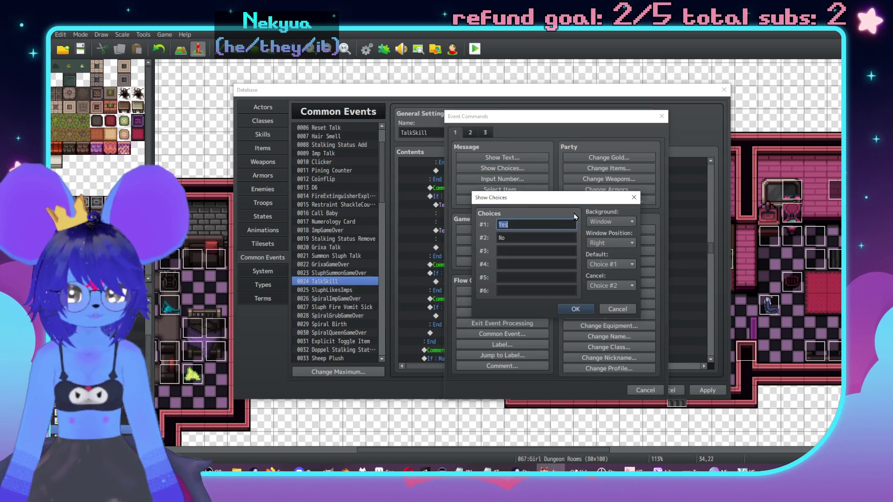
text(It)
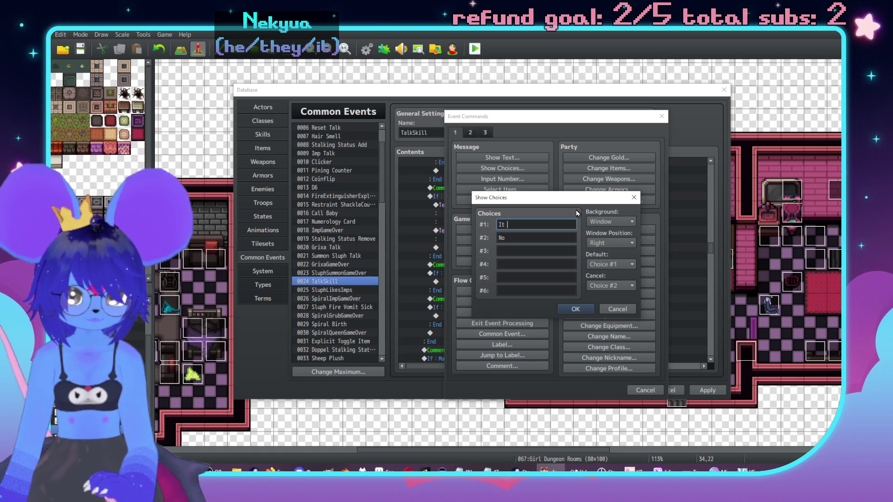
text( was fi)
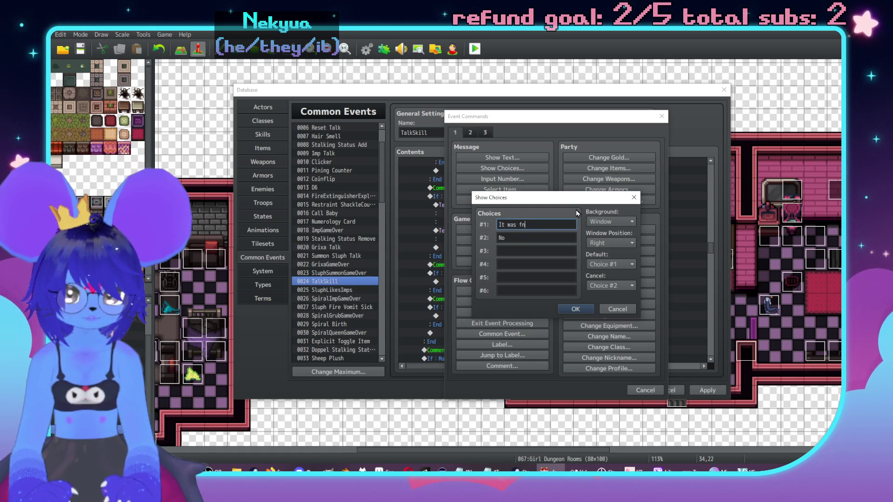
text(ne)
key(Tab)
text(It was )
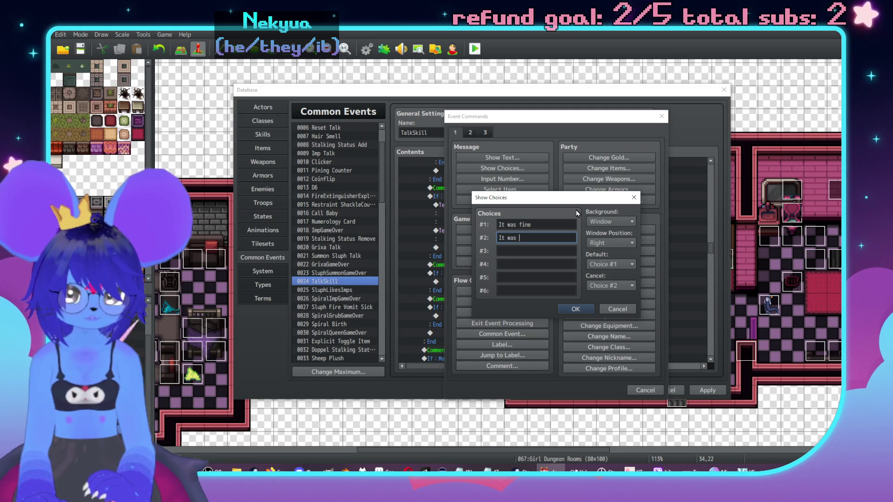
text(nice)
key(Tab)
text(It w)
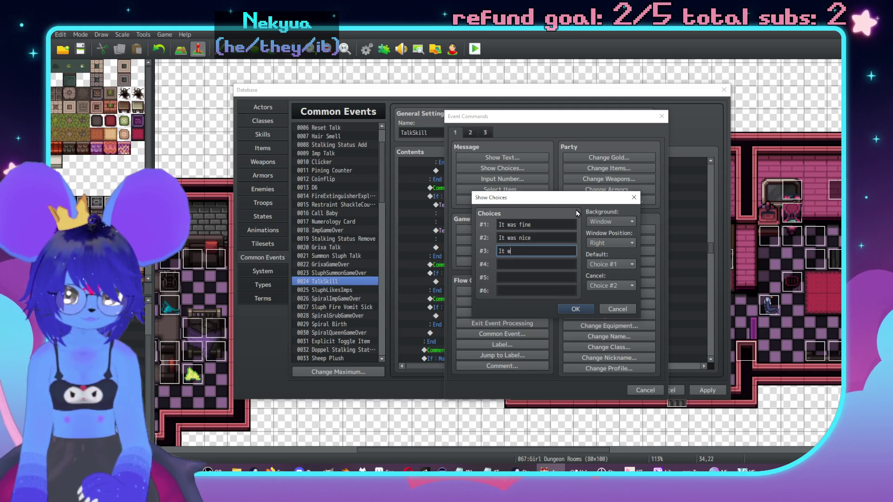
text(as awkward)
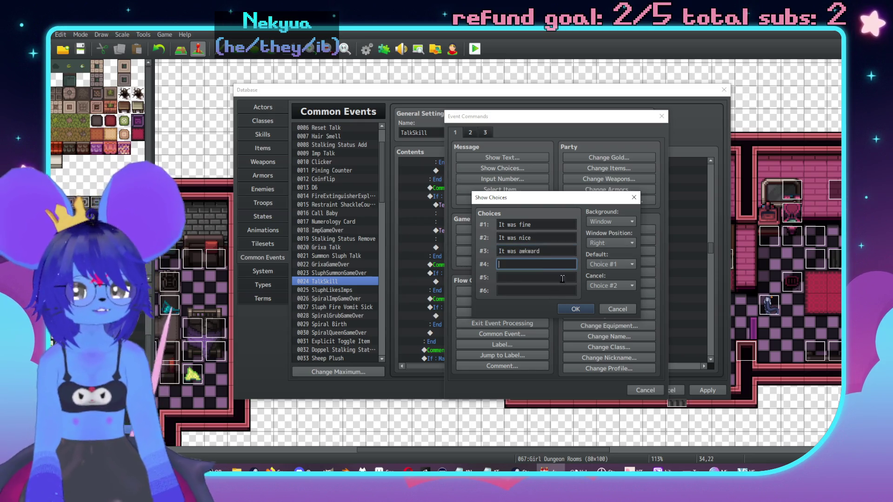
click(608, 286)
click(605, 296)
click(549, 263)
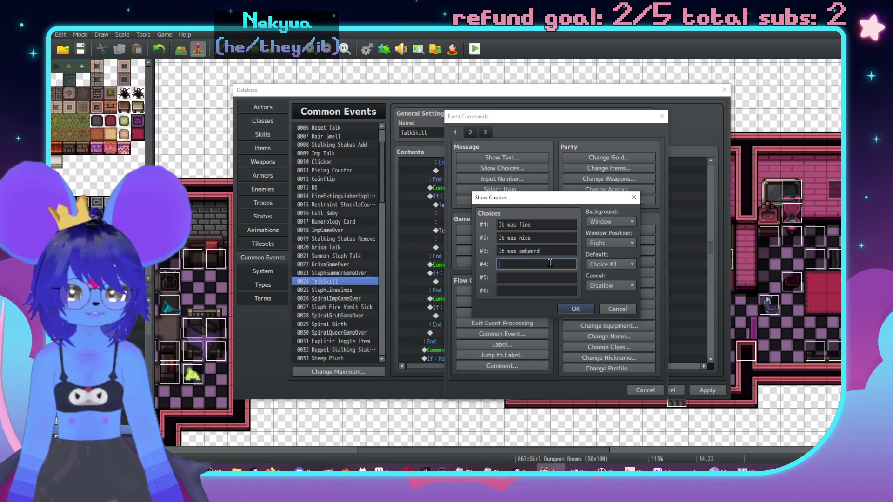
text((say nothing)
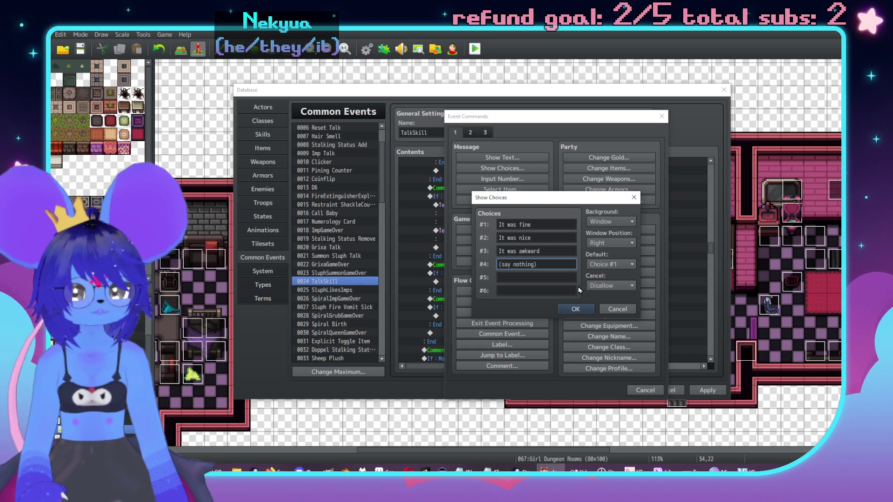
click(574, 310)
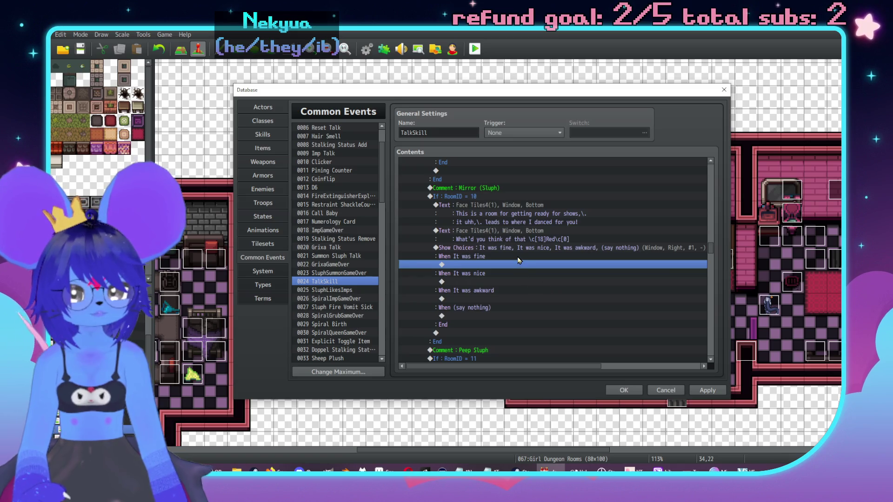
Under 'When It was fine', add a Face Tiles4 reply 'U\.huhue,\. yeah?\. I'll take that over the silent treatment'.
drag(465, 90, 359, 60)
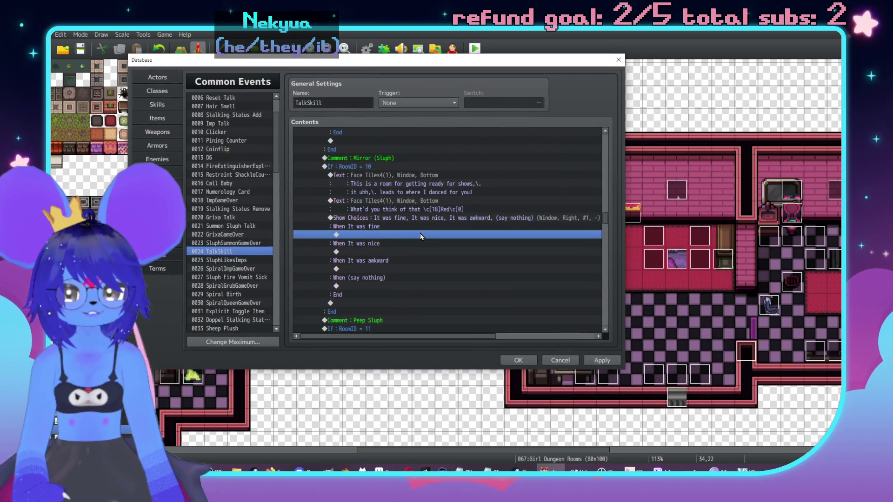
double_click(419, 239)
mouse_move(426, 88)
mouse_down()
mouse_move(629, 64)
mouse_move(628, 109)
mouse_up()
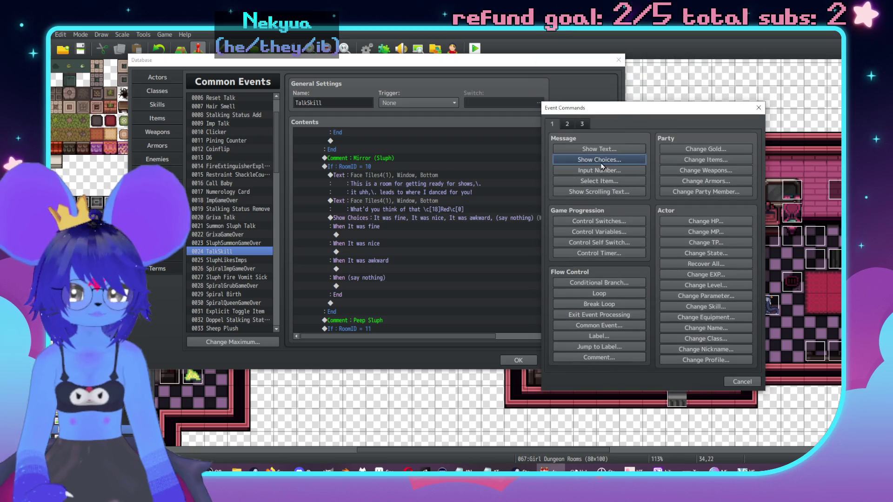
click(598, 149)
double_click(569, 236)
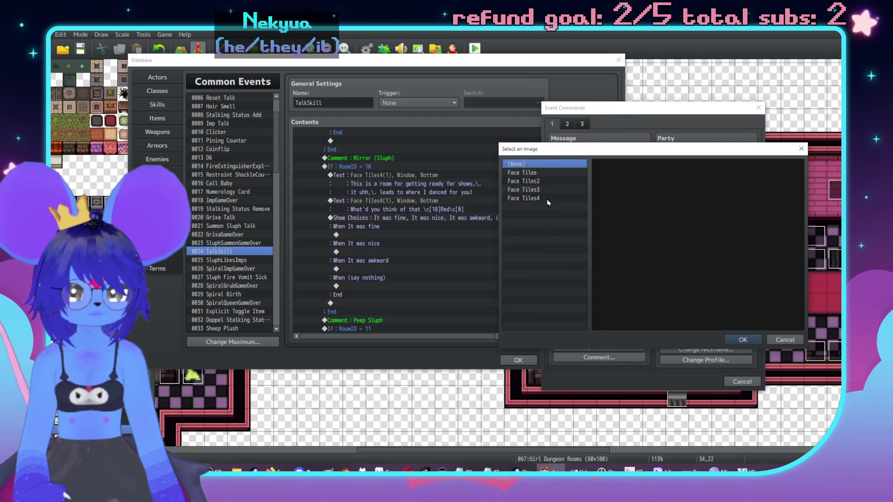
click(548, 200)
double_click(647, 177)
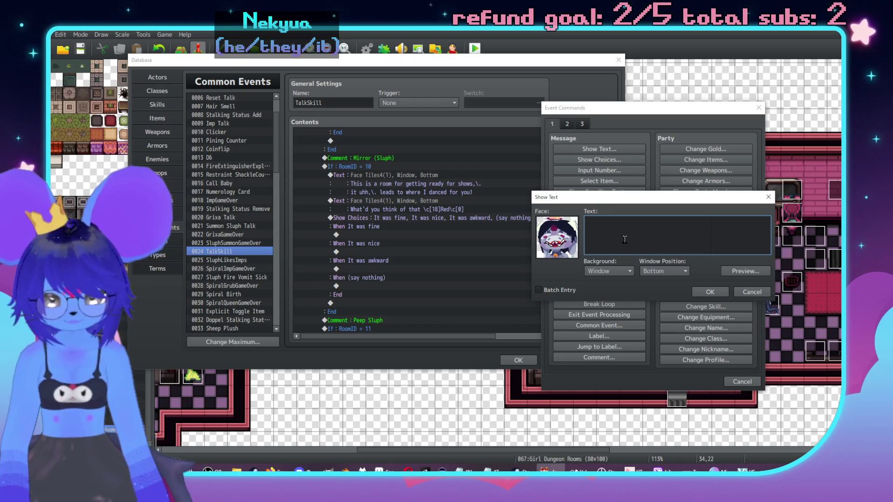
text(U\.huhu)
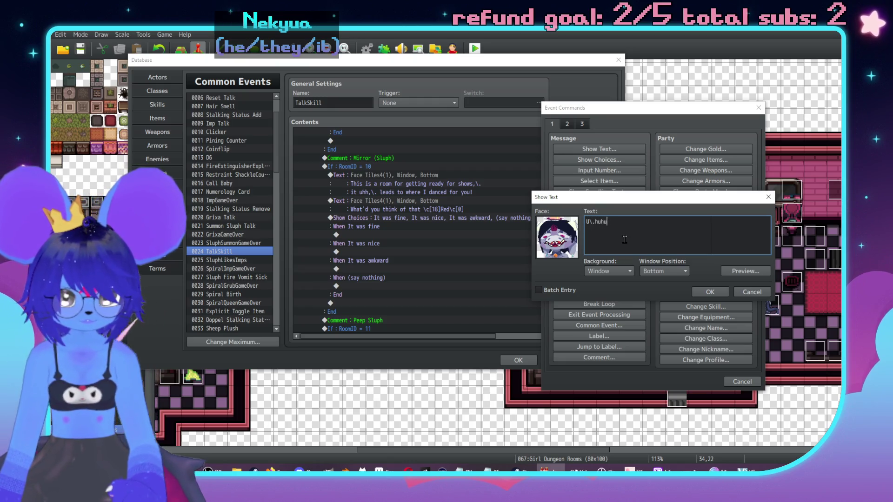
text(e,\. yeah?\.)
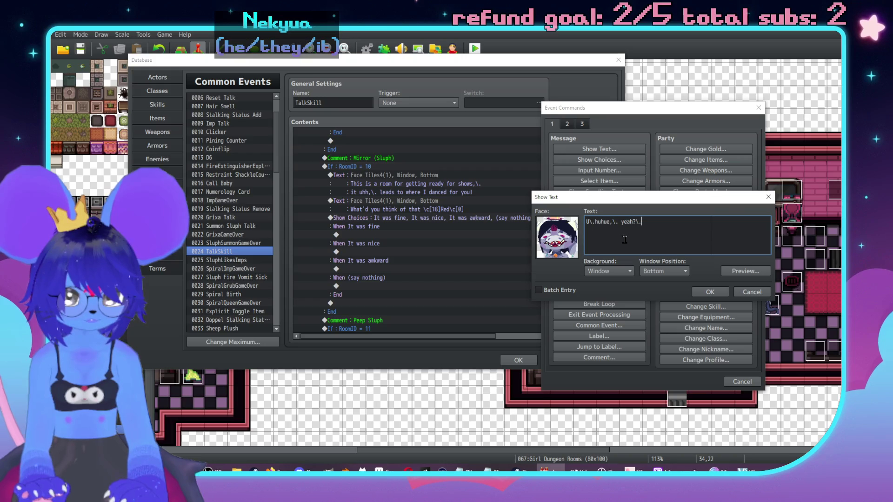
text( I'll)
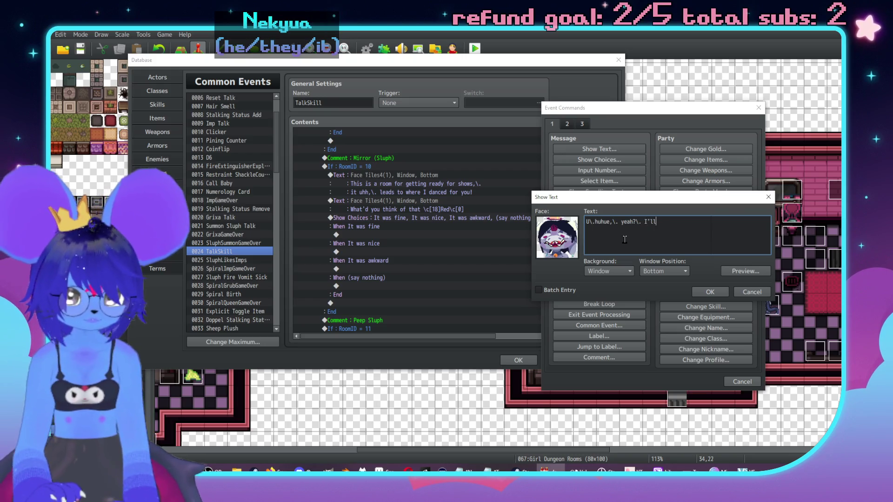
text( take that over)
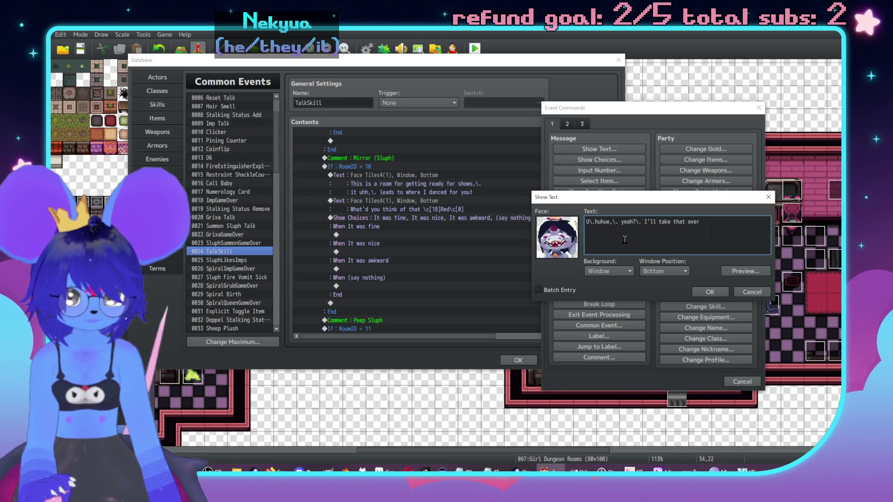
text(silent tre)
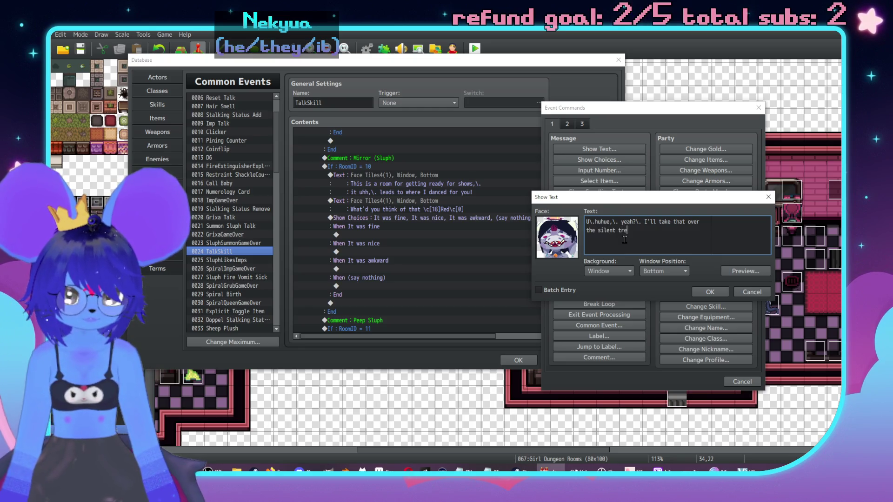
text(nt)
click(695, 292)
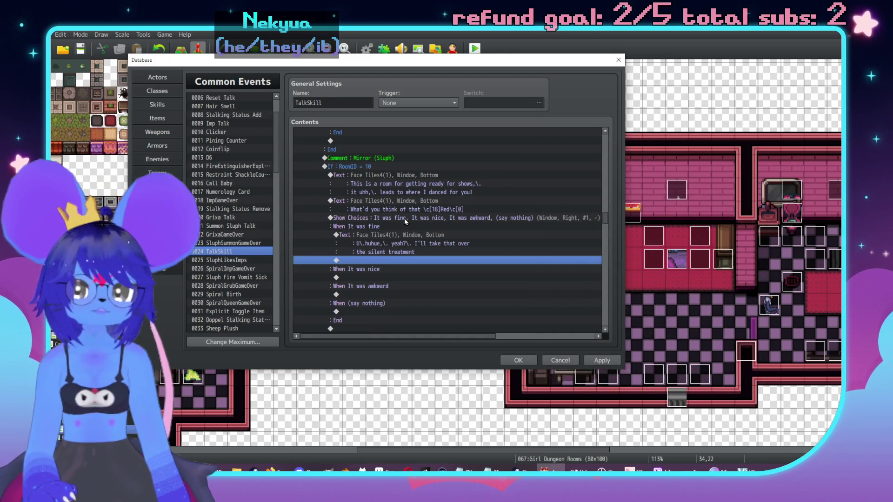
click(404, 205)
key(Insert)
Insert a Conditional Branch on variable 0018 SluphRespect ≥ -2 with an Else branch.
click(411, 262)
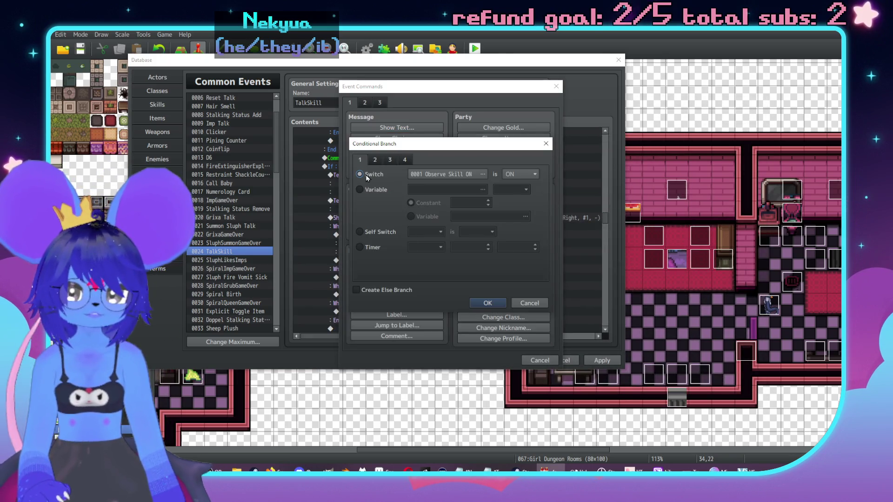
click(360, 189)
click(483, 190)
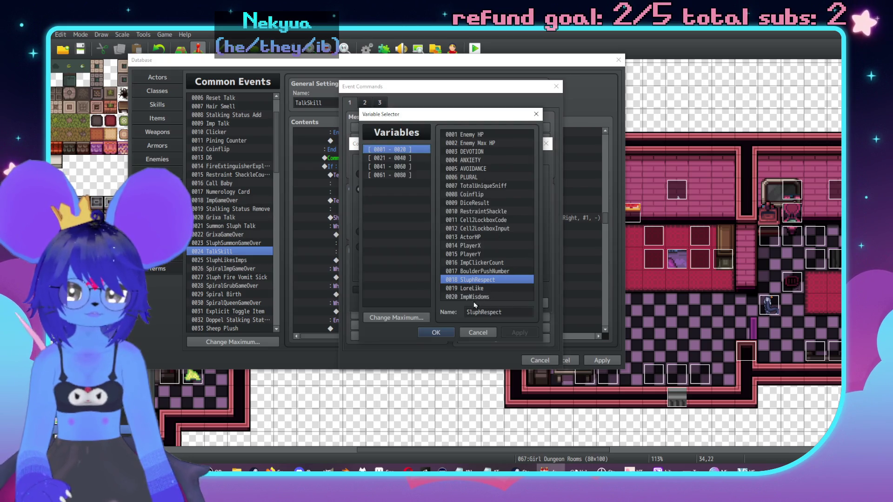
click(447, 330)
click(511, 189)
click(515, 205)
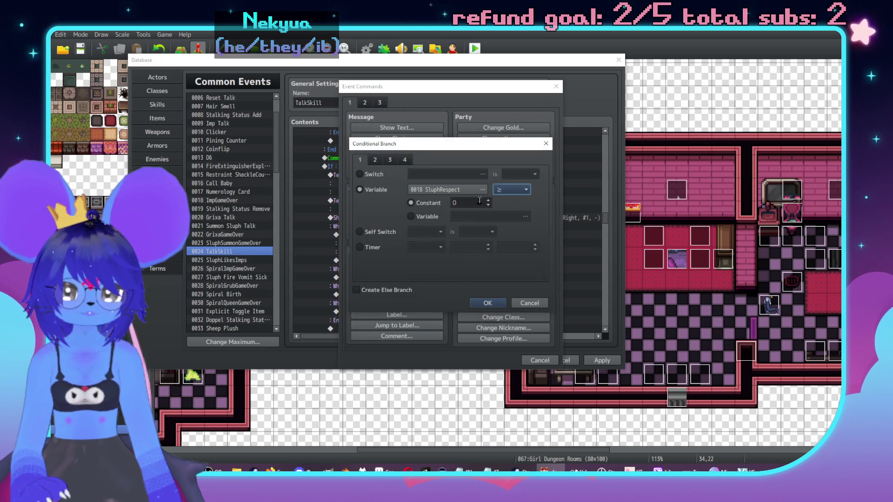
double_click(472, 202)
text(-2)
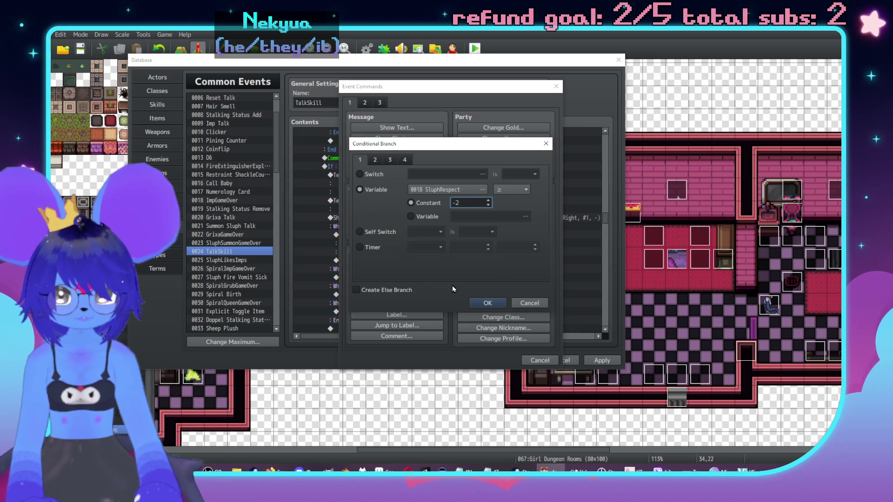
click(398, 289)
click(486, 305)
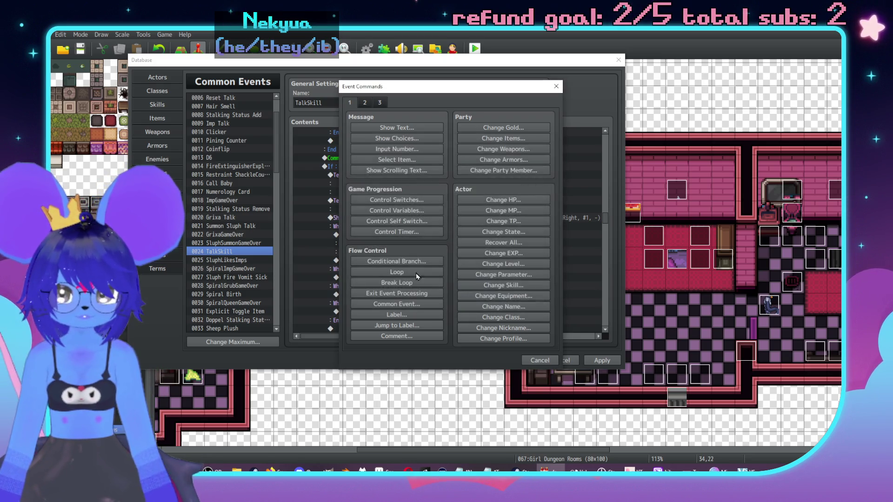
Move the question and its Show Choices block inside the new SluphRespect branch.
click(393, 243)
shift+click(408, 263)
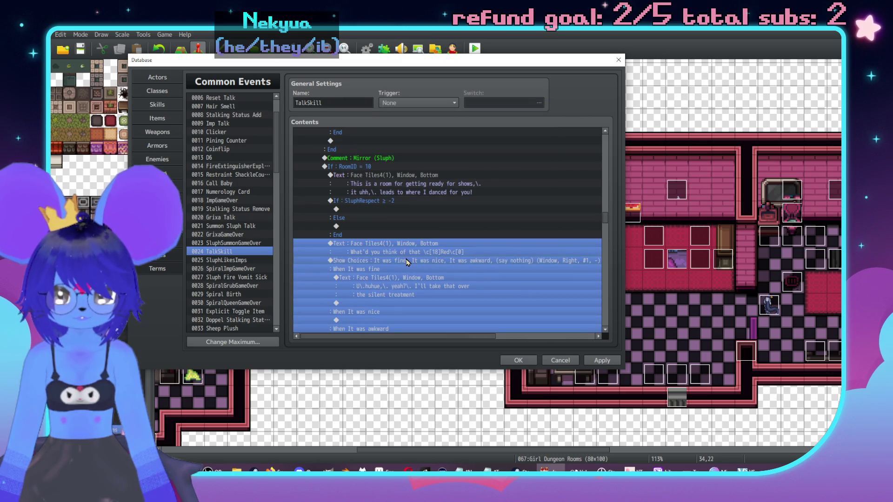
key(Delete)
click(374, 209)
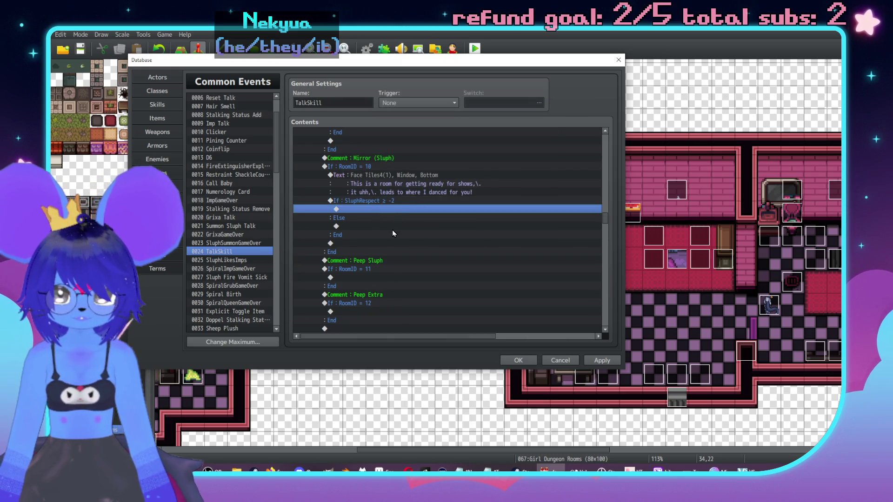
key(ctrl+v)
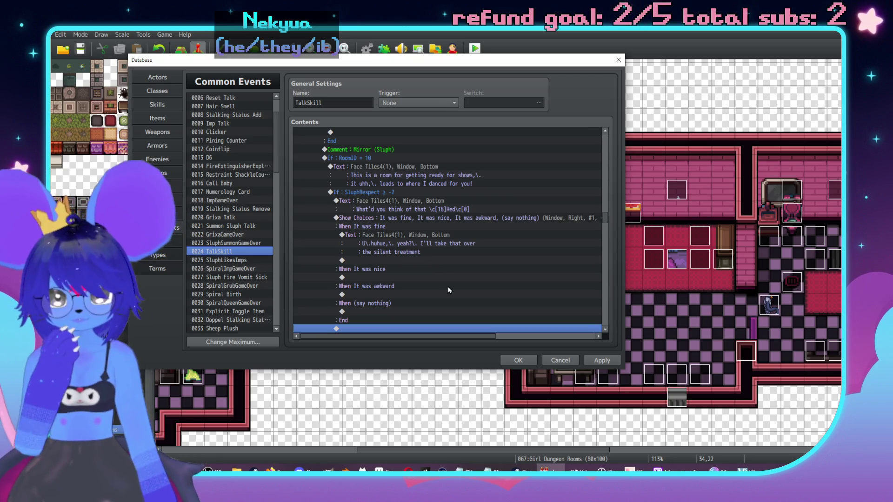
Insert 'Lukewarm,\. but' before 'I'll take that' in the It was fine reply and rewrap its lines.
scroll(452, 219, down, 1)
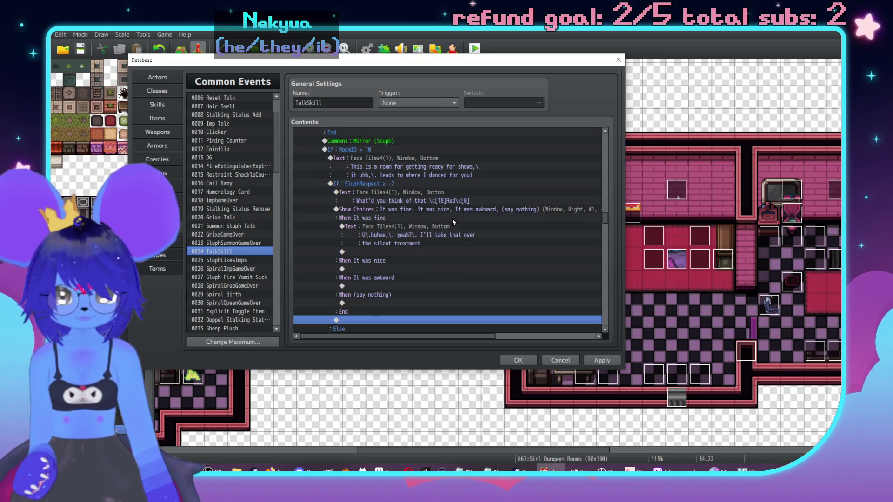
double_click(453, 233)
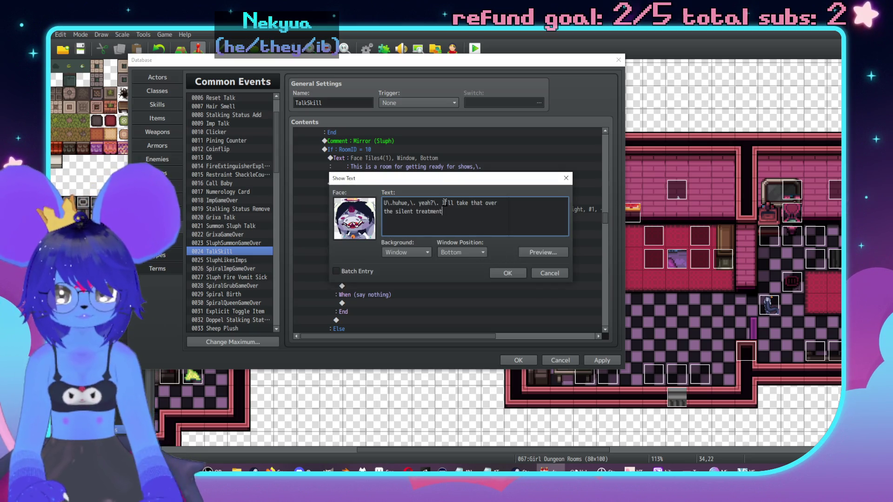
text(Lukewarm,\. )
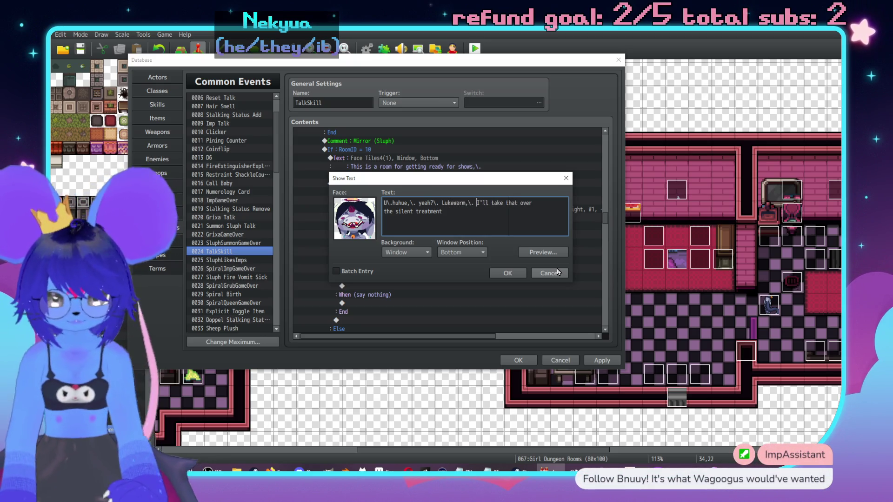
text(but)
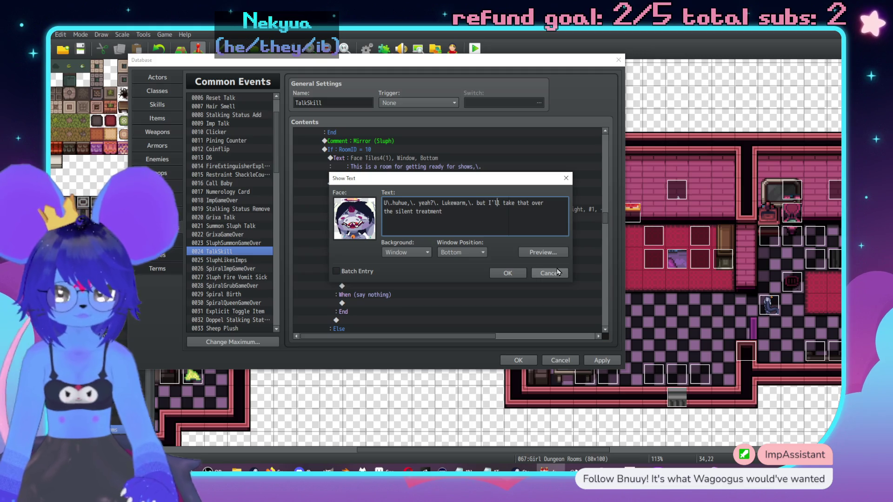
key(Right)
key(Right)
key(Right)
key(Return)
key(Down)
key(BackSpace)
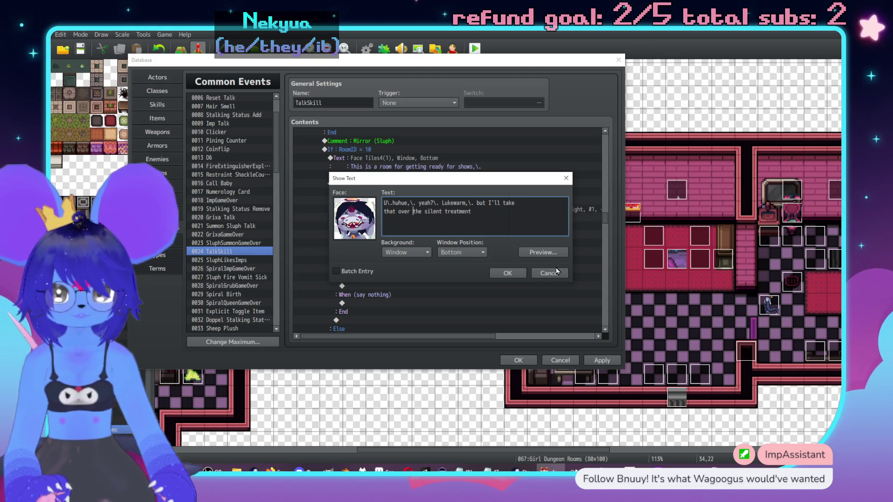
key(Escape)
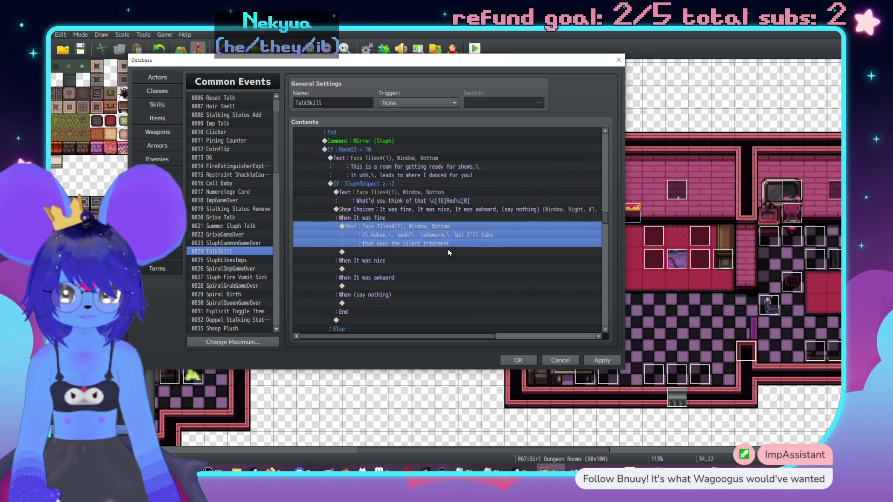
Under 'When It was awkward', add a Sluph-face message 'Oh yeah?\. I guess it showed that I don't have experience…'.
click(384, 210)
scroll(404, 242, down, 1)
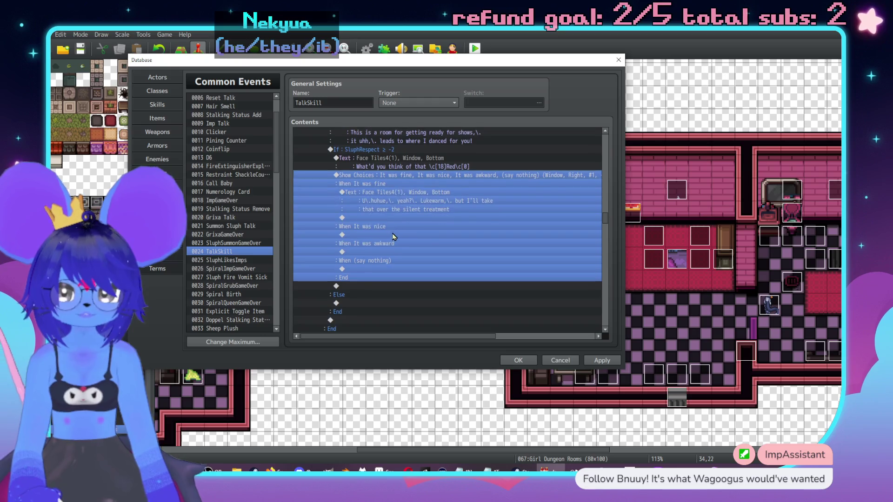
double_click(389, 268)
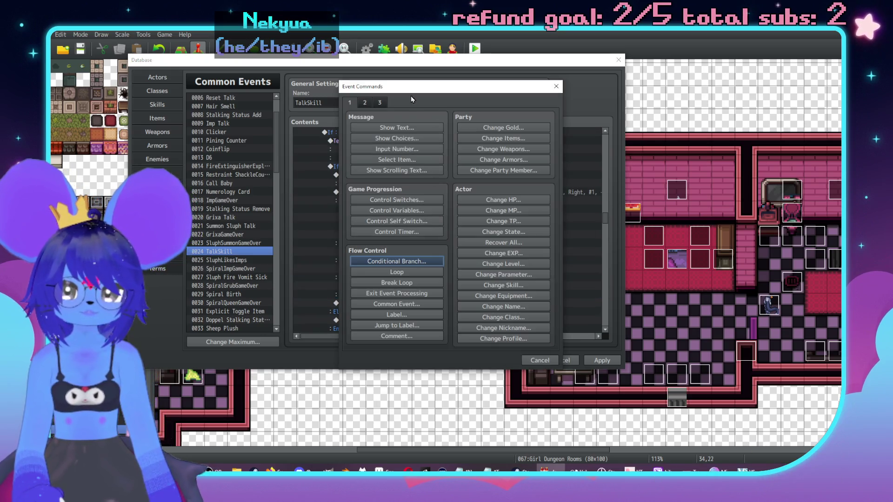
drag(463, 93, 642, 131)
click(576, 164)
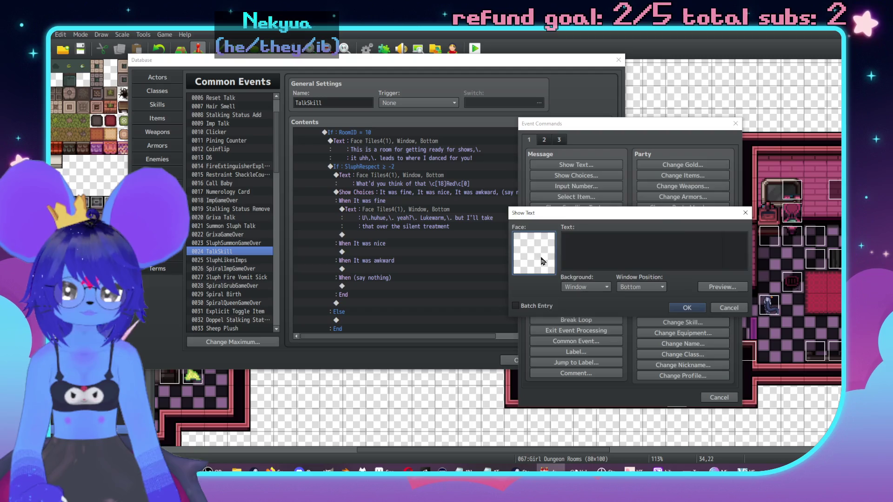
double_click(529, 244)
click(523, 213)
double_click(634, 193)
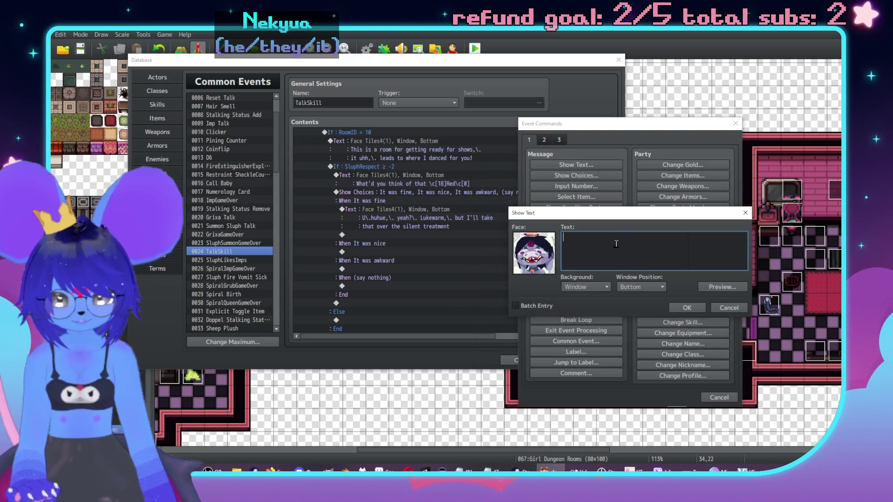
text(Oh)
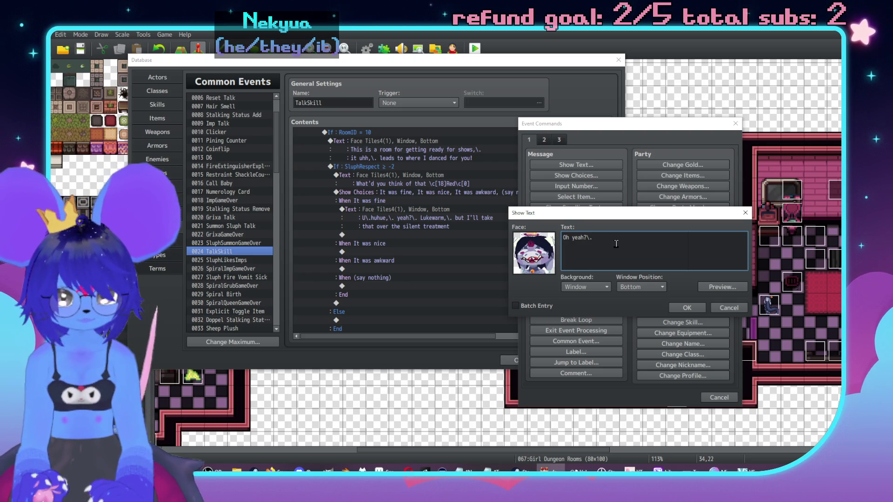
text(ss it sho)
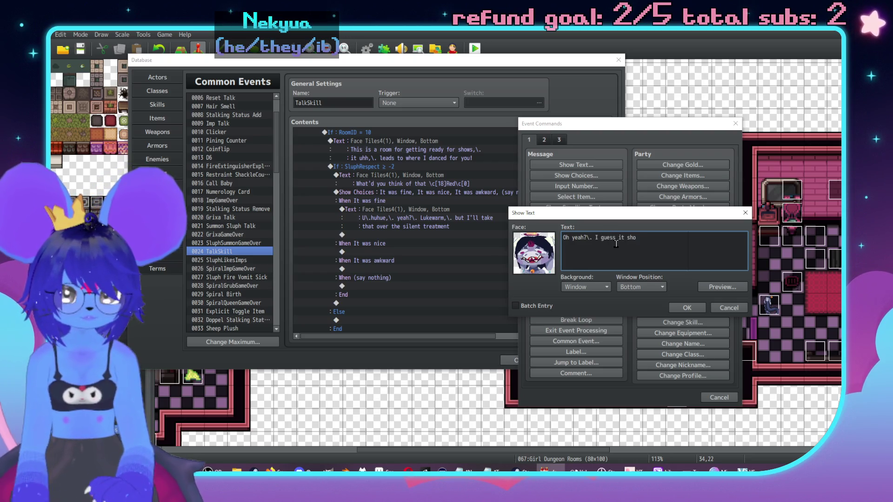
text(wed that)
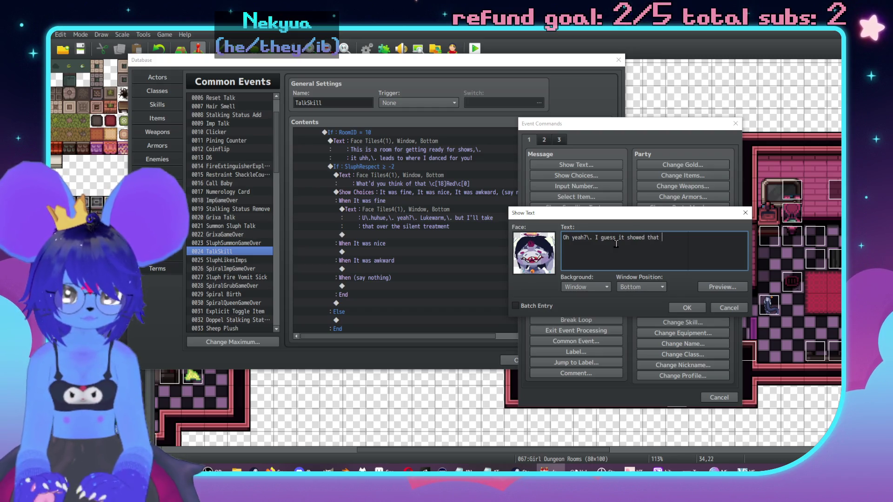
text(I don't)
key(Return)
text(have a)
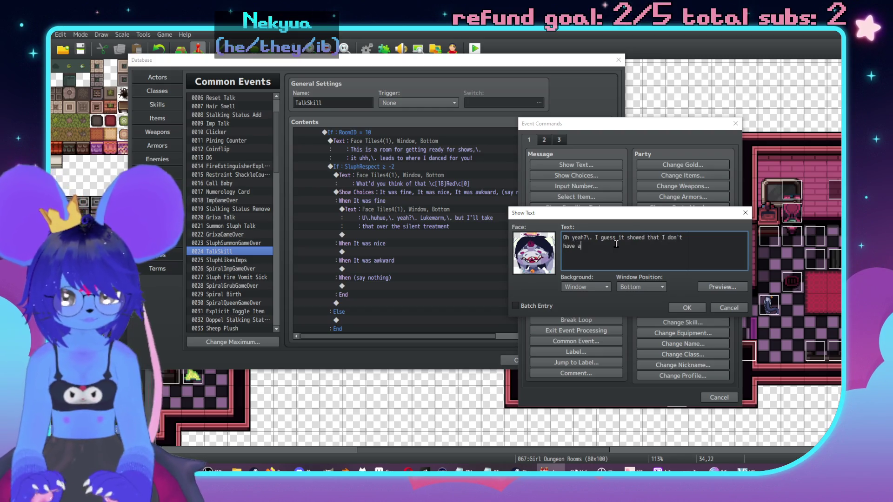
key(BackSpace)
text(experie)
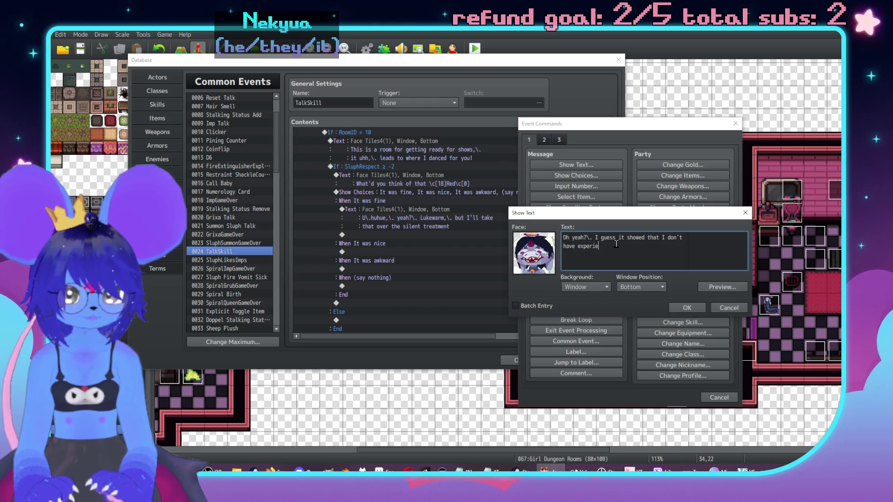
text(nce with th)
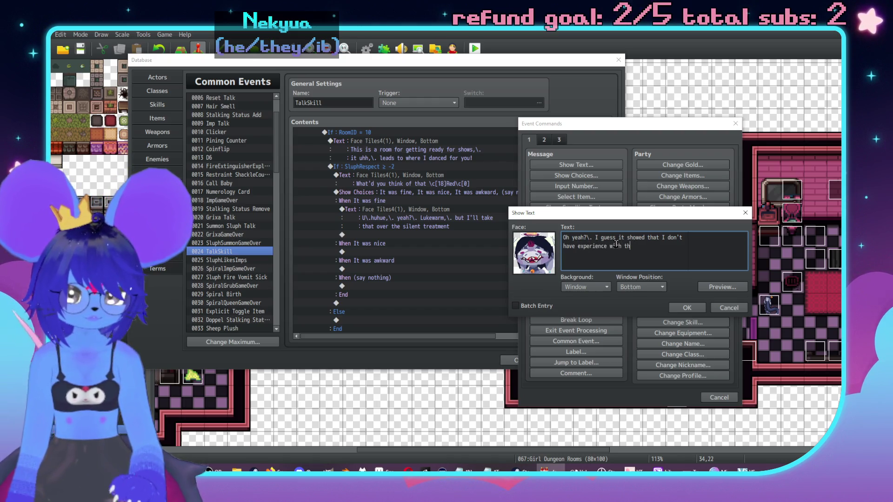
text(is kind of thing)
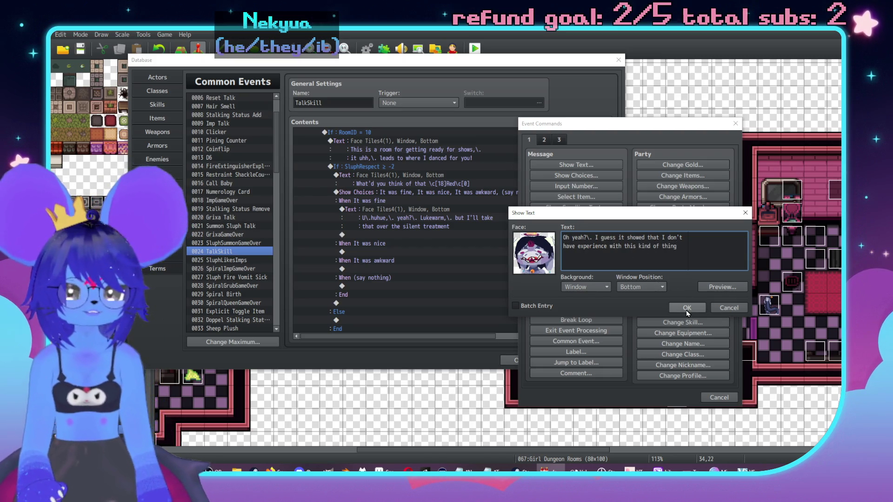
click(687, 309)
Add a Conditional Branch 'Actor 0006 Checker is in the party' with an Else branch.
double_click(381, 295)
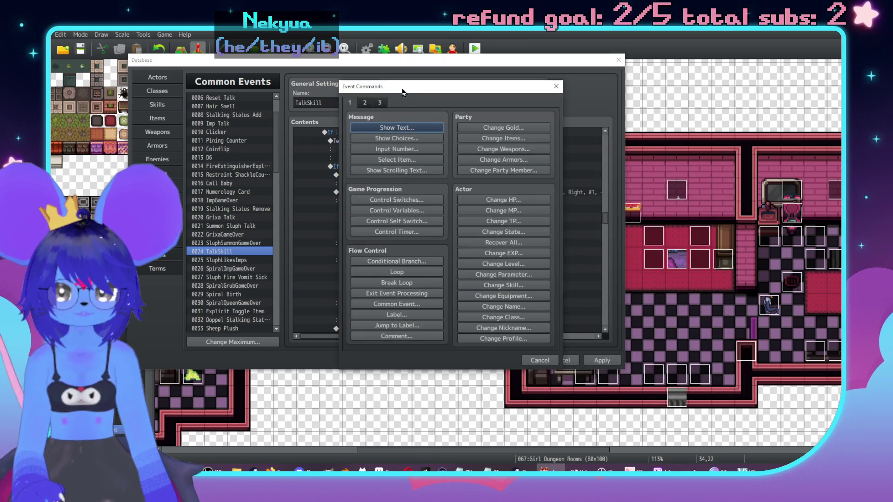
click(567, 265)
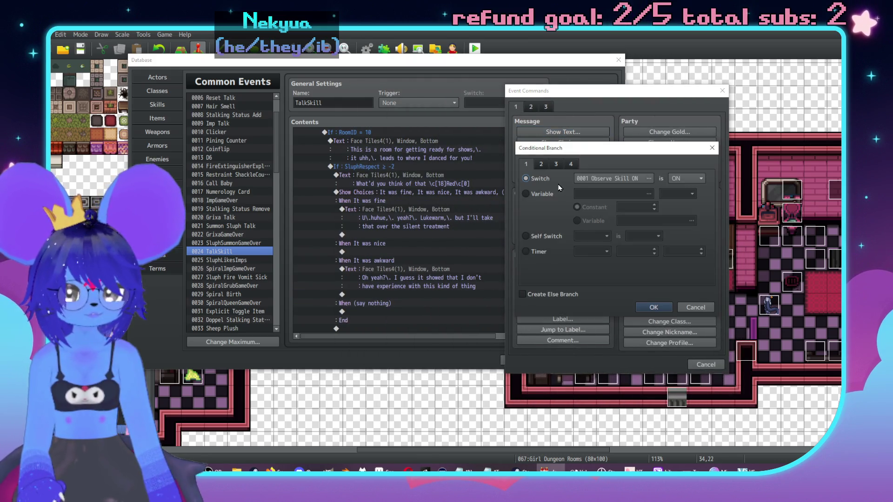
click(545, 166)
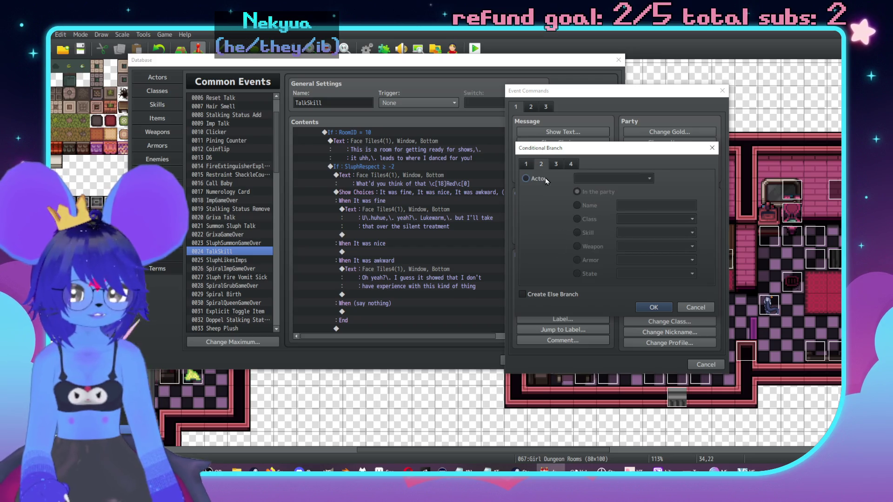
click(591, 178)
click(613, 239)
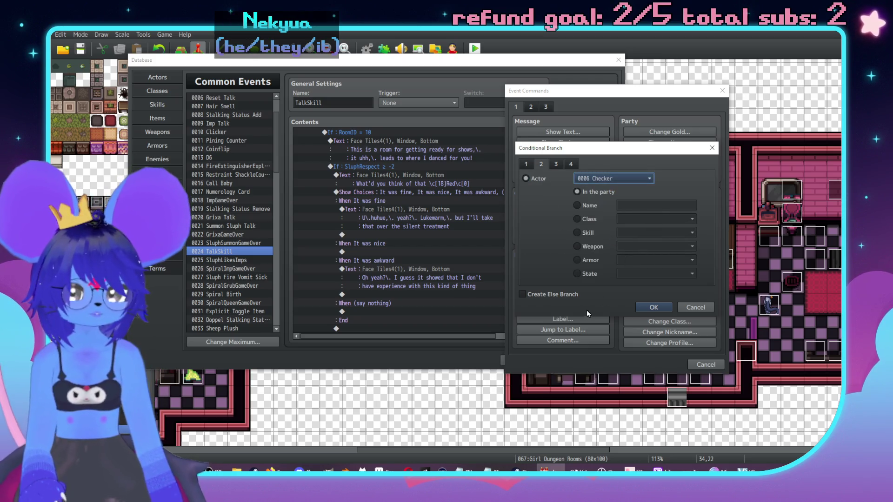
click(570, 295)
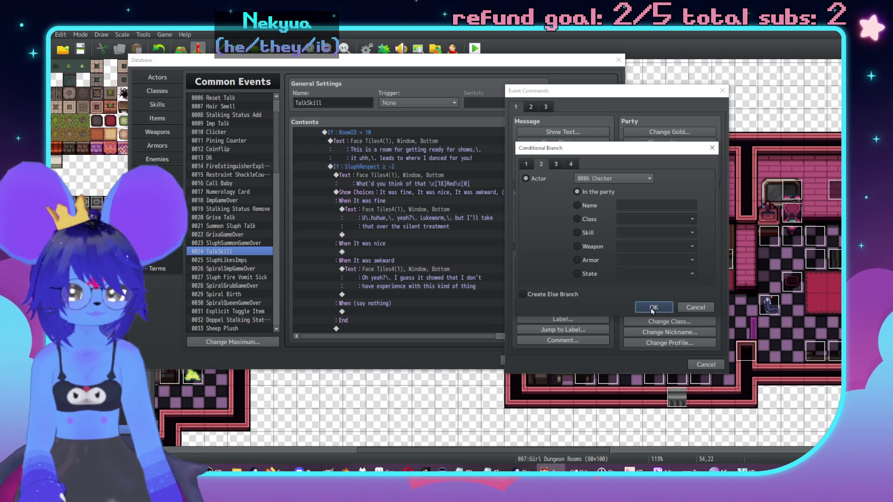
click(654, 307)
double_click(404, 252)
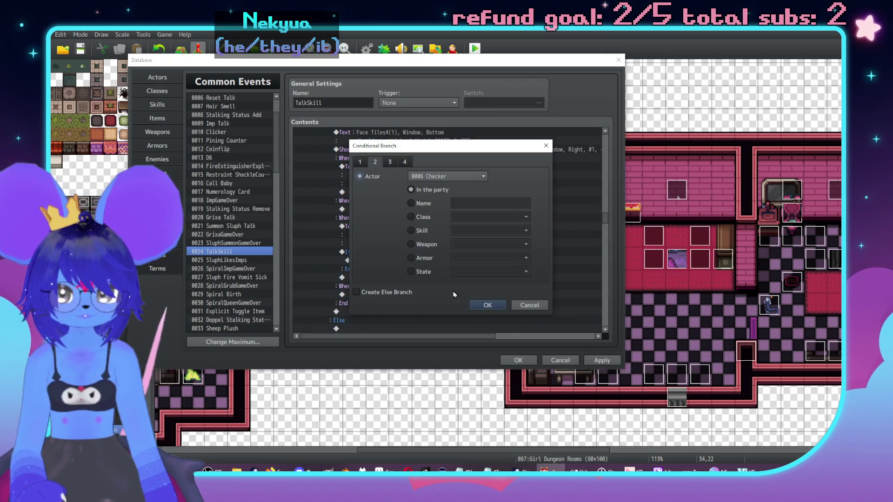
click(391, 294)
key(Escape)
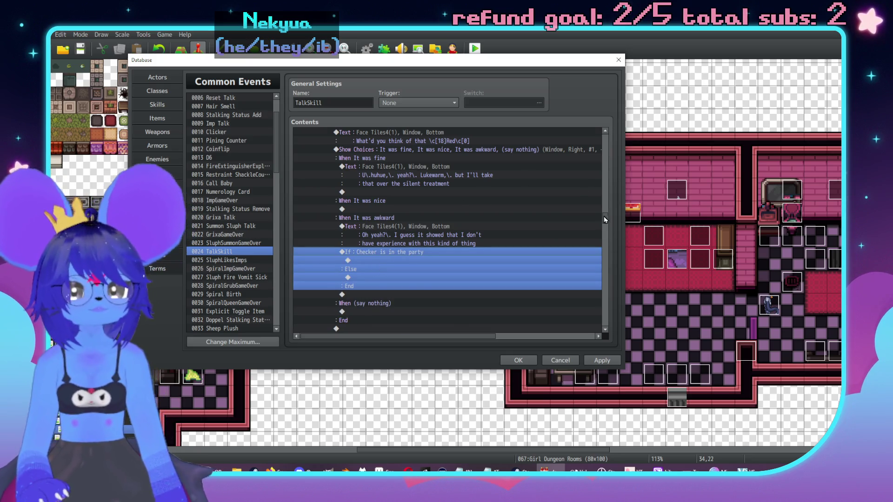
drag(605, 220, 605, 135)
Copy RoomID 0's Sluph Talk call, 'Hey \C[18]Red\C[0]' text and GDRoom0 jump into the RoomID 10 branch.
click(384, 260)
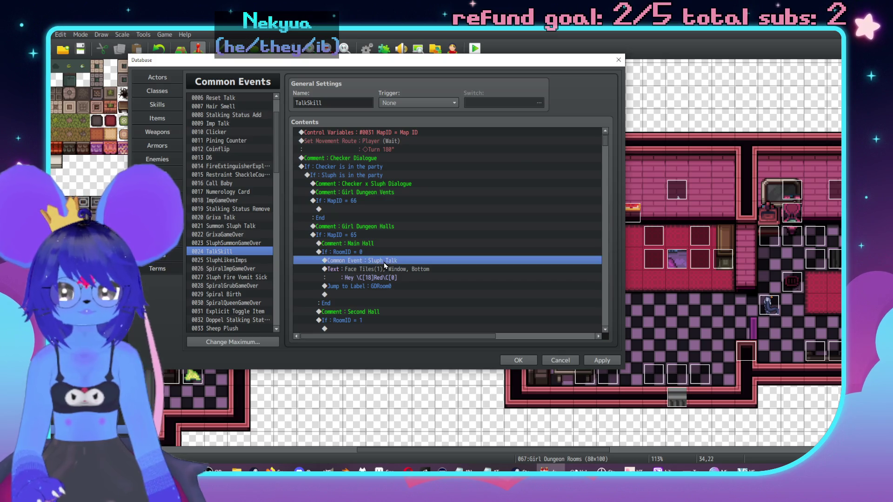
shift+click(396, 286)
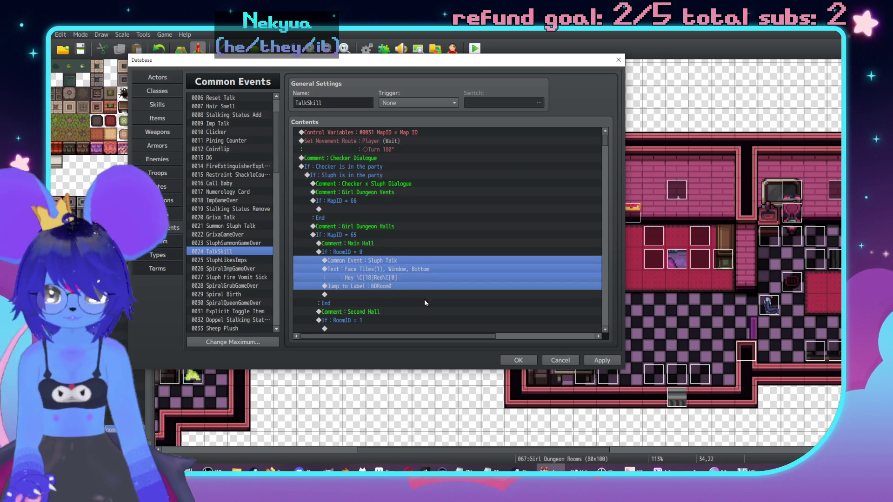
scroll(424, 303, down, 6)
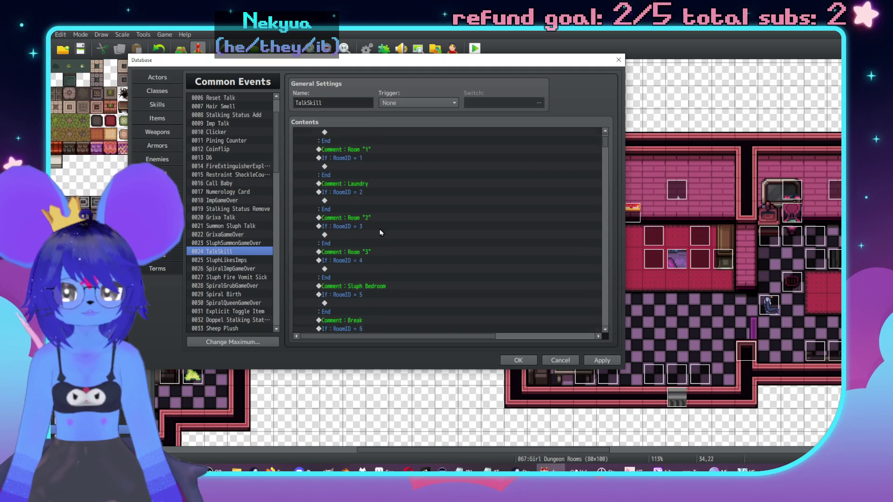
scroll(381, 232, down, 10)
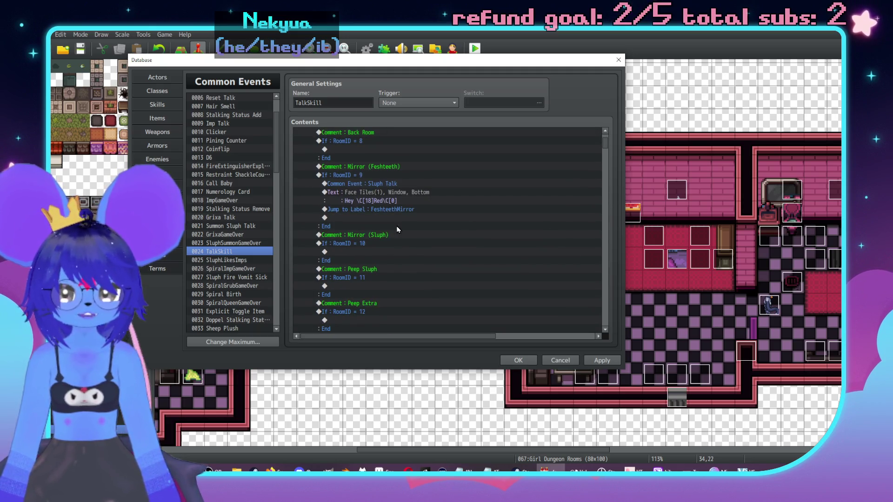
click(381, 251)
key(ctrl+v)
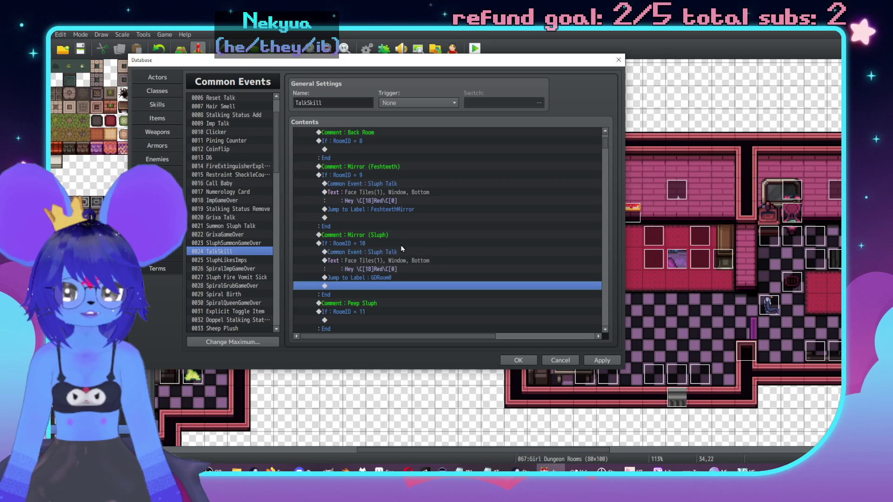
double_click(410, 240)
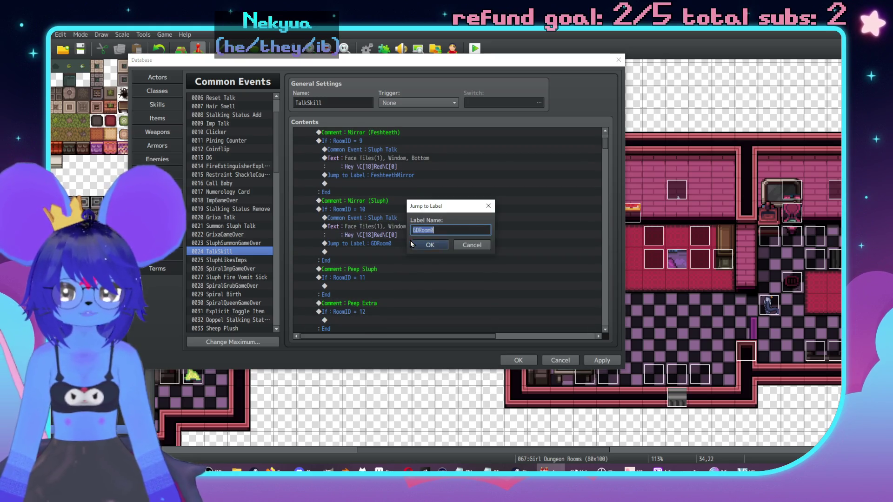
text(SSLu)
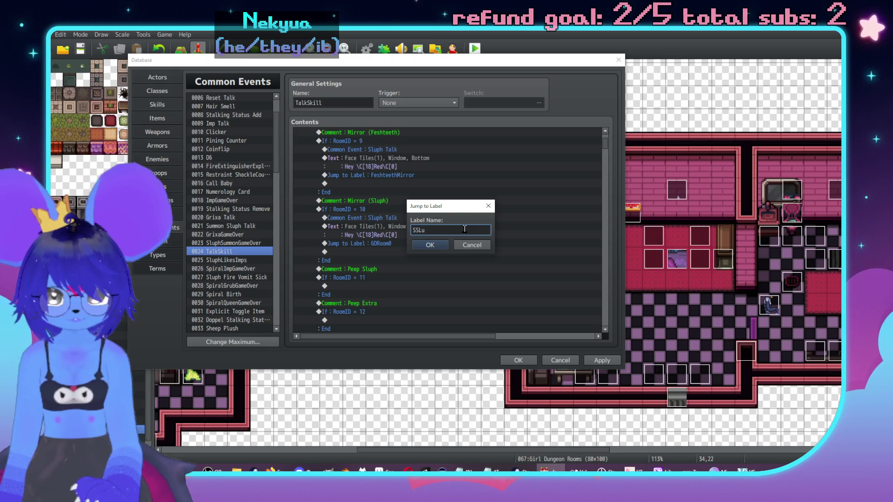
key(BackSpace)
key(BackSpace)
key(BackSpace)
key(BackSpace)
key(BackSpace)
key(BackSpace)
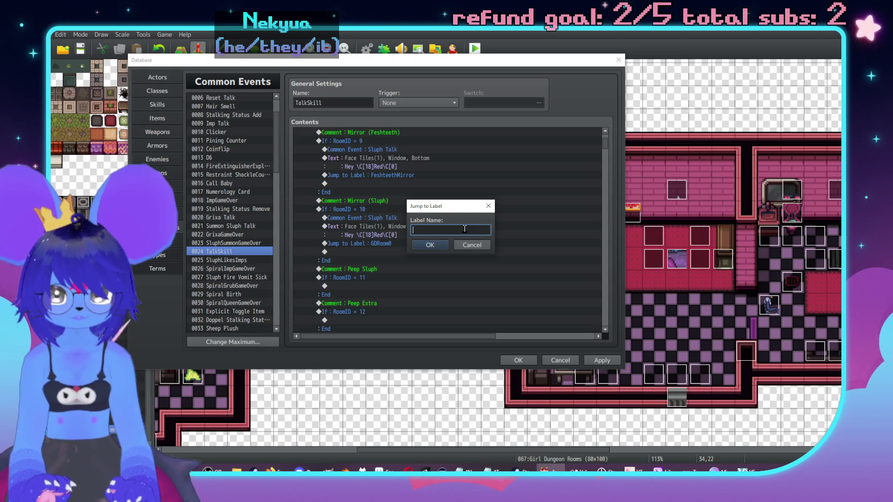
text(GOSluph)
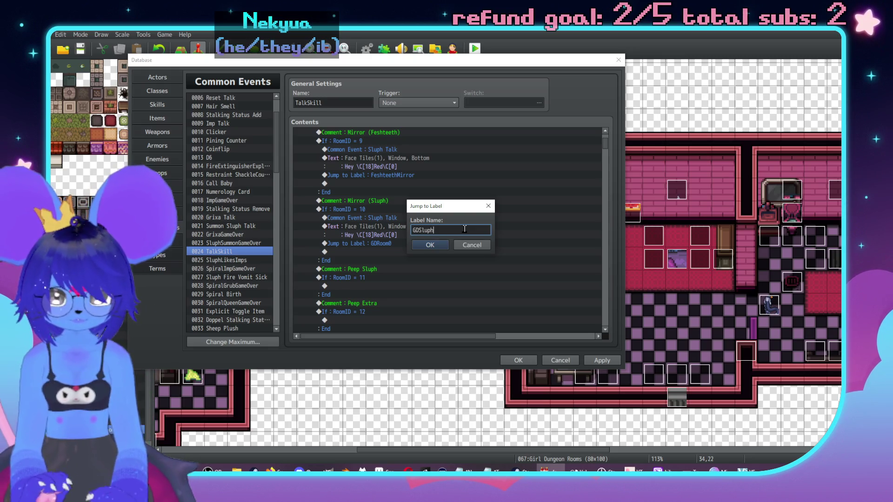
text(ors)
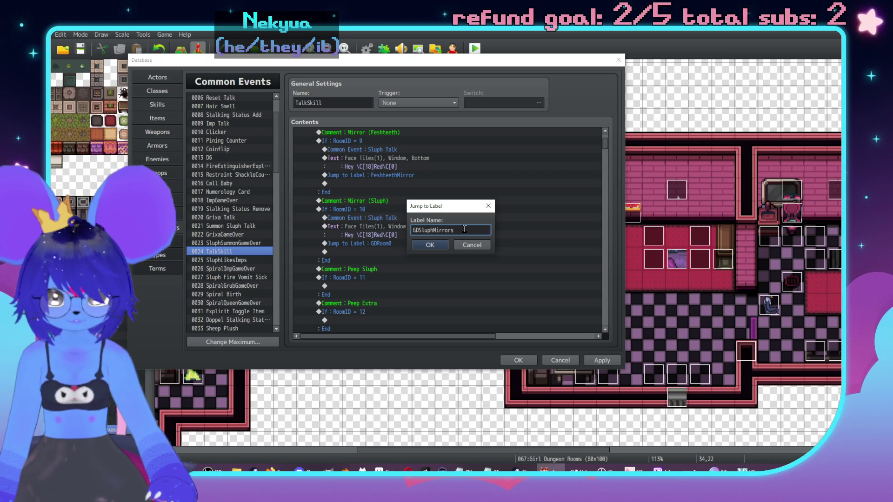
double_click(464, 229)
click(472, 245)
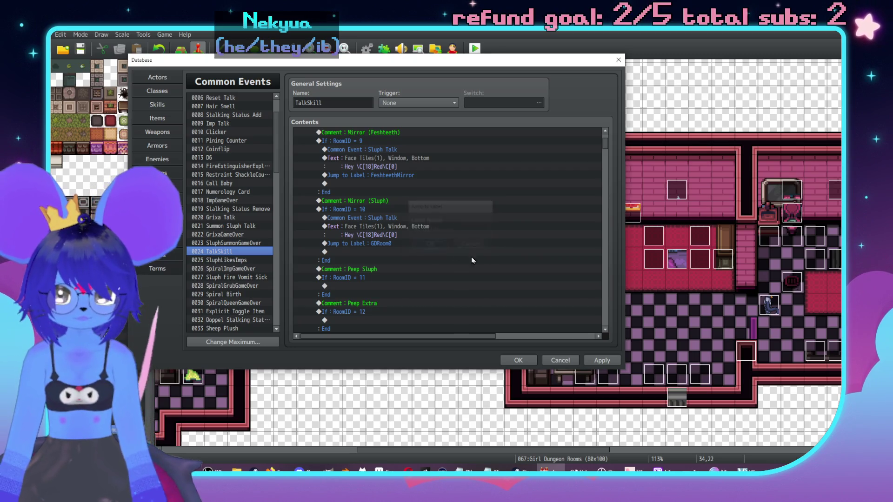
scroll(596, 310, down, 10)
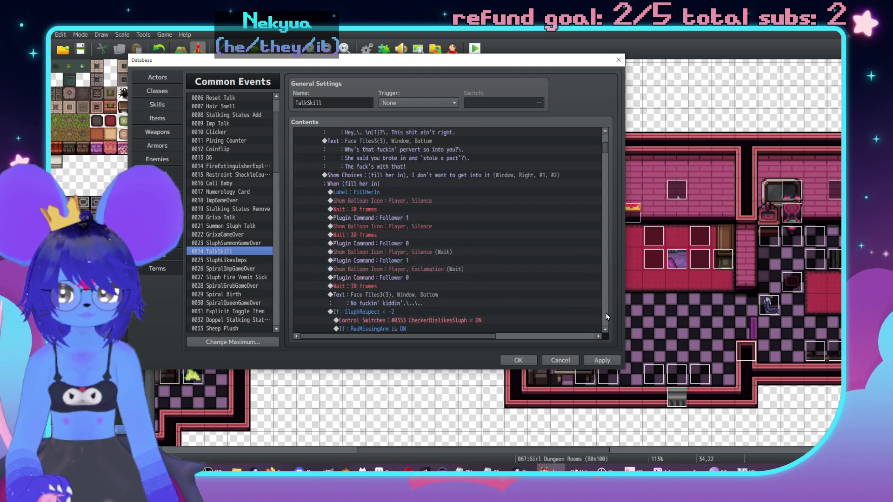
Scroll the TalkSkill contents down to the MapID = 65 Main Hall Show Choices block.
scroll(607, 317, down, 8)
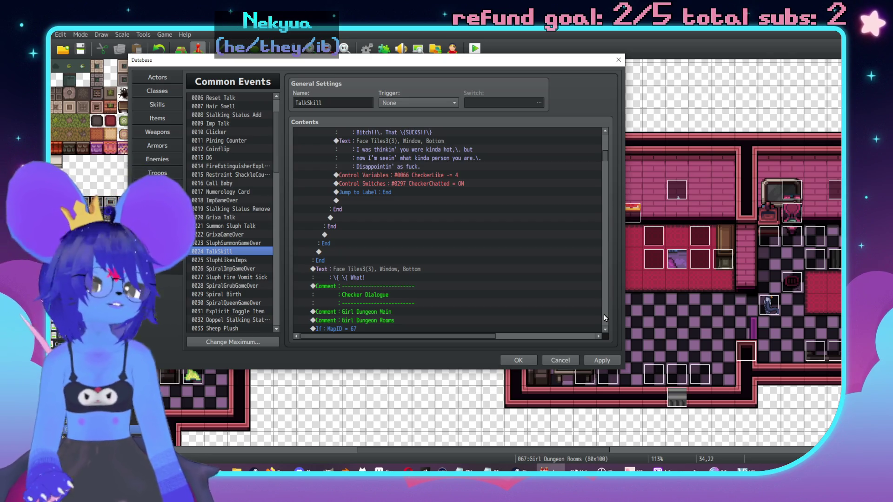
scroll(604, 315, down, 5)
scroll(604, 314, down, 10)
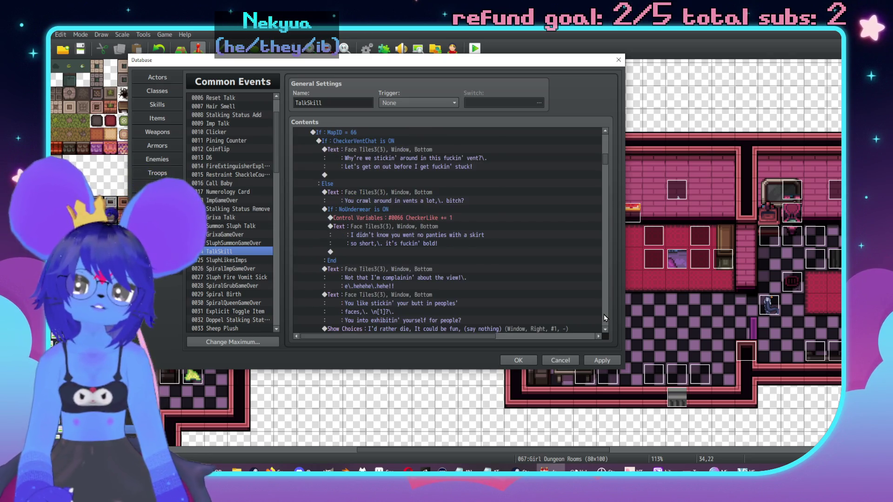
scroll(603, 314, down, 15)
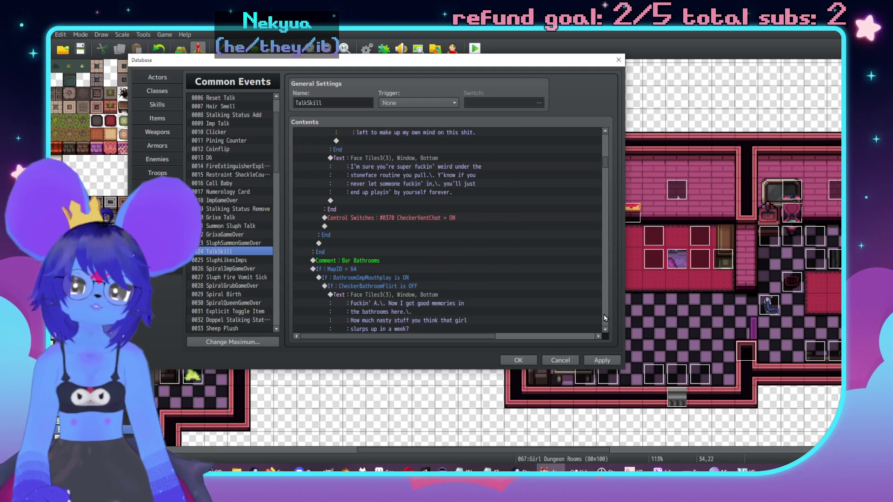
scroll(604, 316, down, 8)
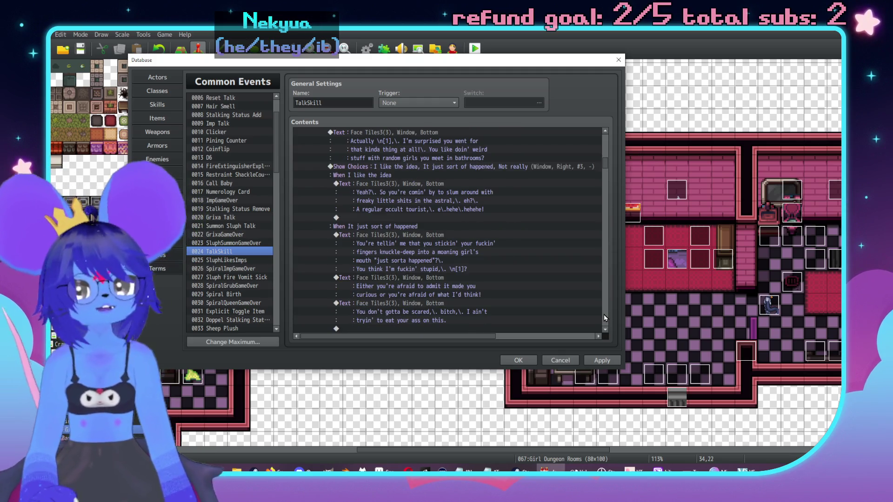
scroll(604, 316, down, 10)
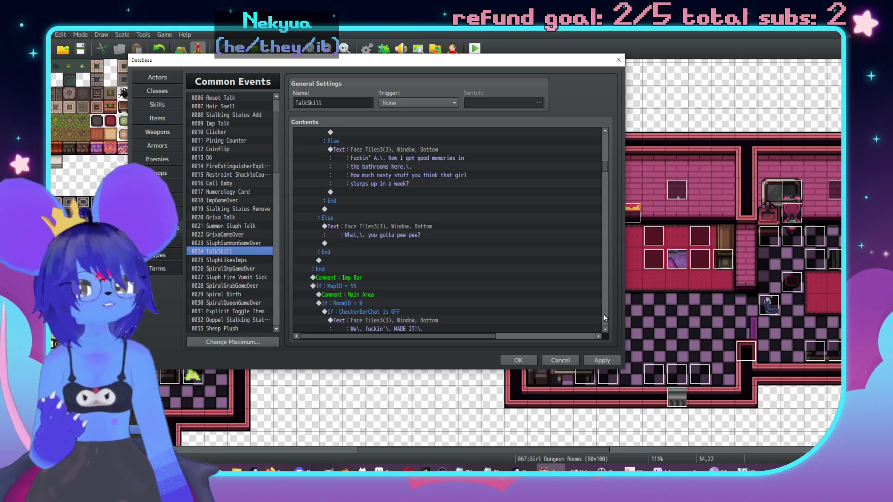
scroll(604, 315, down, 10)
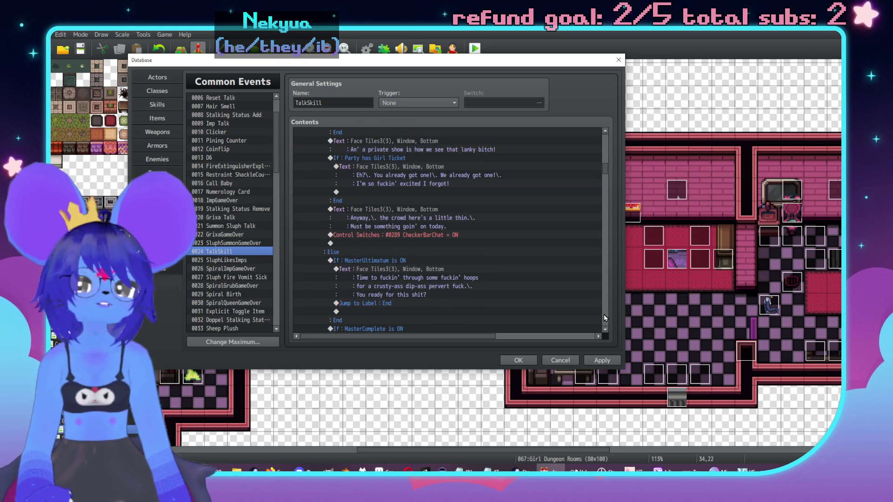
scroll(604, 314, down, 5)
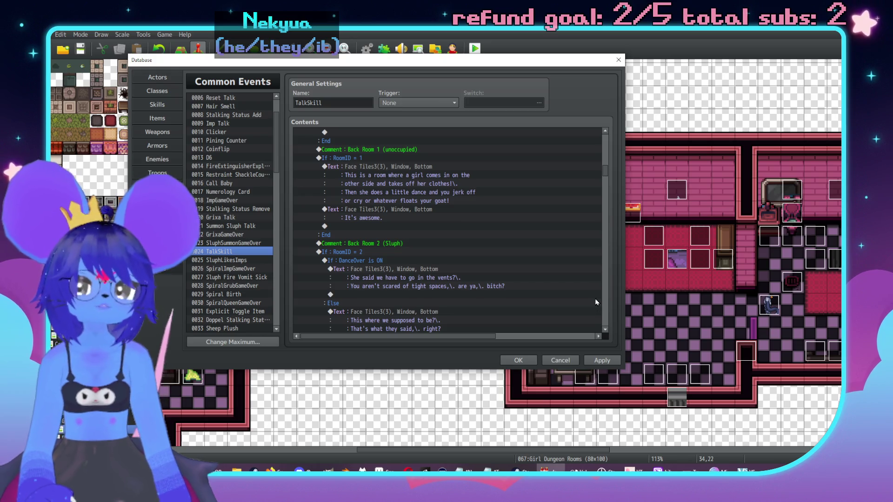
scroll(605, 300, down, 5)
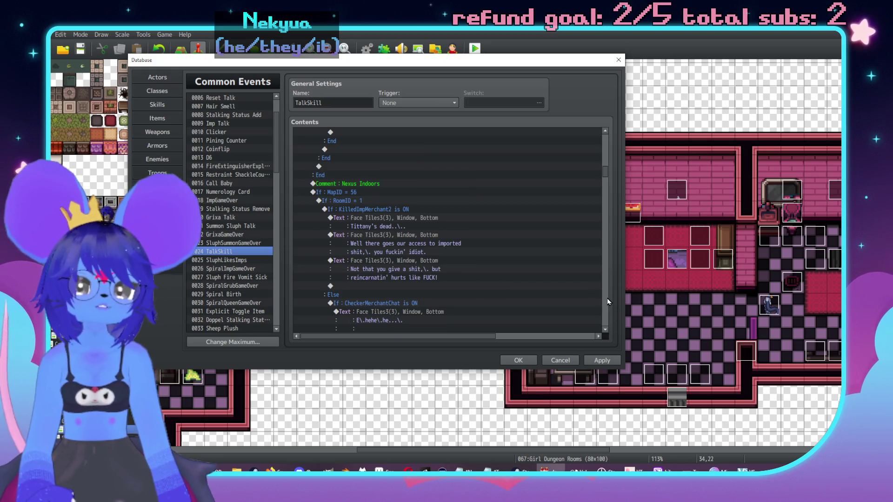
scroll(608, 299, down, 10)
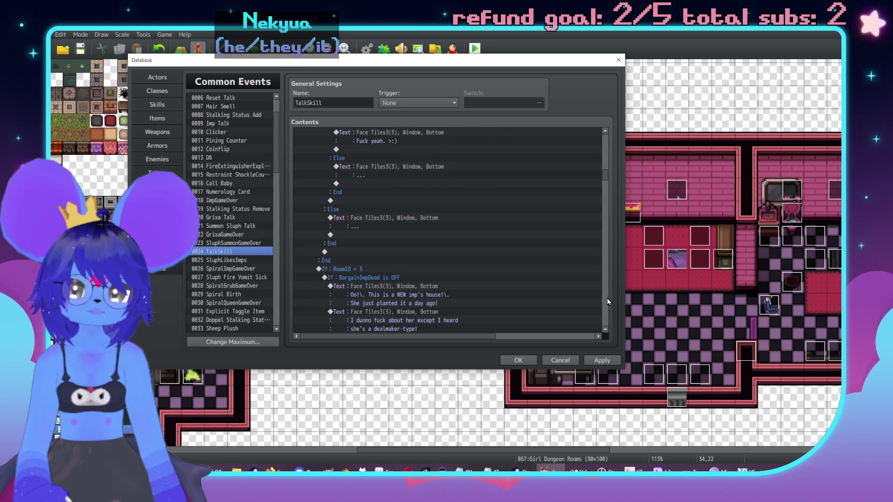
scroll(607, 299, down, 10)
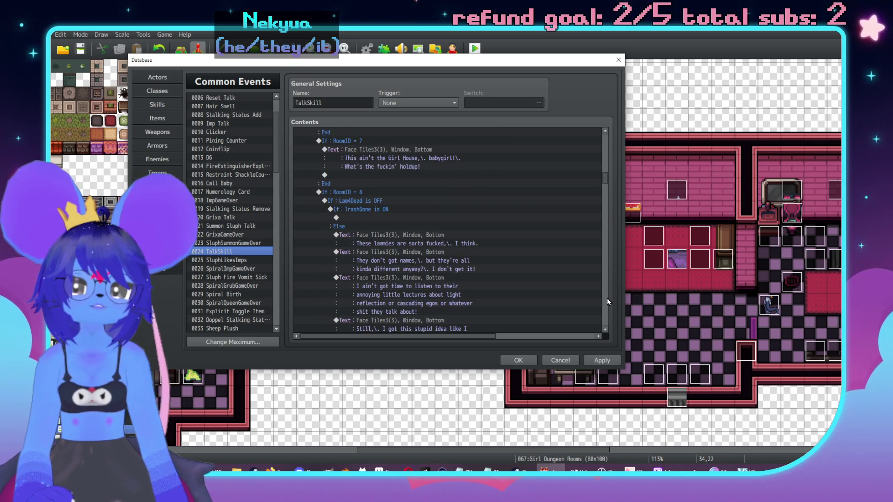
click(604, 157)
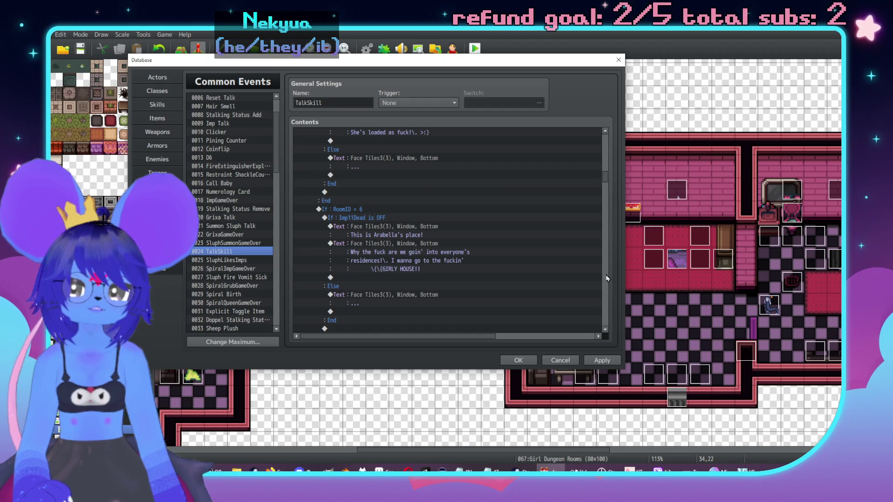
scroll(603, 306, down, 10)
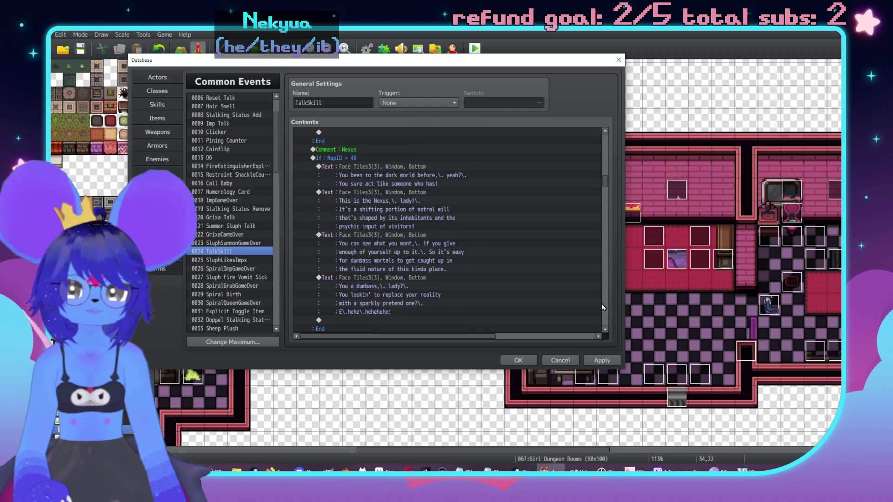
scroll(602, 269, down, 10)
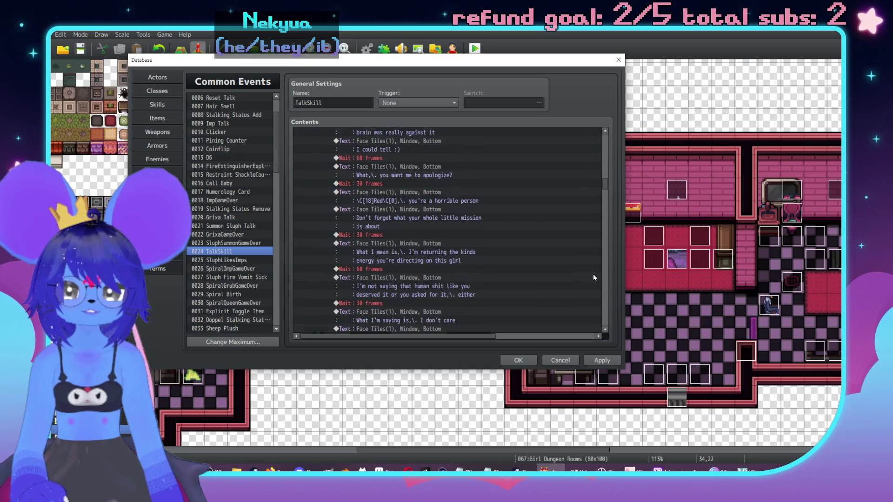
scroll(606, 302, down, 10)
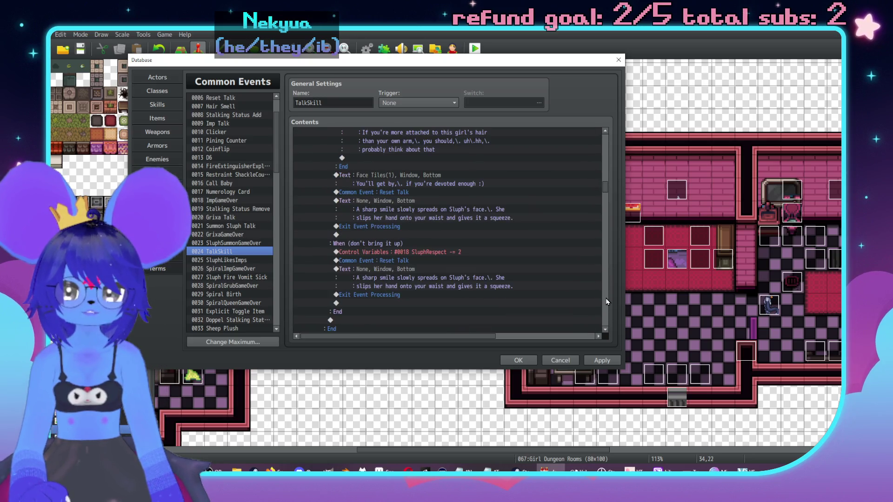
scroll(607, 304, down, 10)
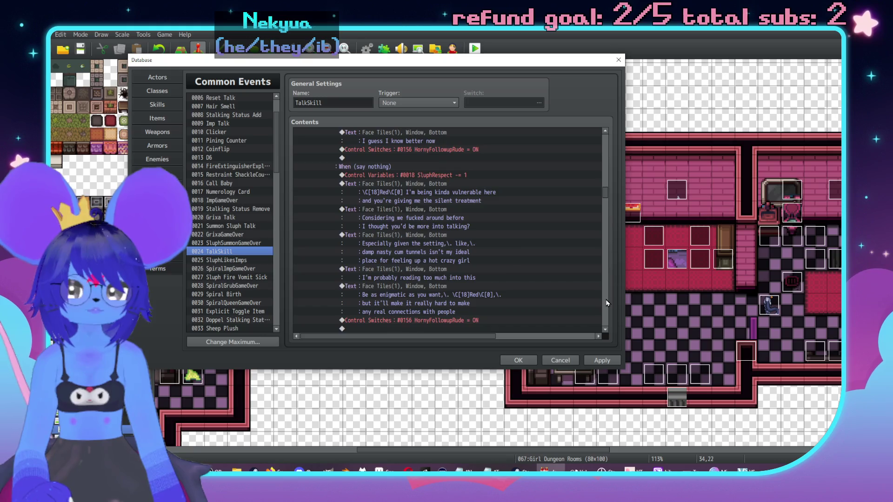
scroll(606, 303, down, 10)
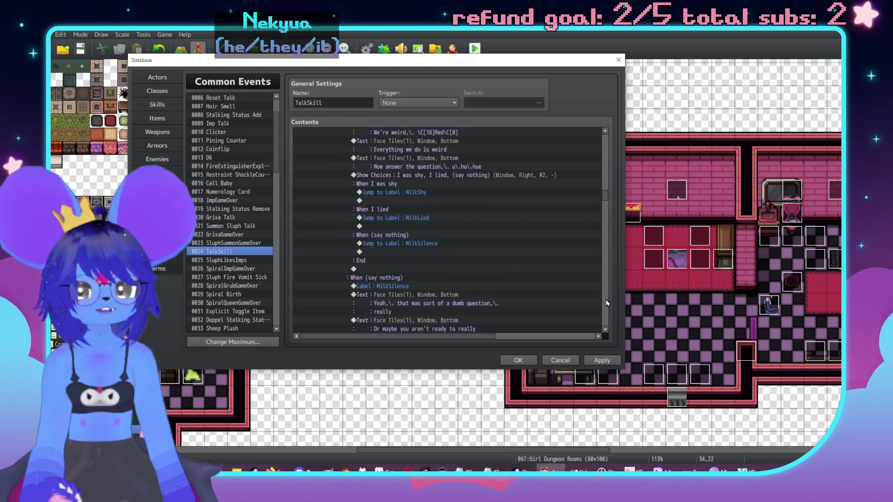
scroll(571, 245, down, 10)
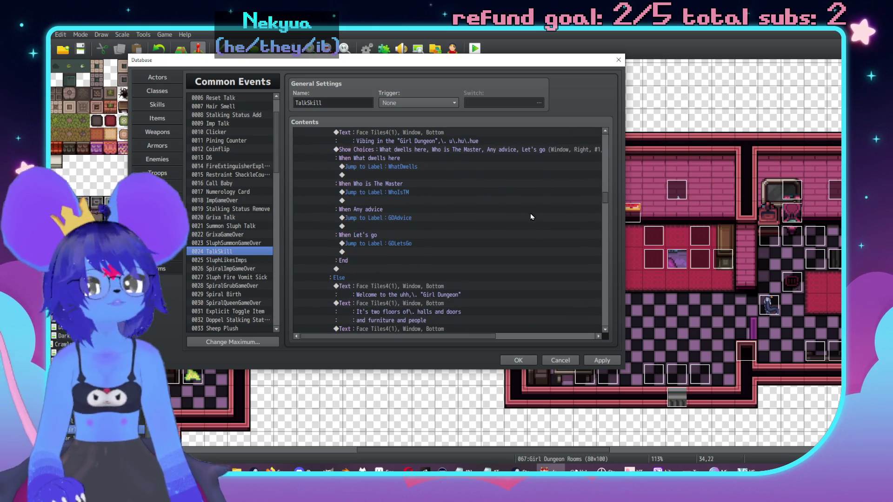
Scroll through the TalkSkill contents to locate the WhatDwells label.
scroll(532, 217, down, 4)
scroll(514, 215, up, 6)
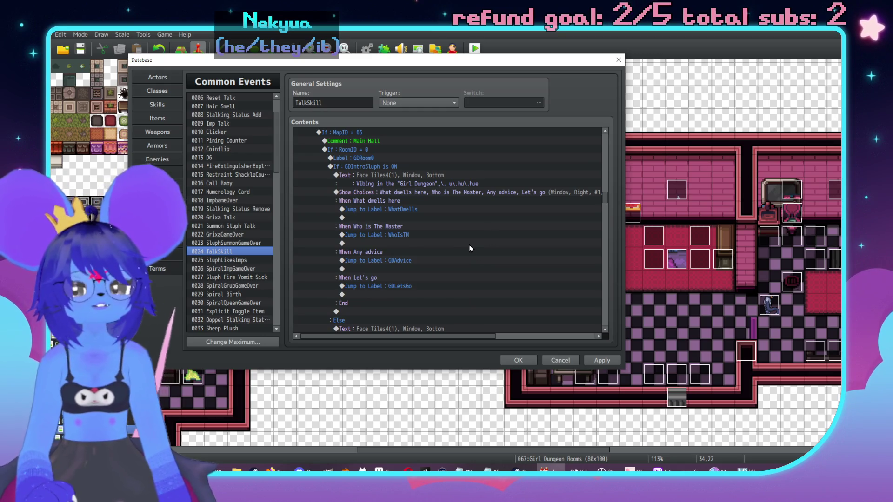
scroll(437, 255, down, 10)
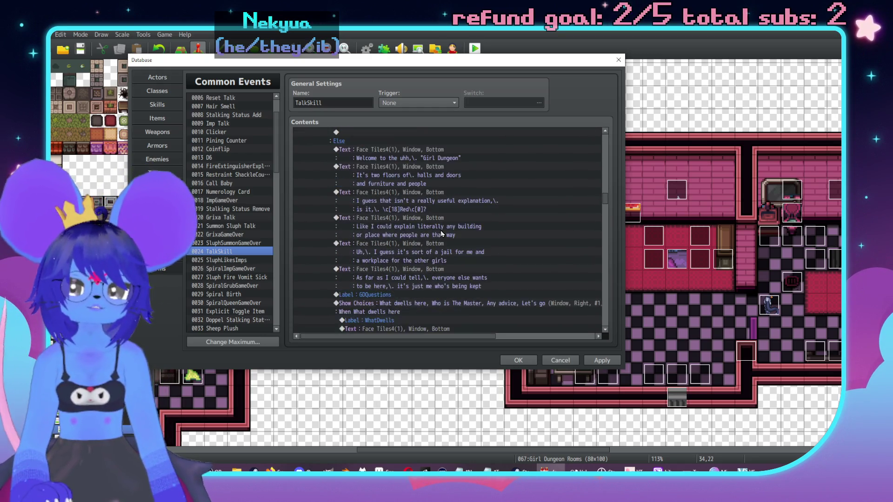
scroll(458, 238, down, 7)
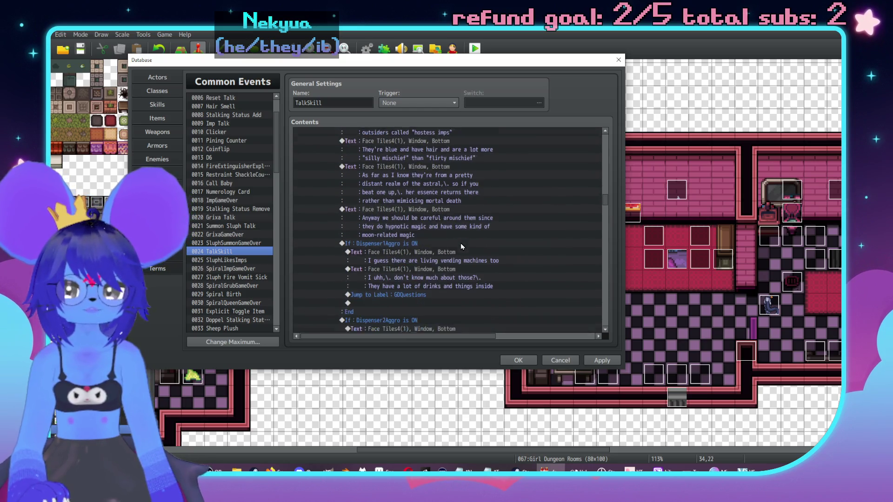
scroll(479, 237, down, 1)
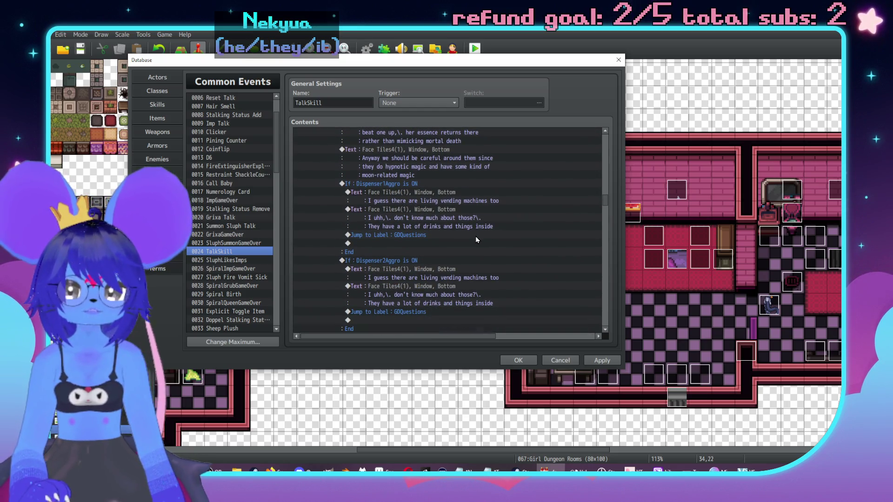
scroll(477, 238, down, 7)
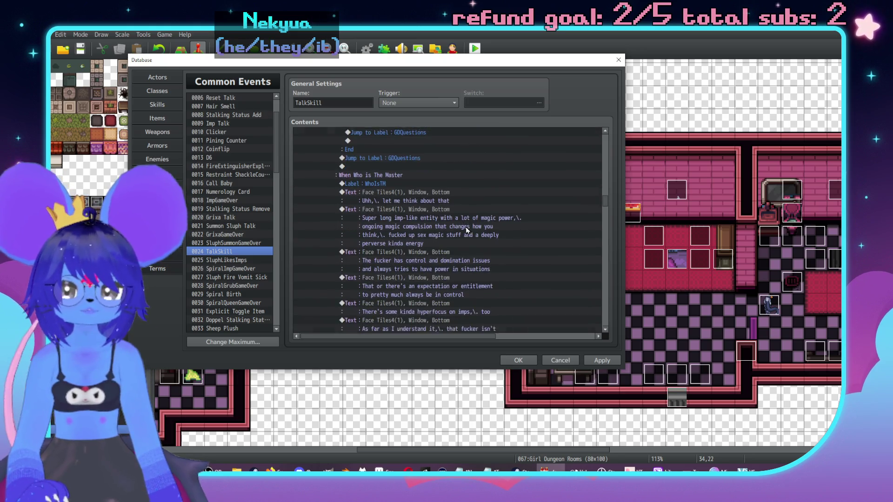
scroll(466, 229, down, 10)
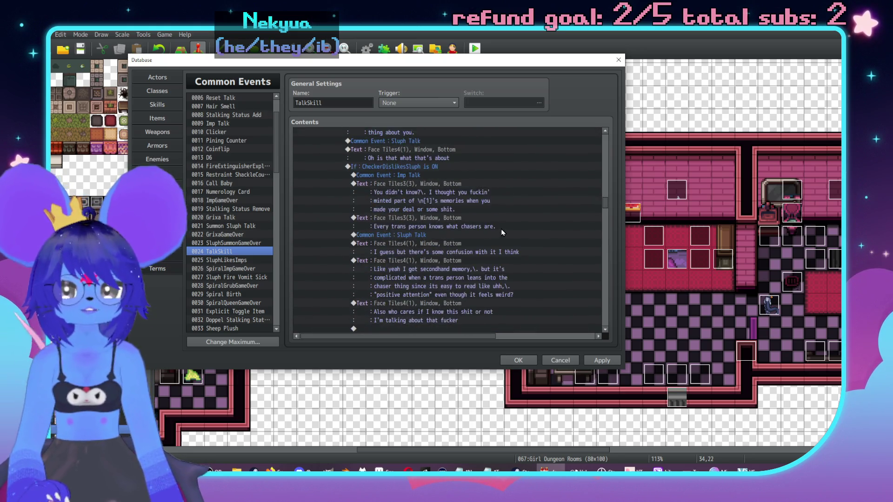
scroll(507, 230, down, 10)
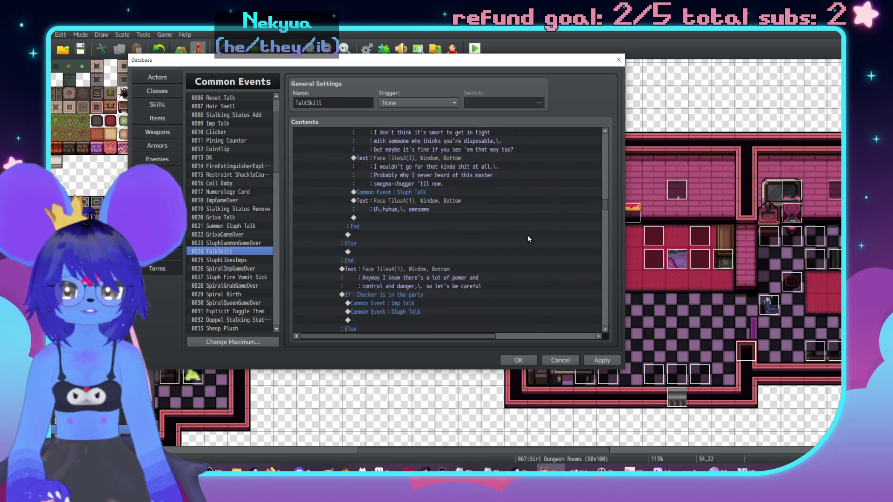
scroll(498, 240, down, 2)
scroll(488, 225, up, 2)
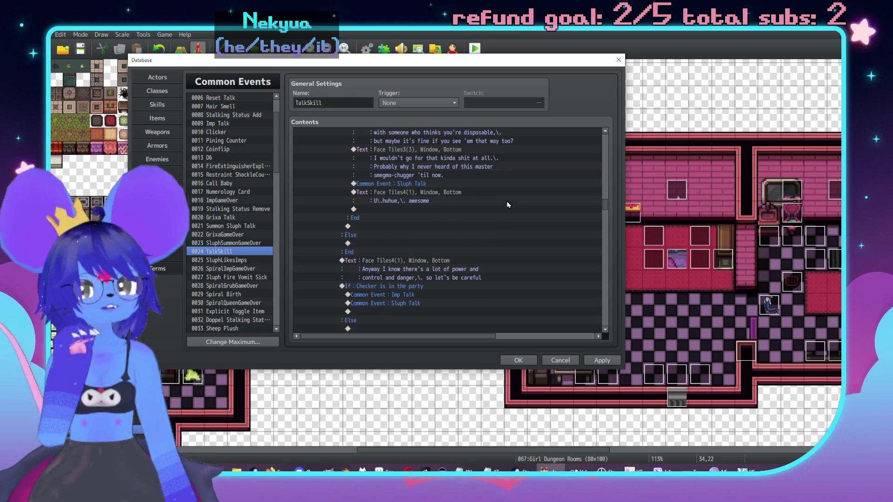
scroll(507, 205, up, 10)
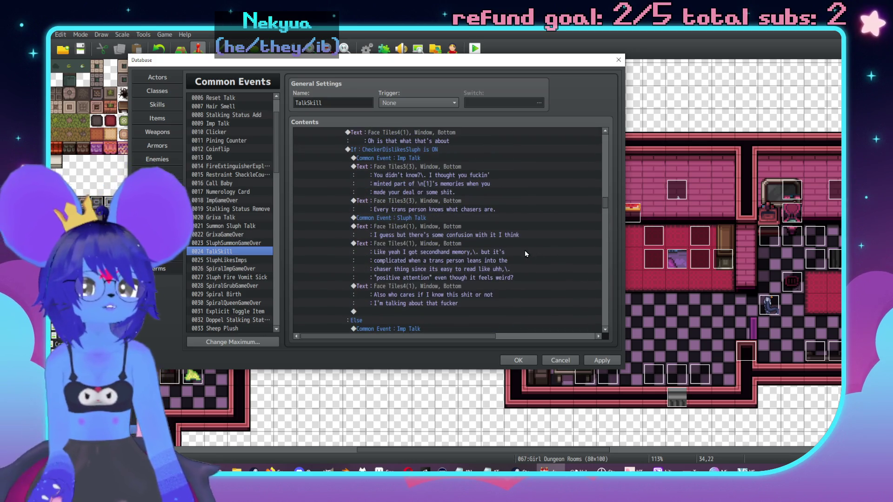
scroll(525, 244, up, 3)
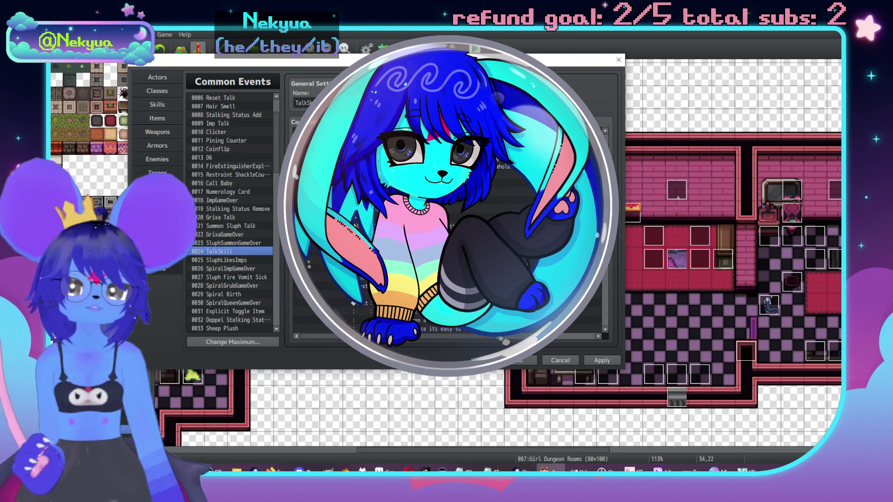
scroll(533, 255, up, 5)
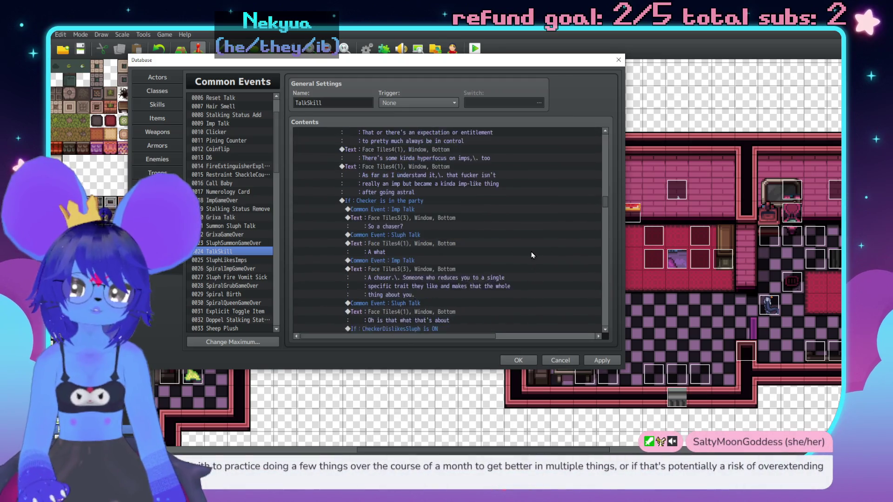
scroll(512, 256, up, 2)
scroll(474, 242, up, 4)
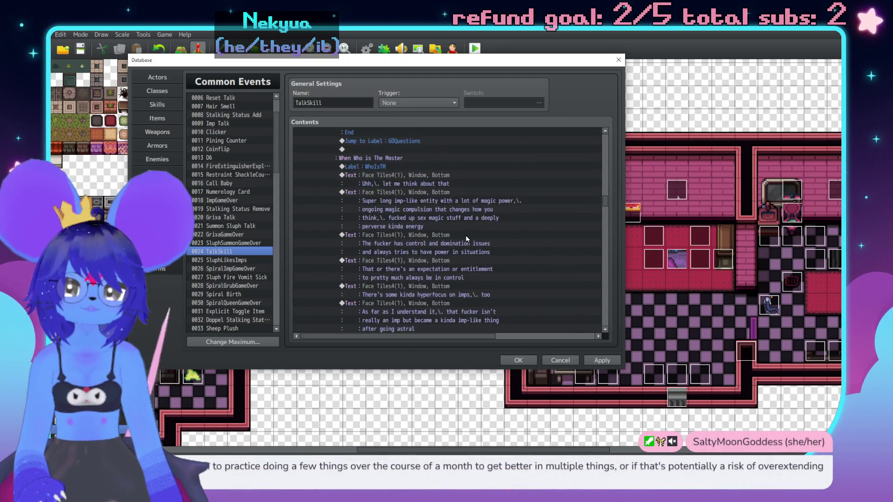
scroll(465, 247, up, 5)
scroll(487, 259, up, 4)
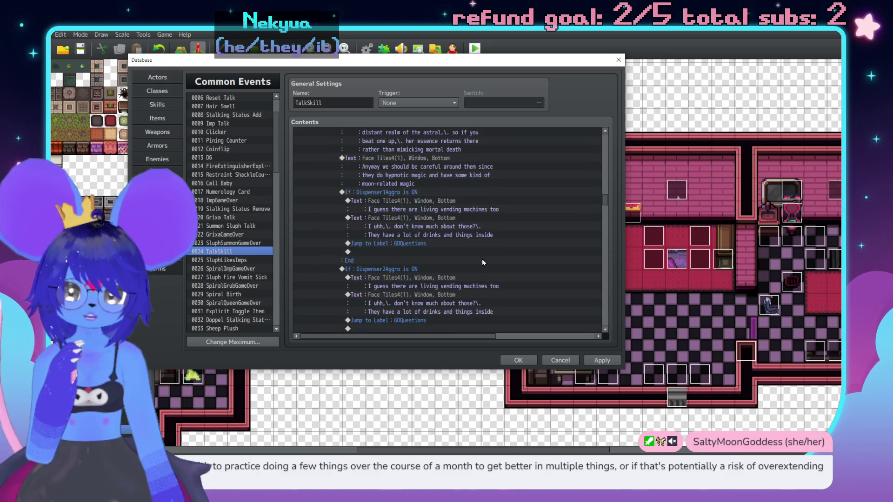
scroll(484, 260, up, 5)
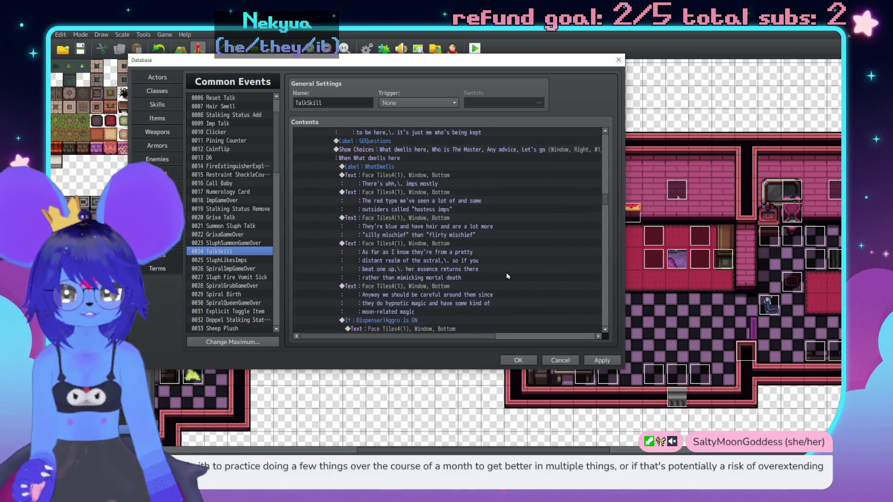
Pick a Text line in the WhatDwells reply and bring up Event Commands, moved rightward.
scroll(507, 276, down, 2)
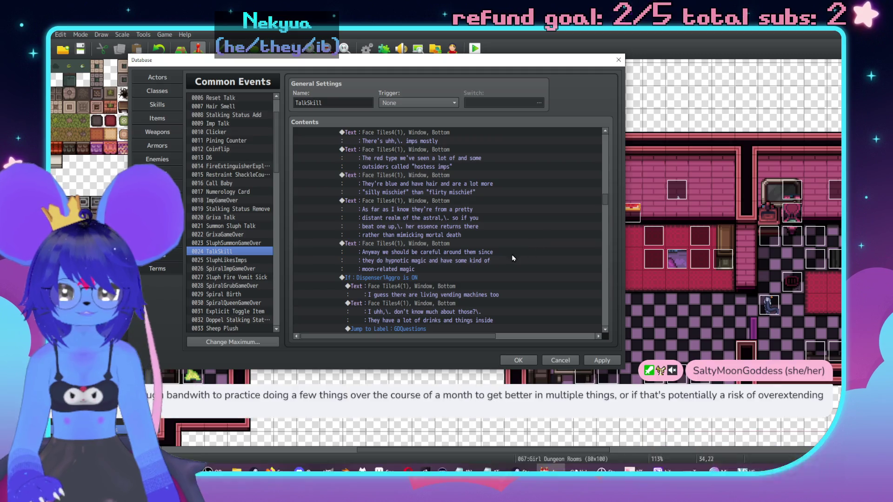
scroll(510, 262, down, 1)
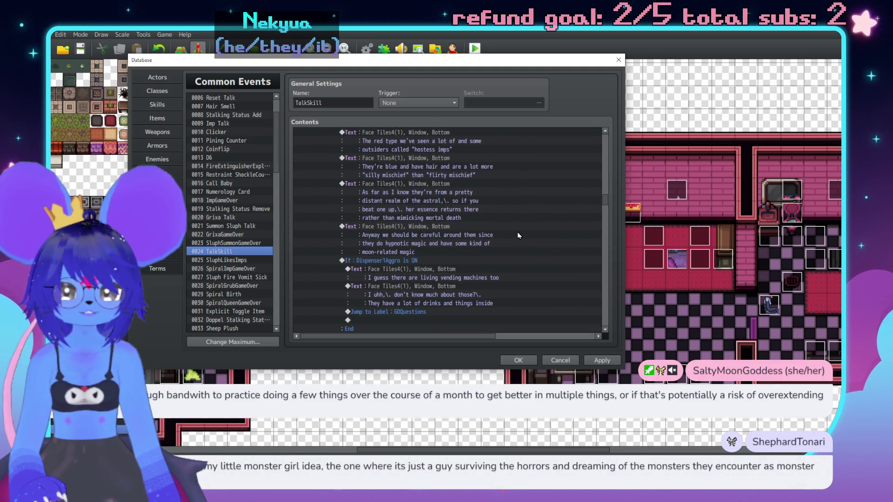
scroll(519, 233, up, 2)
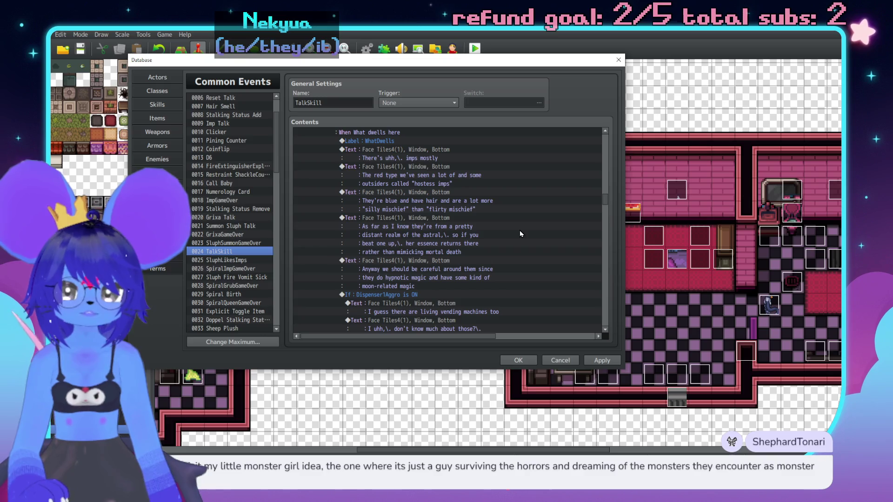
click(465, 261)
key(Insert)
drag(493, 89, 588, 115)
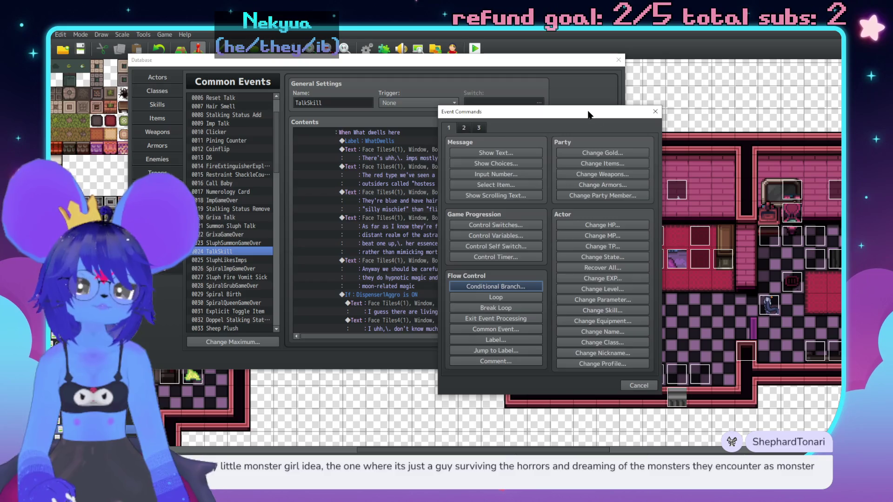
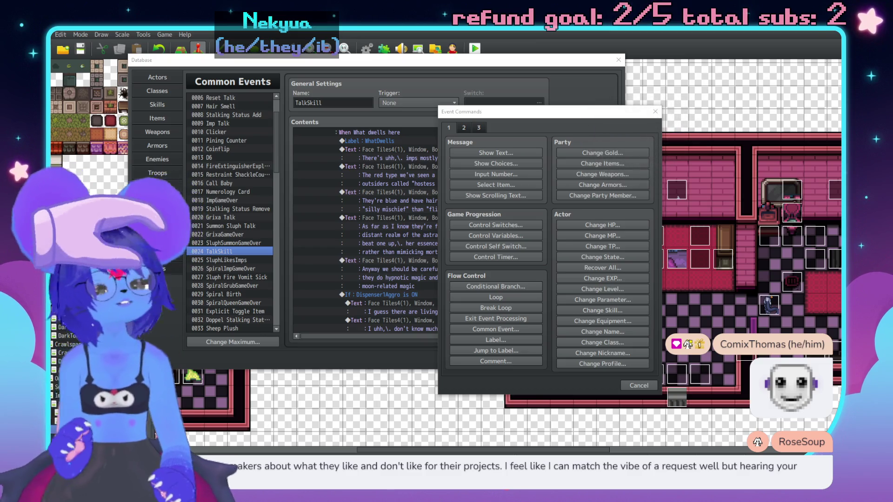
Dismiss the command list and scroll TalkSkill's contents down to the Mirror (Sluph) choices.
click(639, 386)
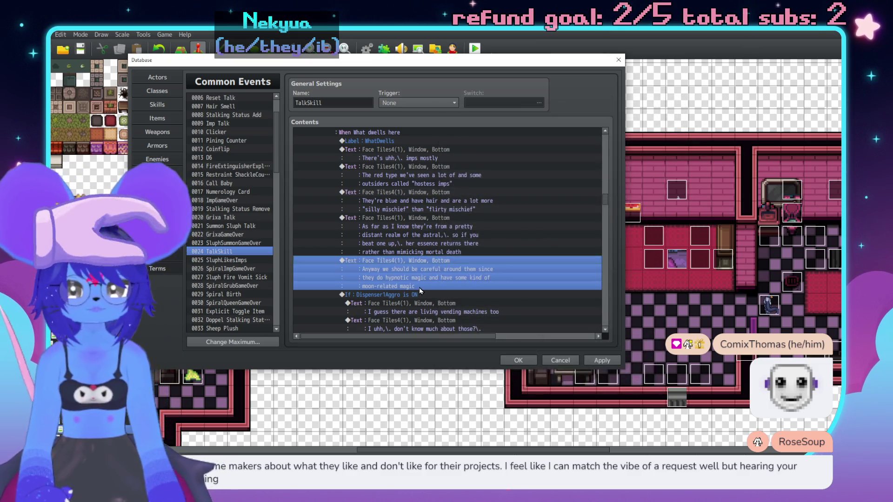
scroll(609, 319, down, 10)
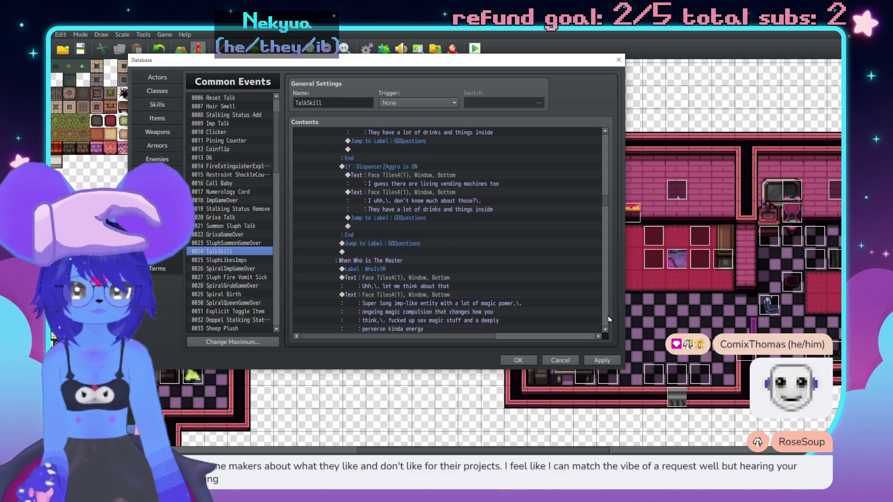
scroll(608, 320, down, 10)
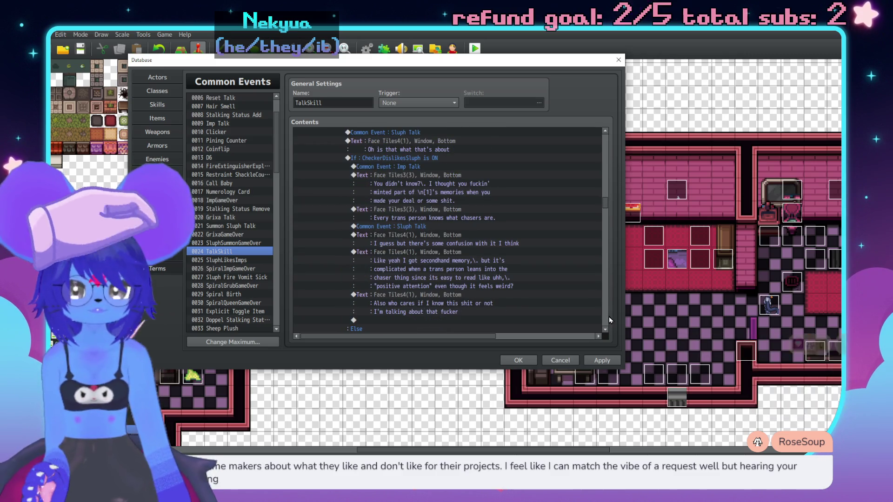
scroll(608, 320, down, 5)
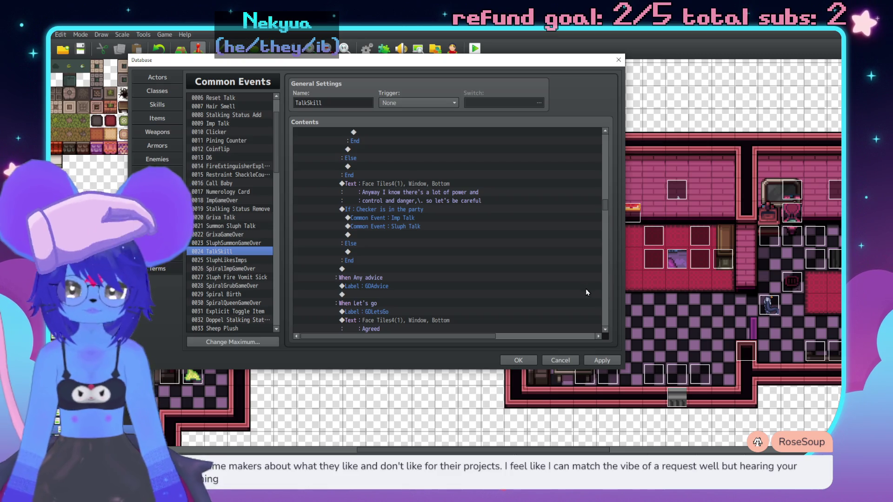
scroll(585, 283, down, 2)
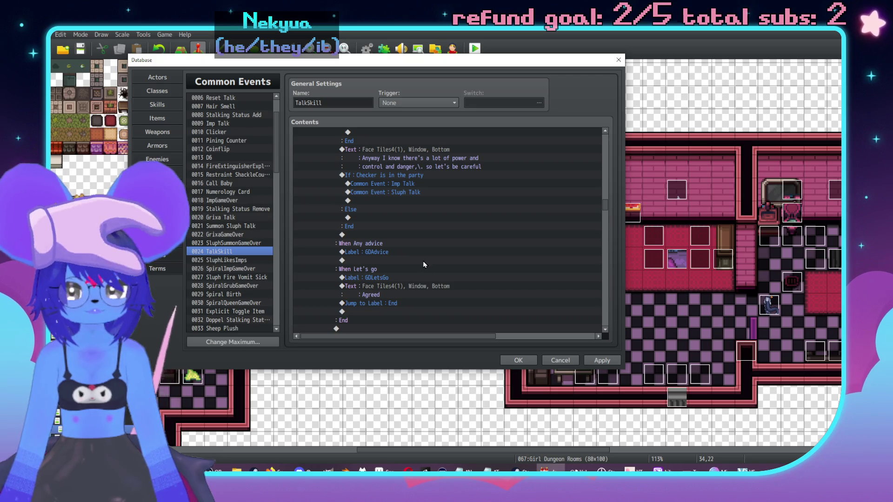
scroll(601, 300, down, 8)
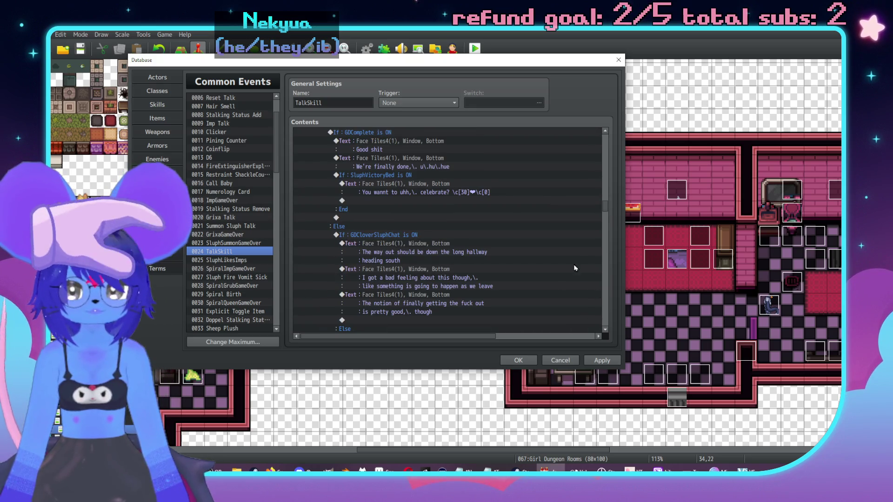
scroll(603, 301, down, 10)
scroll(604, 302, down, 10)
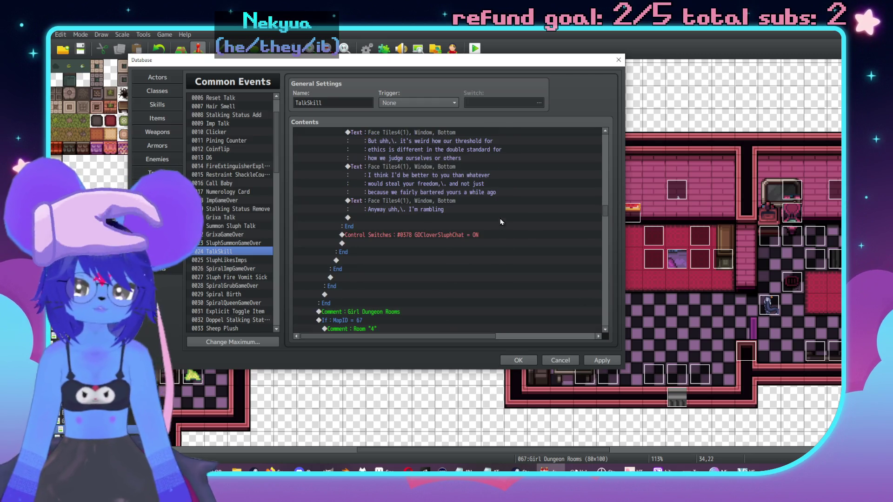
scroll(502, 218, down, 10)
scroll(497, 205, down, 10)
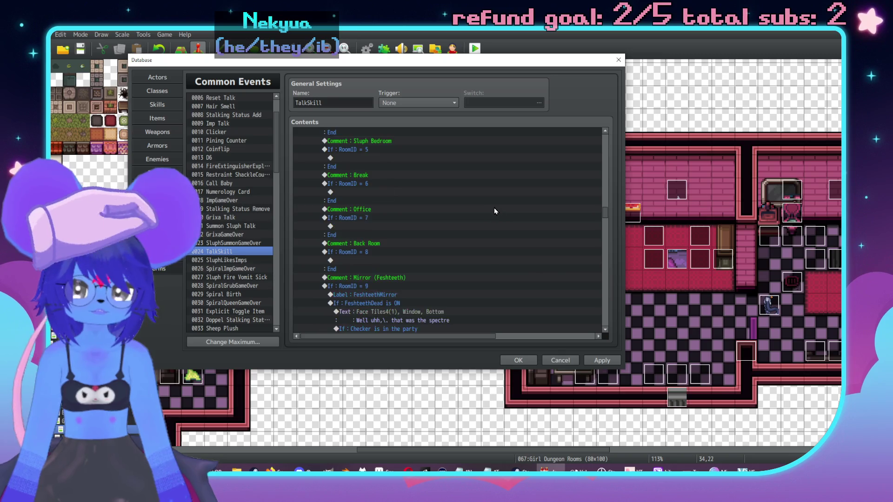
scroll(478, 223, down, 10)
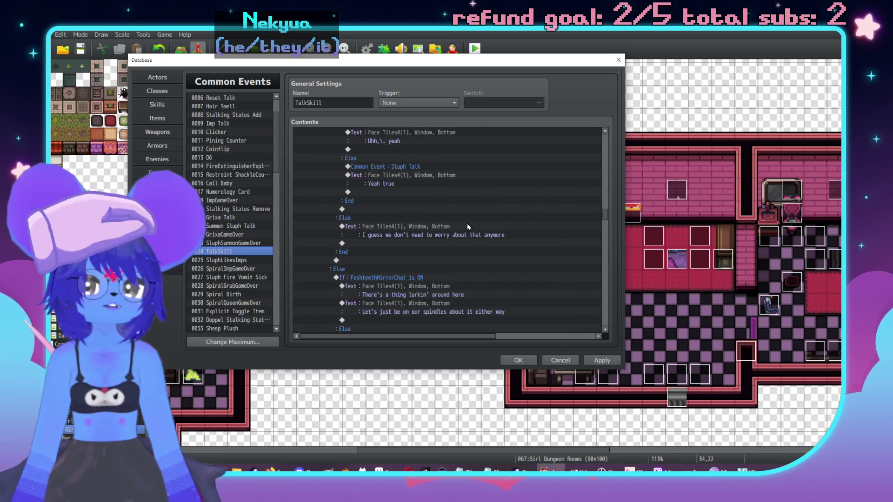
scroll(479, 215, down, 10)
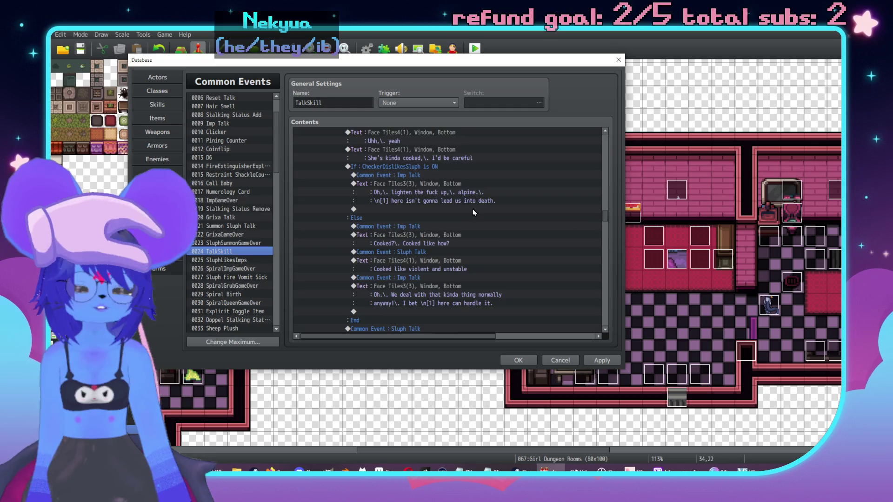
scroll(477, 223, down, 3)
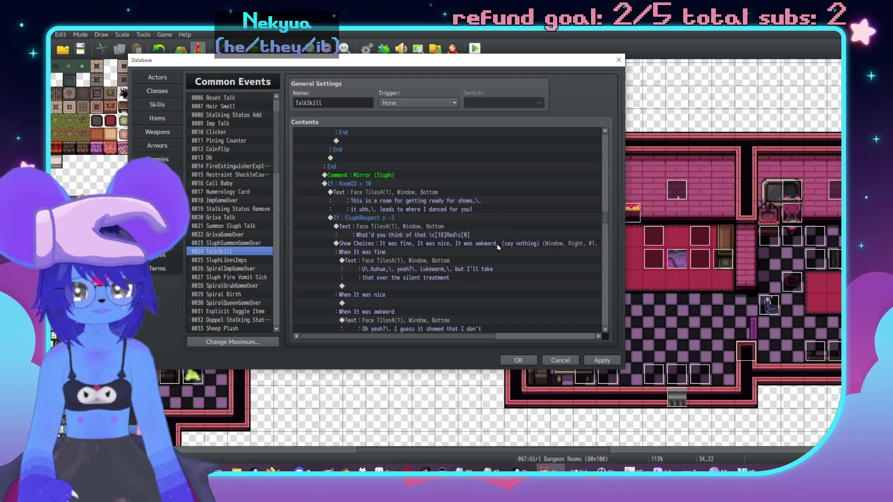
scroll(474, 235, down, 1)
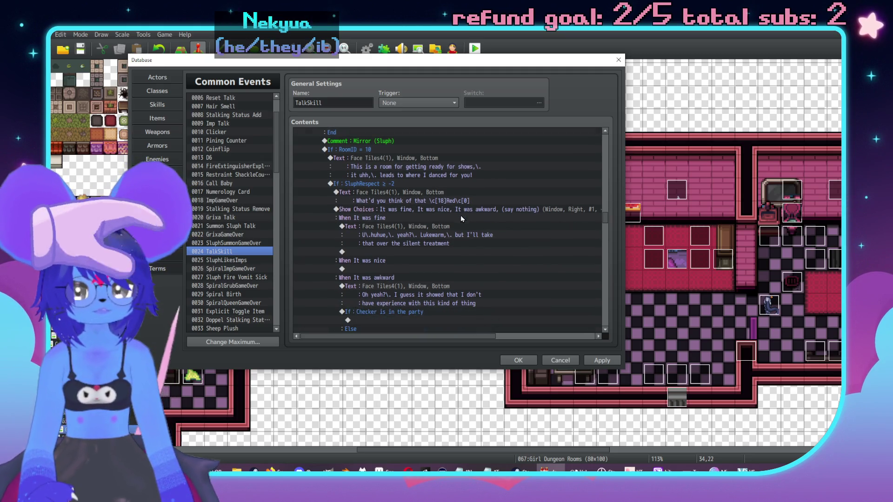
Pick the empty line inside the 'If: Checker is in the party' branch to insert a command.
click(466, 254)
scroll(466, 255, down, 2)
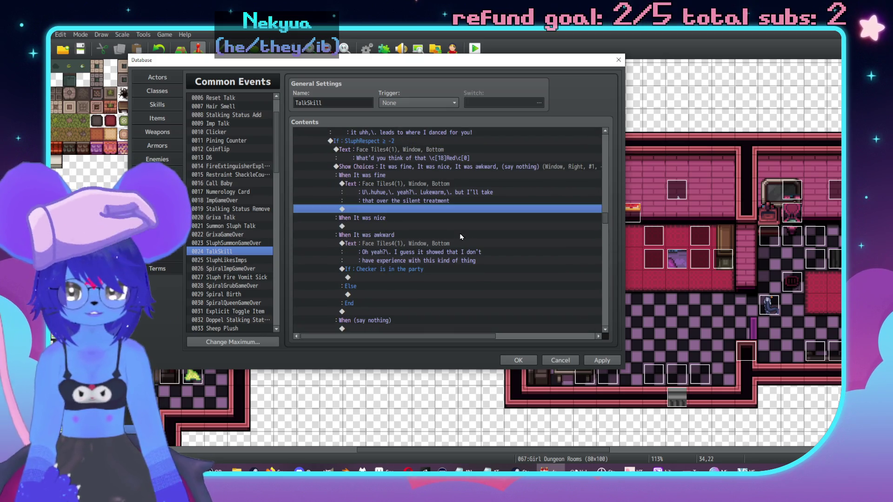
click(448, 192)
shift+click(448, 184)
click(457, 208)
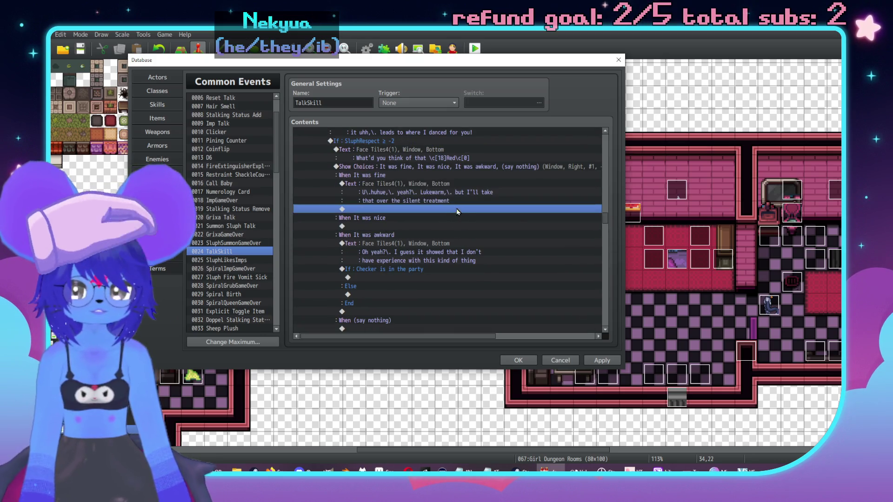
scroll(497, 239, up, 1)
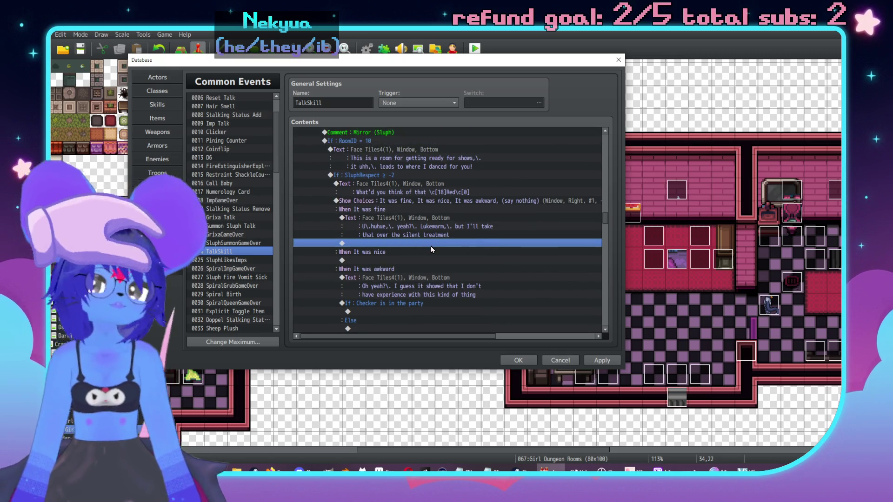
scroll(458, 260, down, 1)
scroll(428, 292, down, 1)
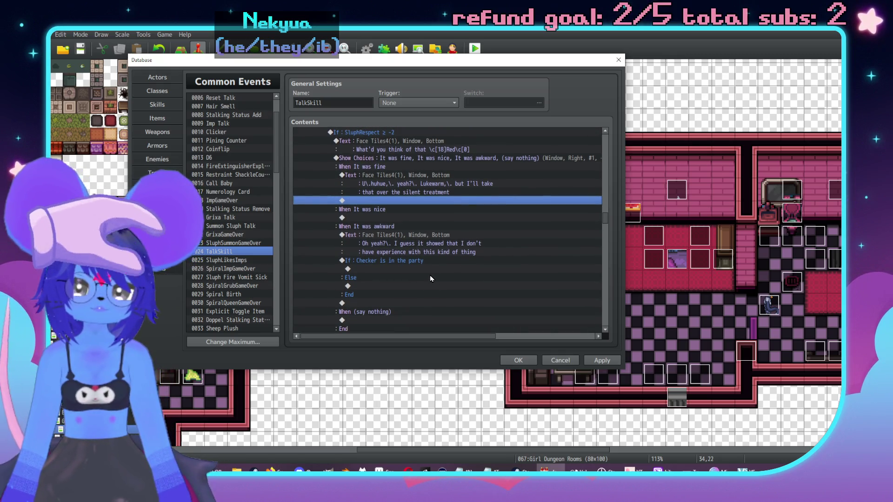
double_click(415, 272)
Add a nested conditional branch on switch 0353 CheckerDislikesSluph without an else branch.
click(396, 262)
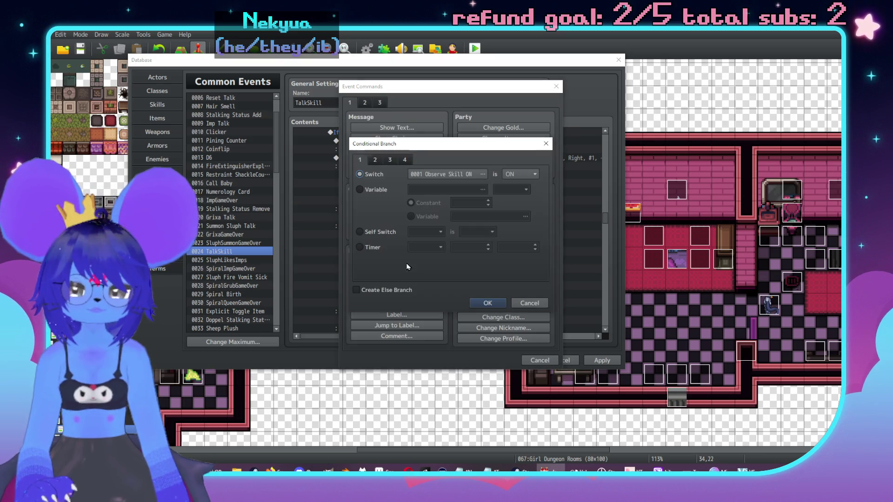
click(446, 174)
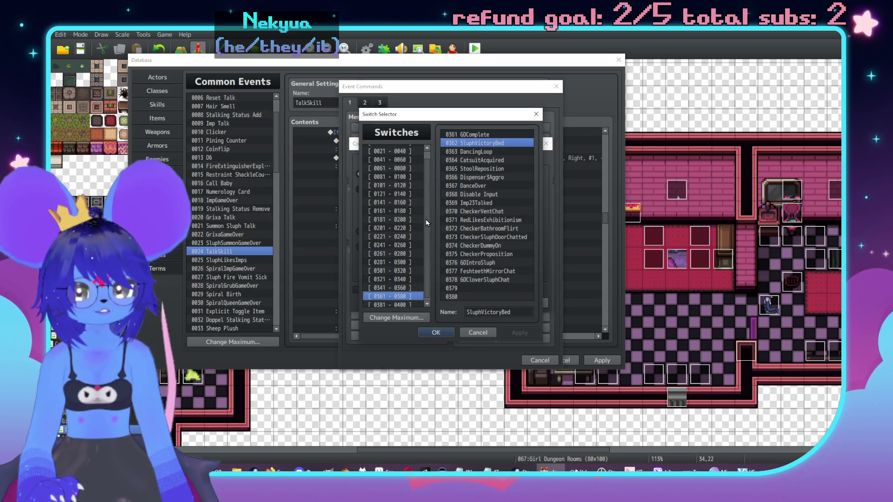
click(393, 288)
double_click(484, 237)
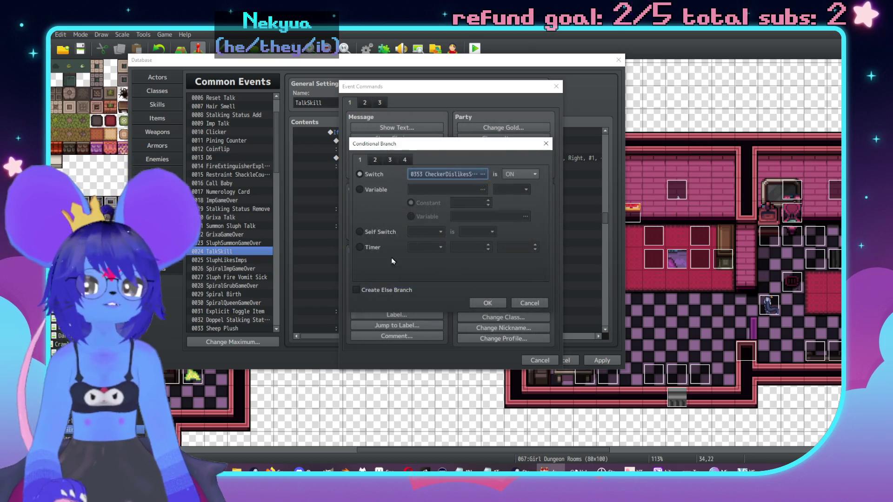
click(388, 291)
click(501, 303)
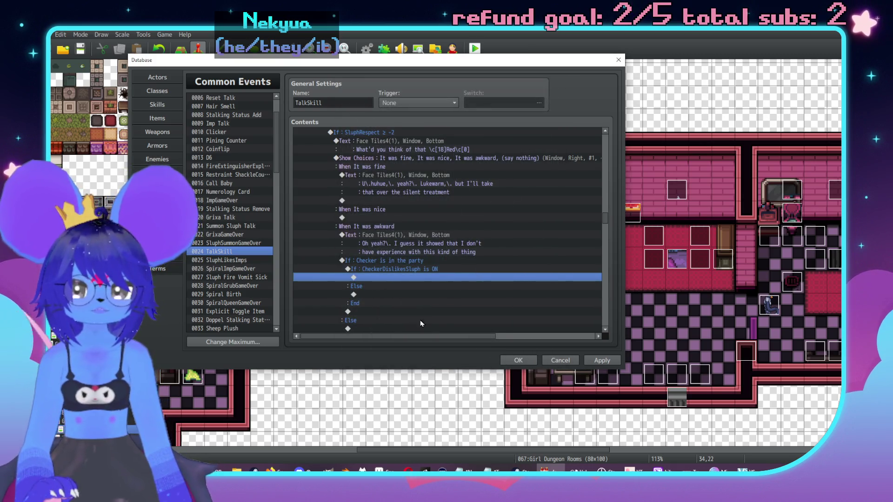
Change the nested branch to test CheckerDislikesSluph being OFF.
scroll(423, 261, down, 2)
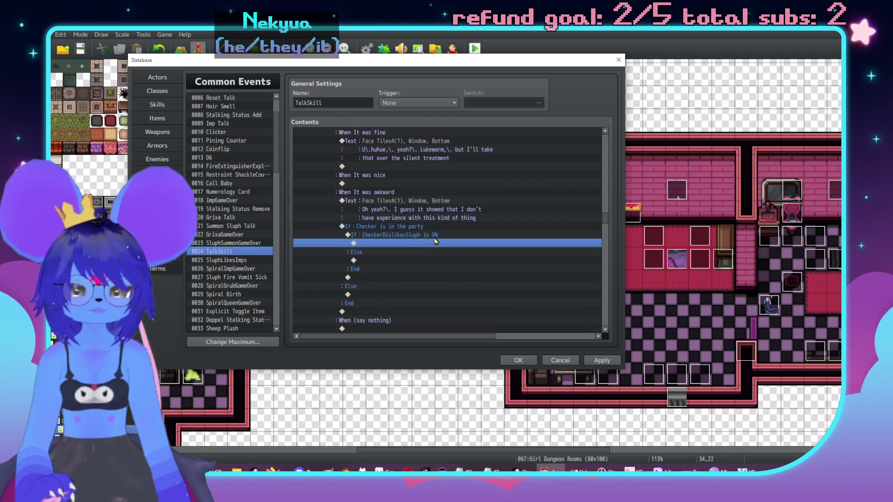
click(436, 236)
double_click(436, 235)
click(520, 177)
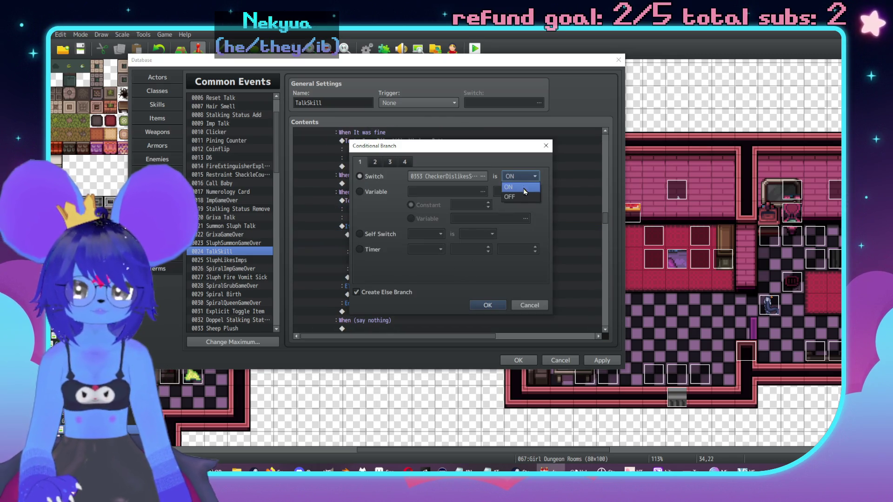
click(519, 197)
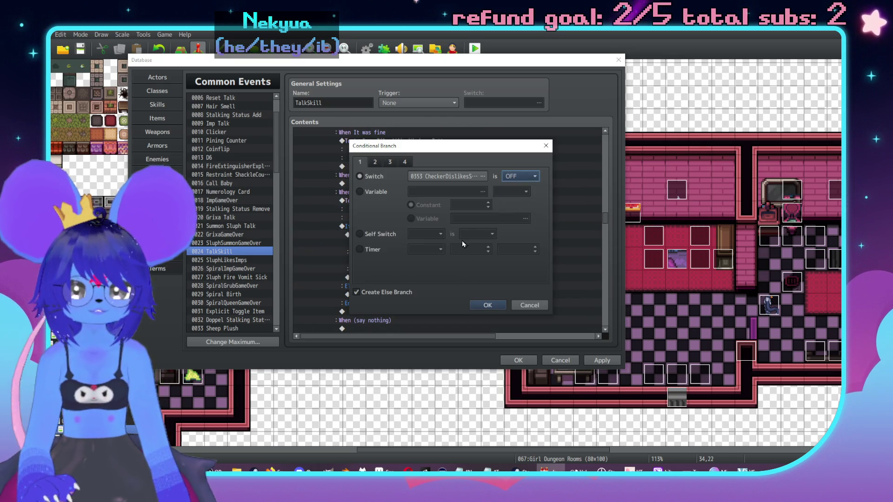
click(487, 306)
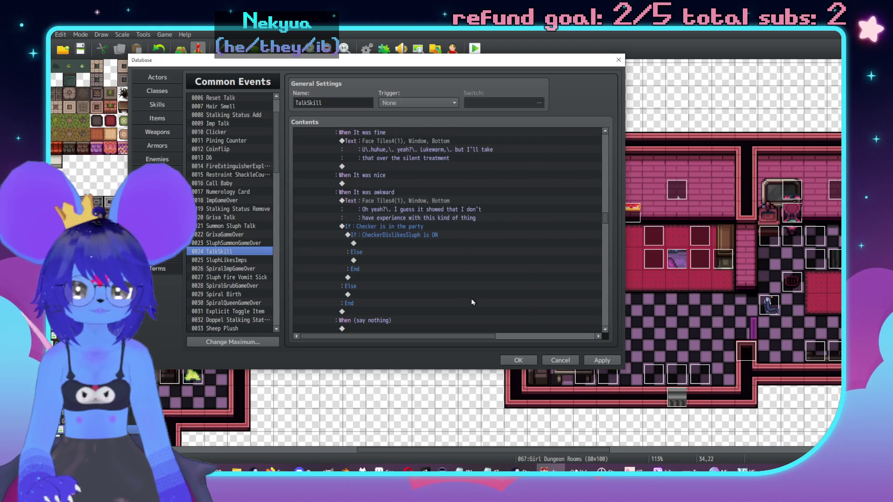
double_click(420, 243)
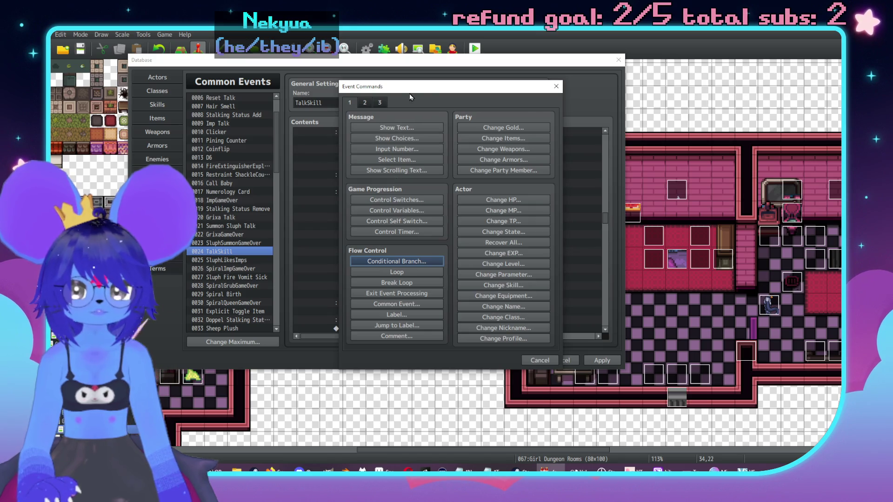
Add a Show Text message using the red demon face from Face Tiles3.
drag(491, 92, 686, 104)
click(591, 140)
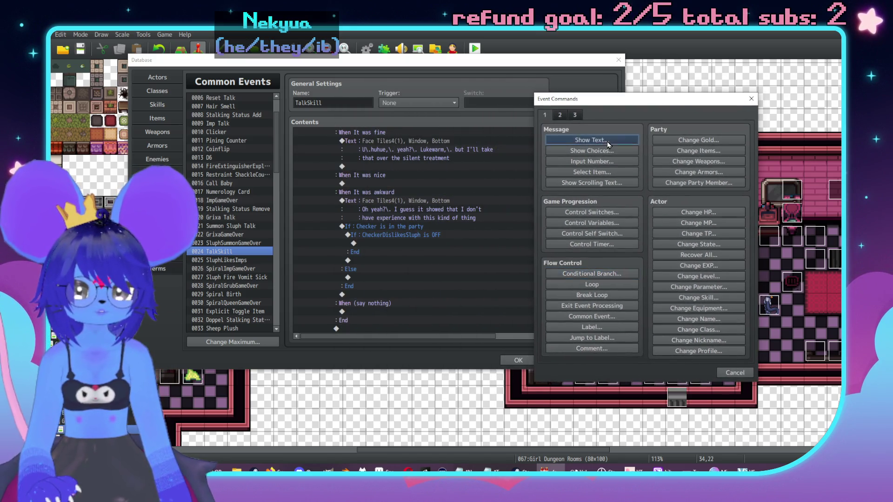
double_click(551, 226)
click(535, 188)
click(533, 180)
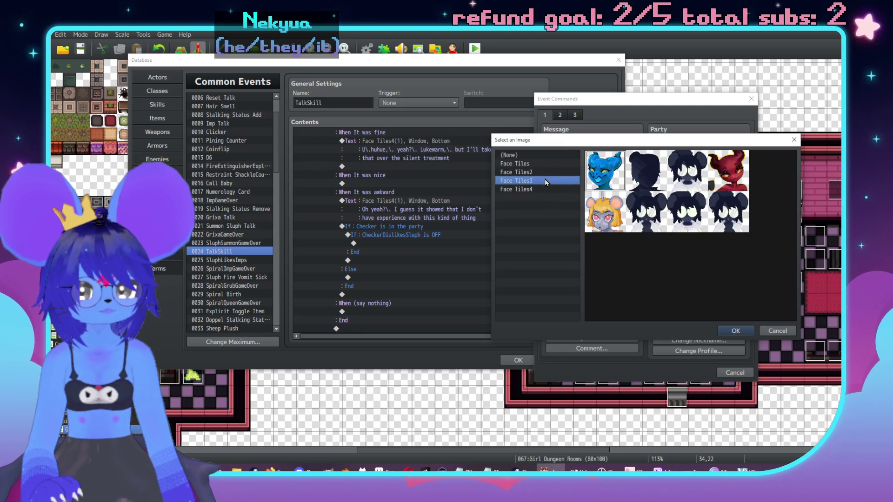
double_click(718, 172)
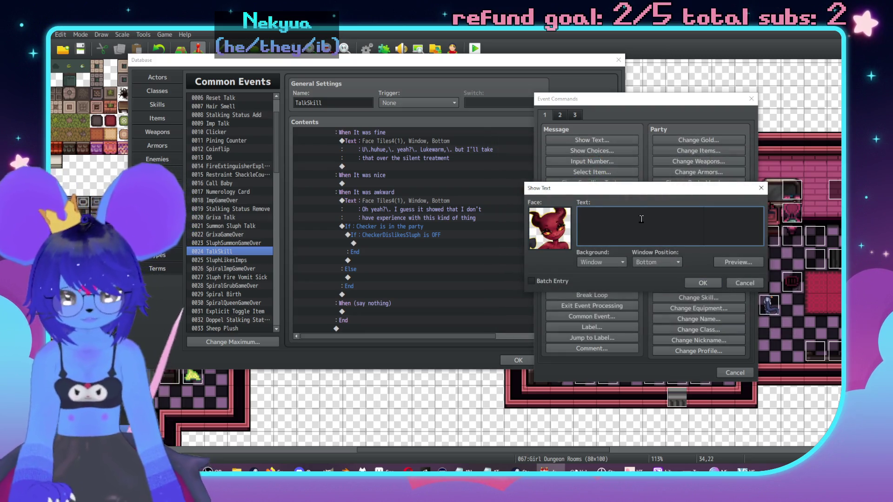
Write the two message lines ending "It's both blunt AND wrong!" and confirm.
click(641, 219)
text(you can't fuckin)
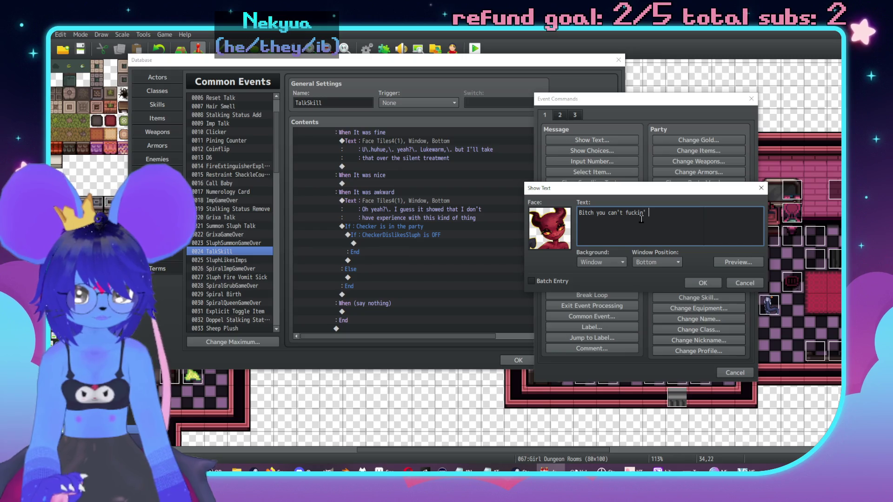
text( that!!\.)
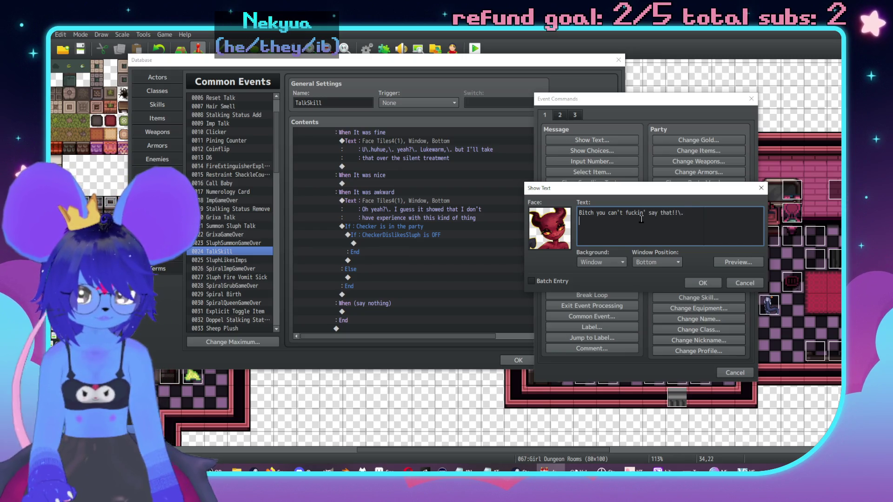
text(N)
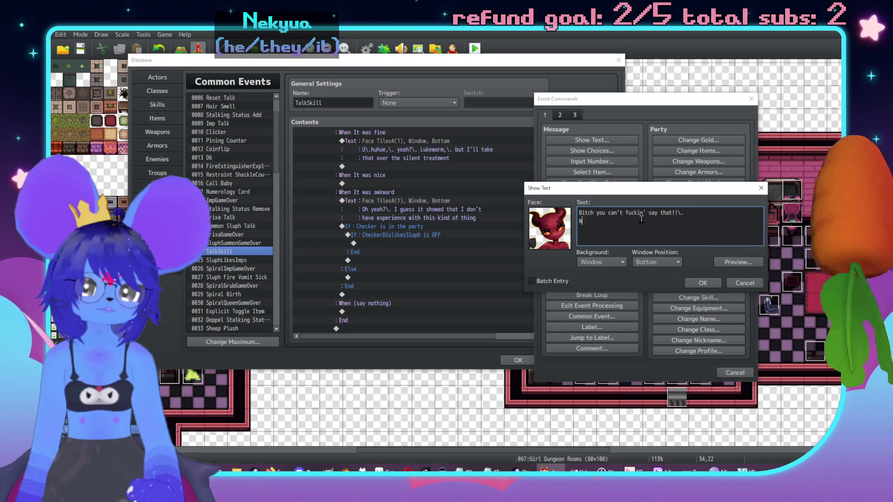
text(t's not o)
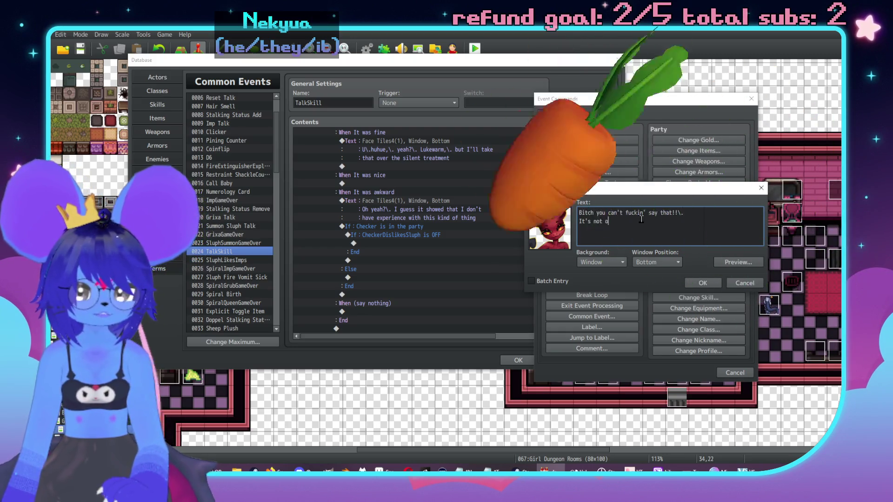
text(nl)
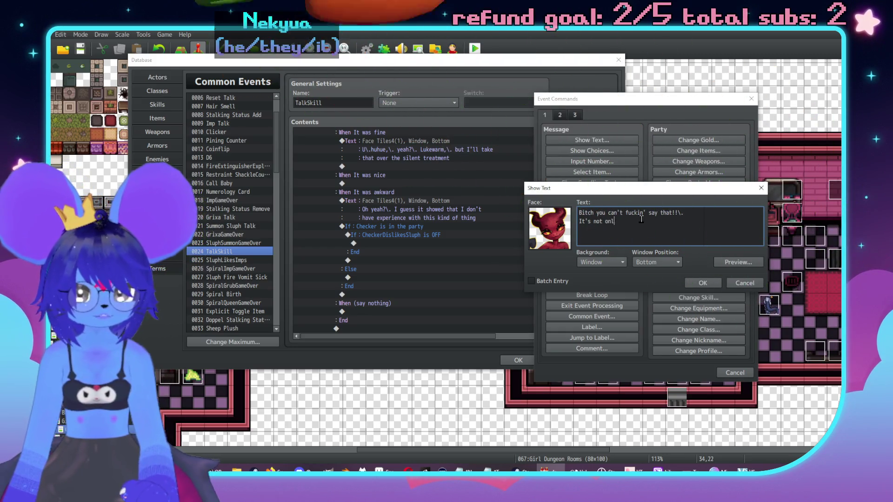
key(BackSpace)
key(BackSpace)
key(BackSpace)
key(BackSpace)
key(BackSpace)
key(BackSpace)
key(BackSpace)
text(both blunt)
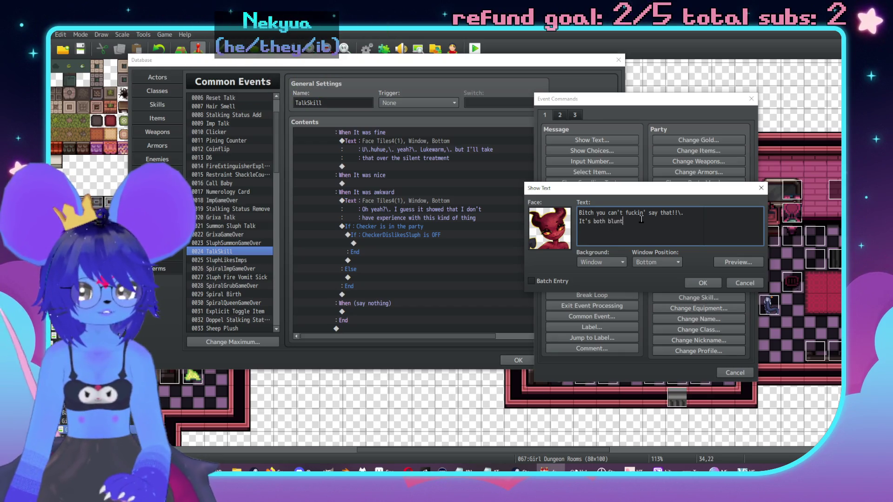
text( AND wrong! F)
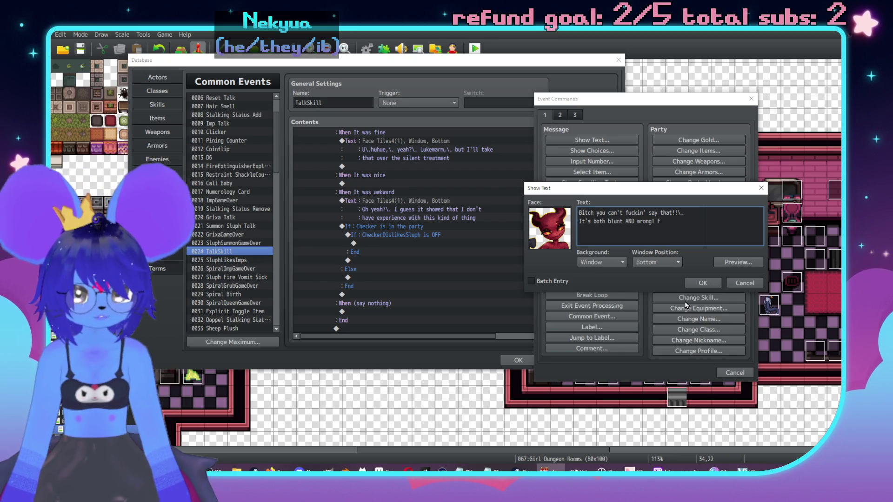
text(uck!)
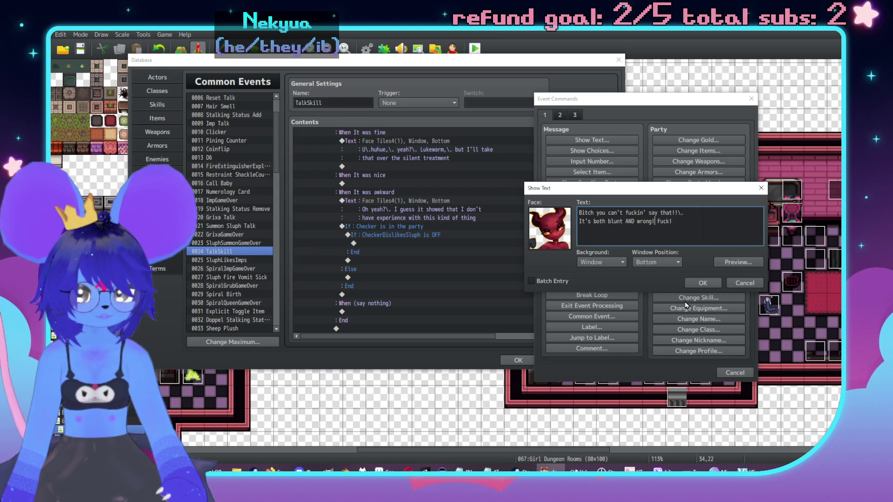
key(ctrl+shift+Left)
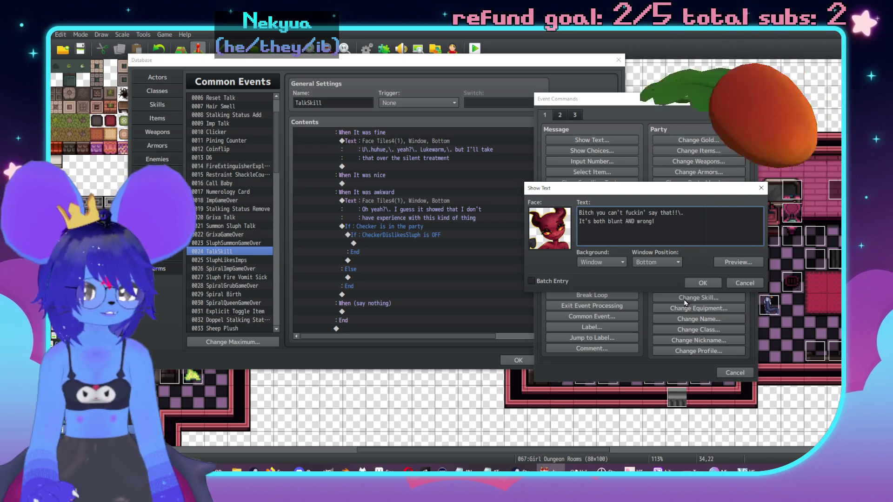
click(690, 283)
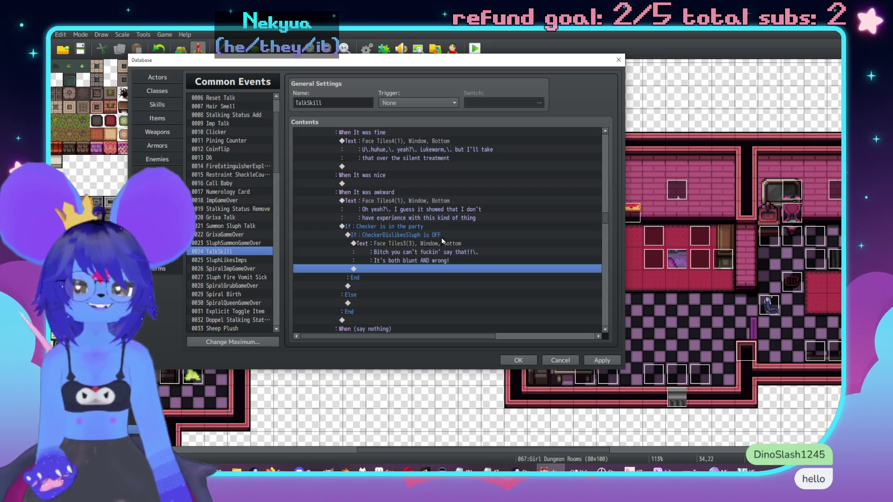
Insert a Common Event call to 0009 Imp Talk before the CheckerDislikesSluph OFF check.
key(Return)
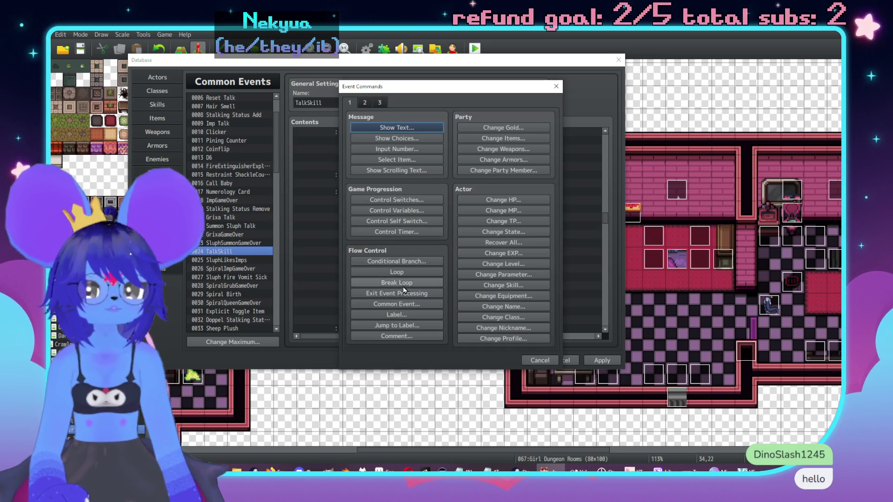
click(400, 306)
click(431, 229)
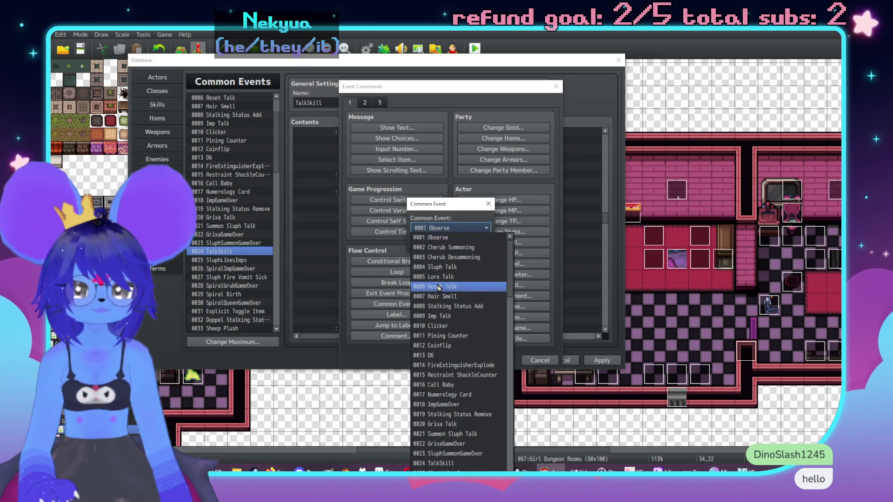
click(432, 305)
click(437, 247)
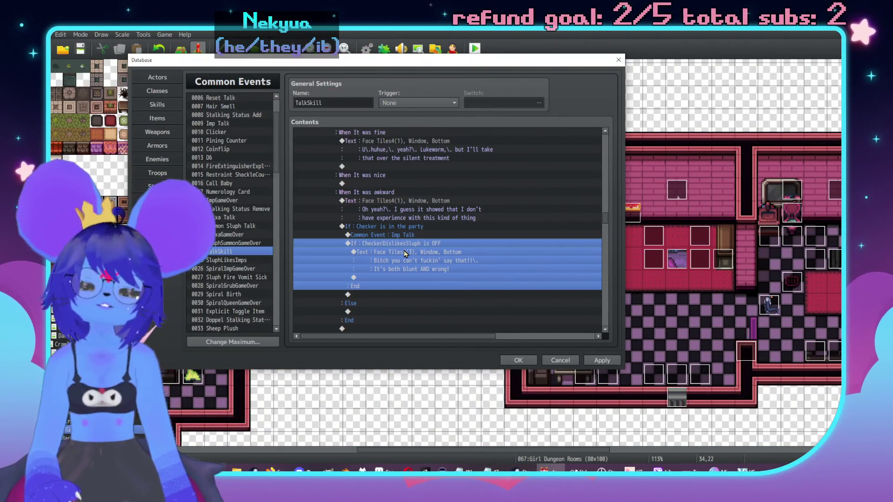
click(348, 470)
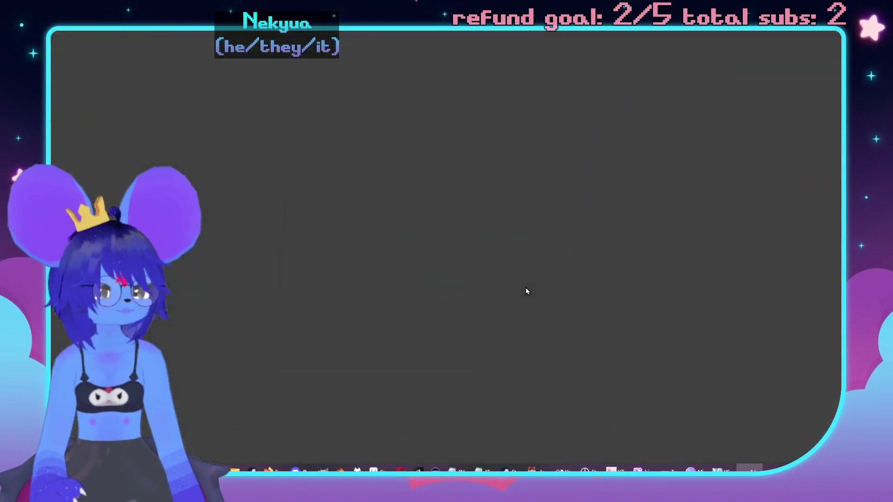